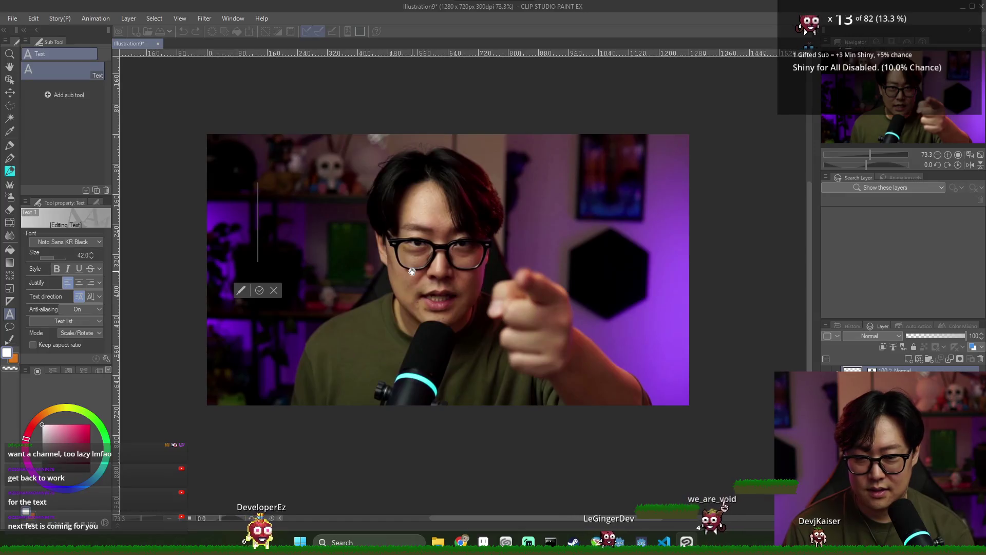
- Type the caption 'You will finish your / game', fix its typos, and move it up-left
type("You")
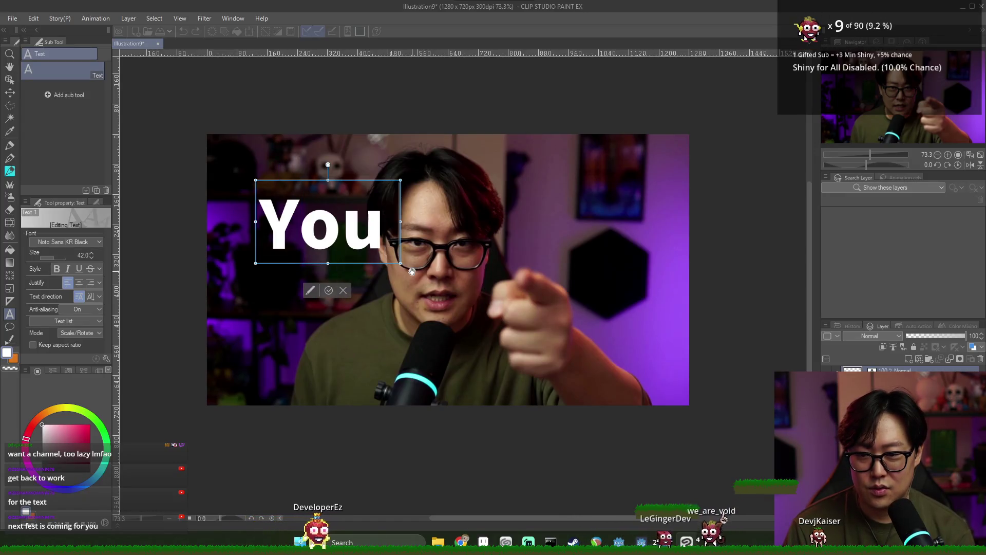
type(" willfiuni")
key("BackSpace")
key("BackSpace")
key("BackSpace")
type("nish your ga")
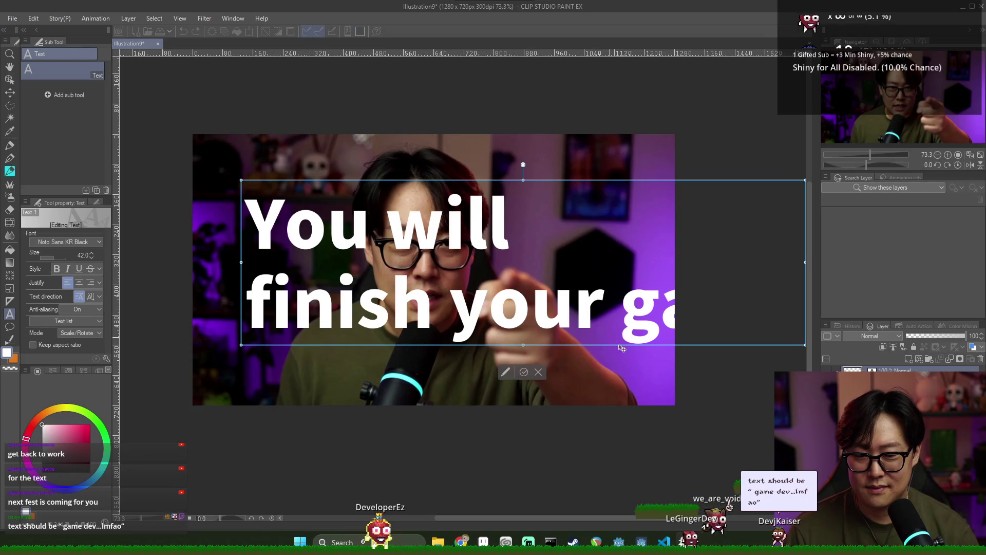
key("BackSpace")
key("BackSpace")
key("BackSpace")
key("Return")
type("game")
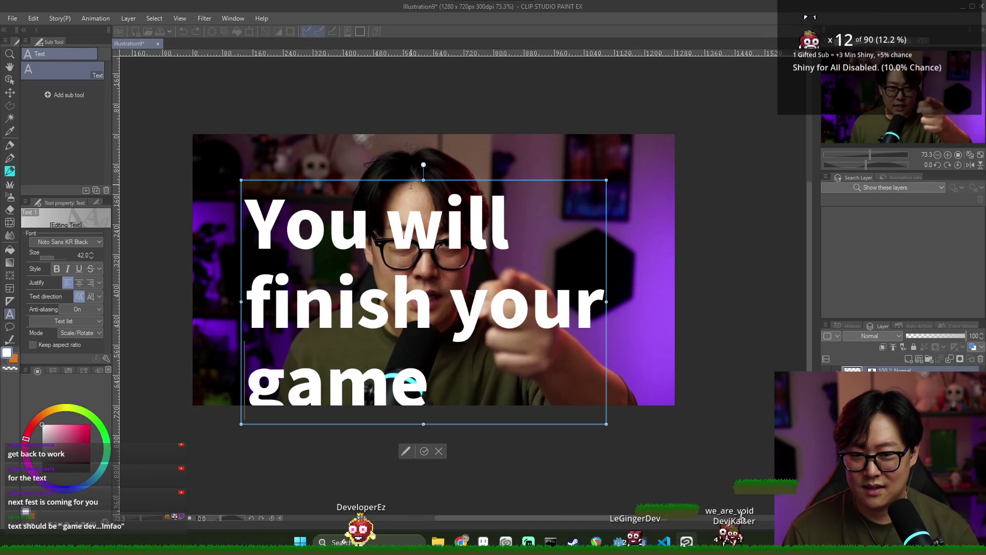
mouse_move(407, 186)
left_mouse_down()
mouse_move(392, 155)
mouse_move(377, 150)
left_mouse_up()
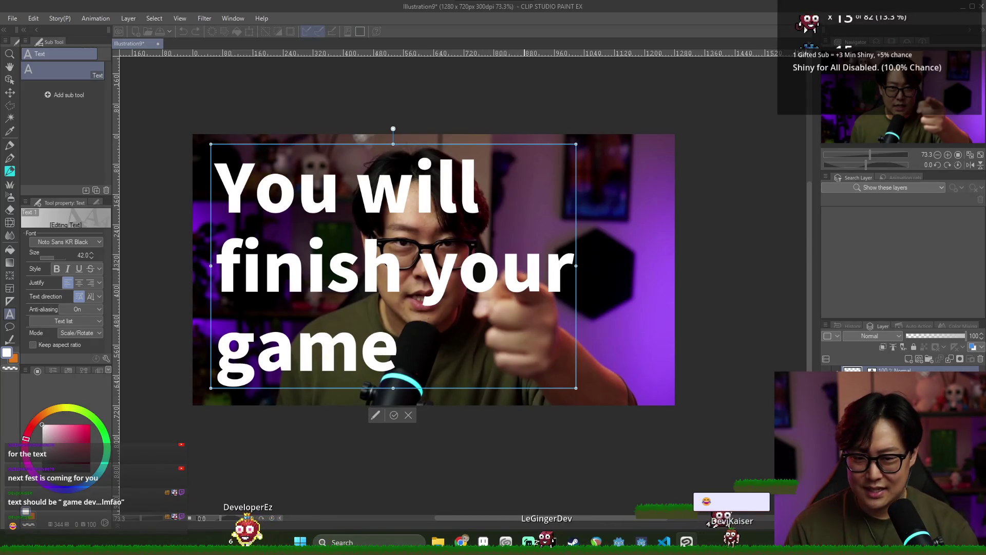
- Shrink the caption's font size to 23, then 22, repositioning it across the top
key("ctrl+a")
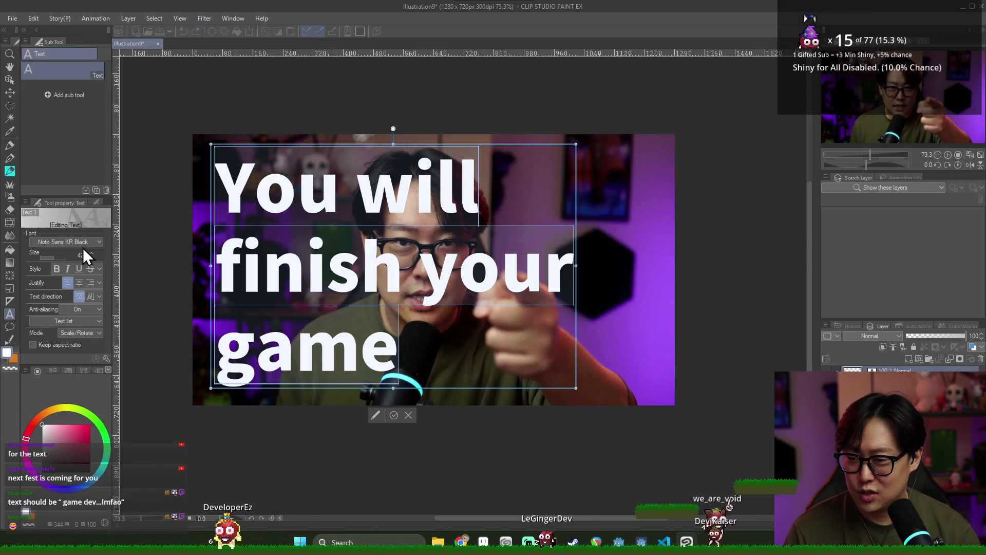
type("23")
key("Return")
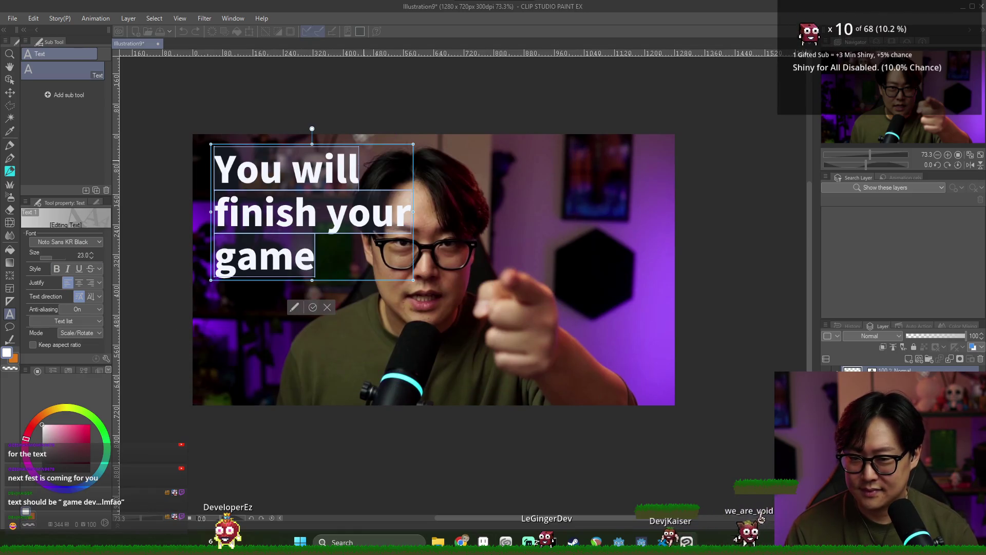
mouse_move(376, 146)
left_mouse_down()
mouse_move(639, 149)
mouse_move(339, 155)
mouse_move(380, 154)
left_mouse_up()
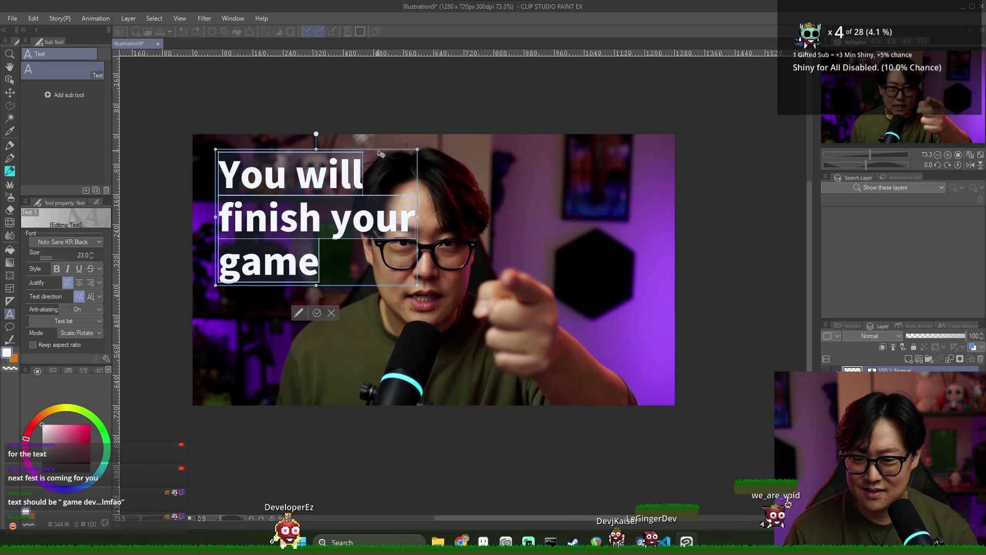
mouse_move(588, 162)
left_mouse_down()
mouse_move(666, 155)
mouse_move(658, 143)
mouse_move(354, 141)
mouse_move(373, 148)
left_mouse_up()
type("22")
key("Return")
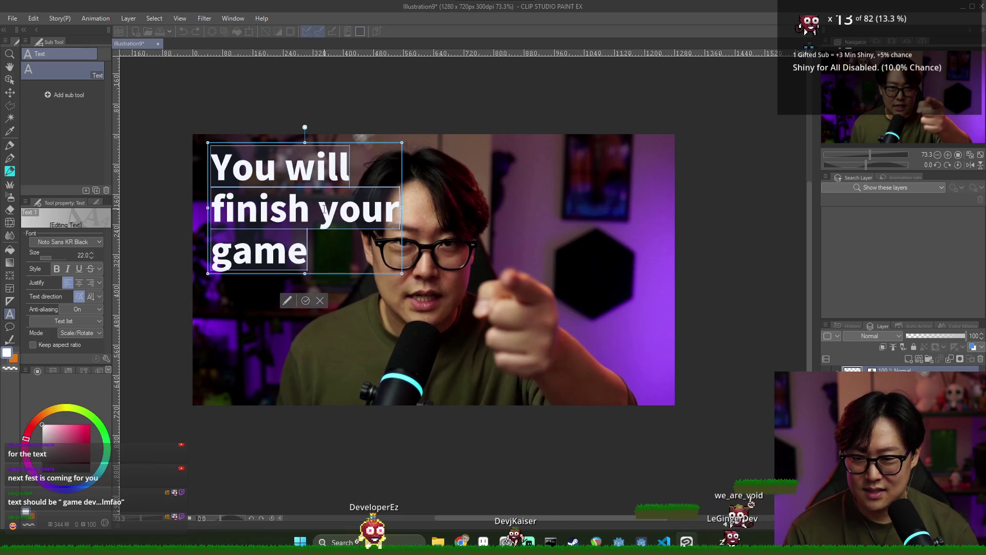
- Rejoin 'your game' on one line, add the final period, and nudge the caption down
left_click(323, 208)
key("Return")
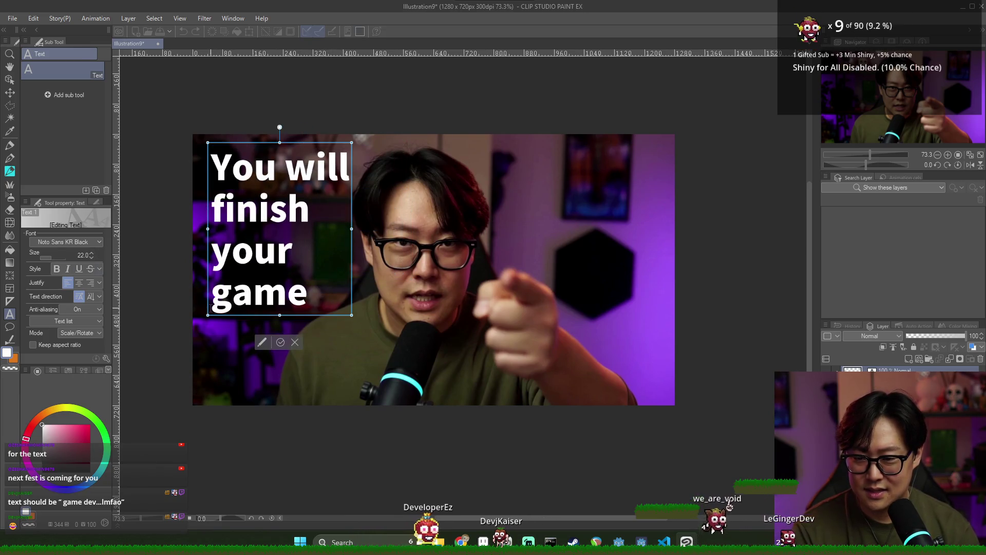
key("BackSpace")
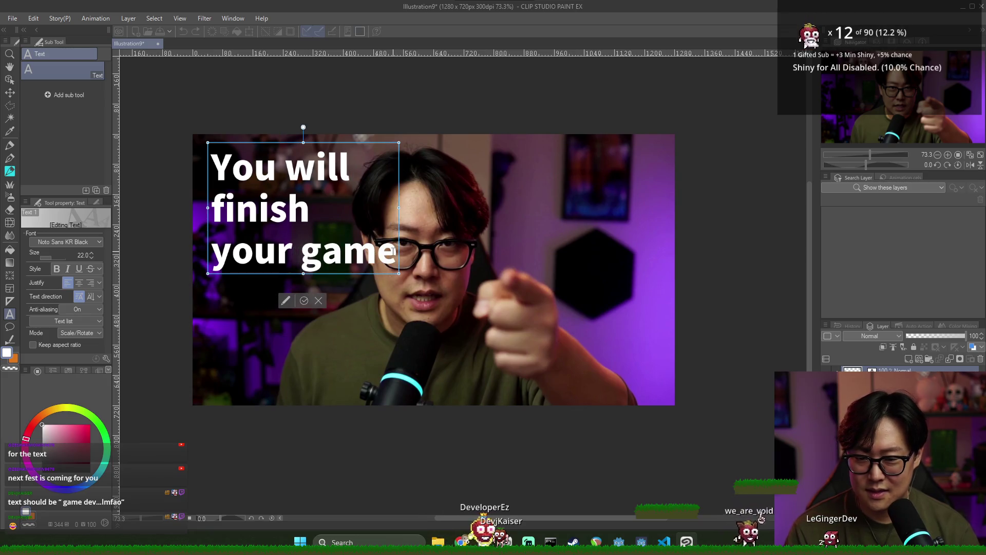
type(".")
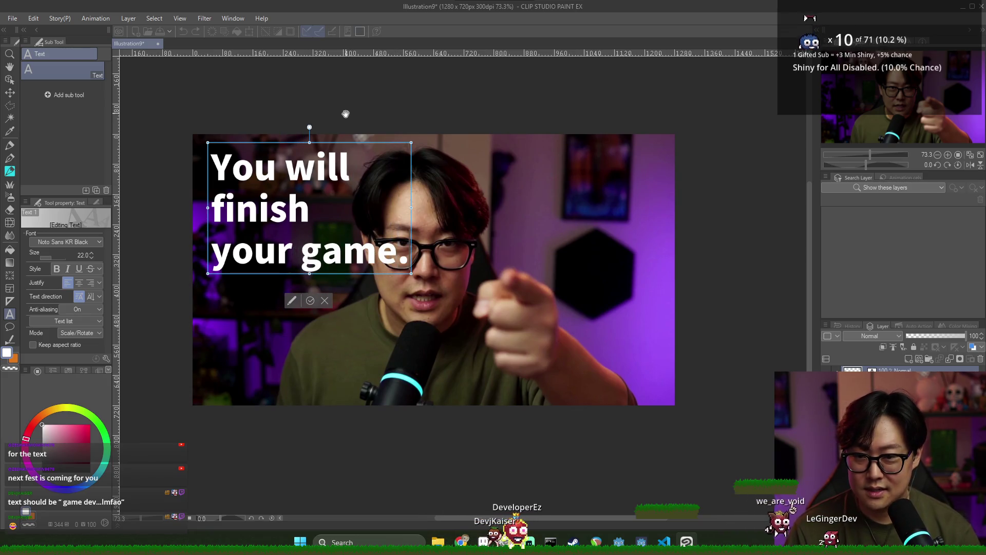
left_click_drag(353, 148, 354, 163)
key("ctrl+a")
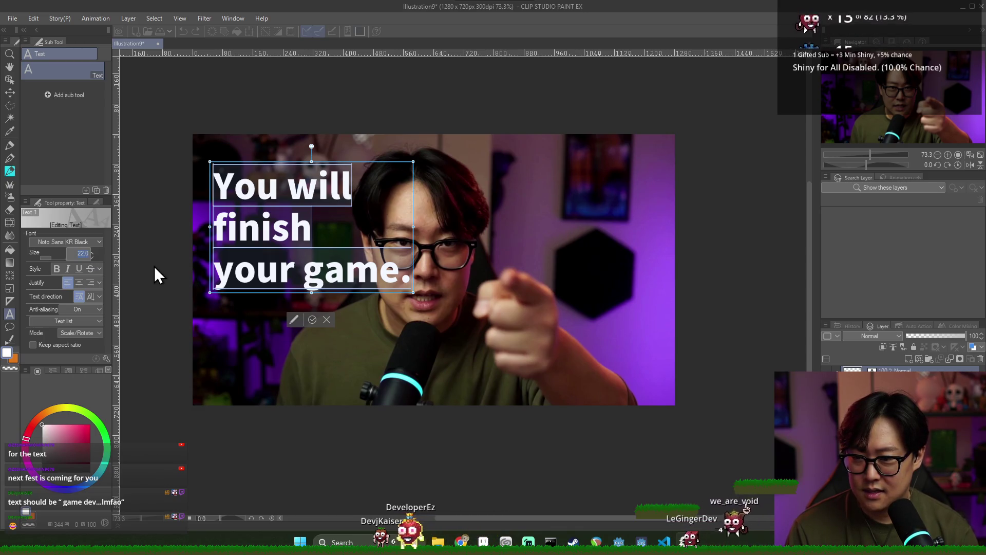
- Enlarge the caption to font size 32 and shift it right
type("32")
key("Return")
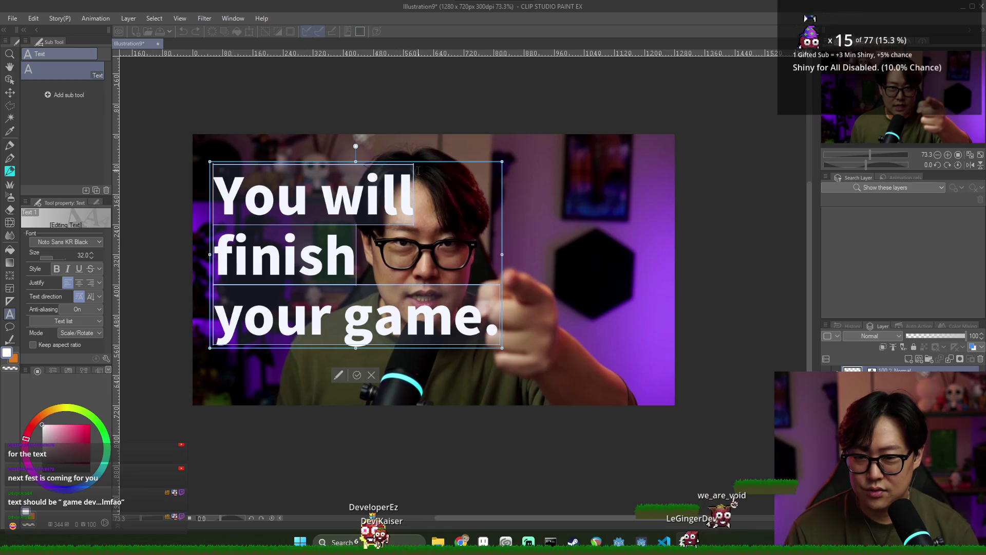
mouse_move(421, 164)
left_mouse_down()
mouse_move(465, 164)
mouse_move(431, 163)
mouse_move(450, 163)
left_mouse_up()
- Rearrange the caption into three lines, 'You will / finish / your game.', shifted left
left_click(343, 195)
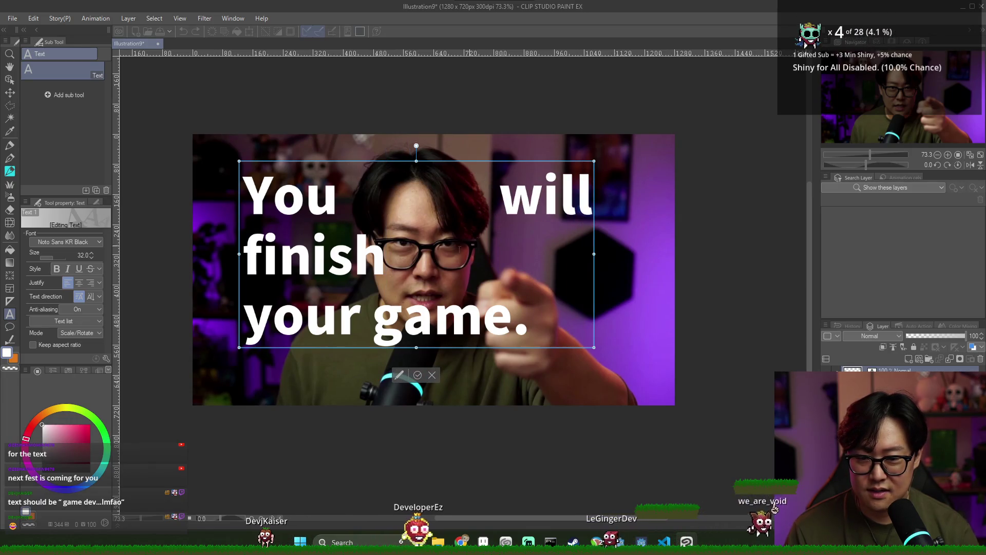
left_click(232, 315)
key("BackSpace")
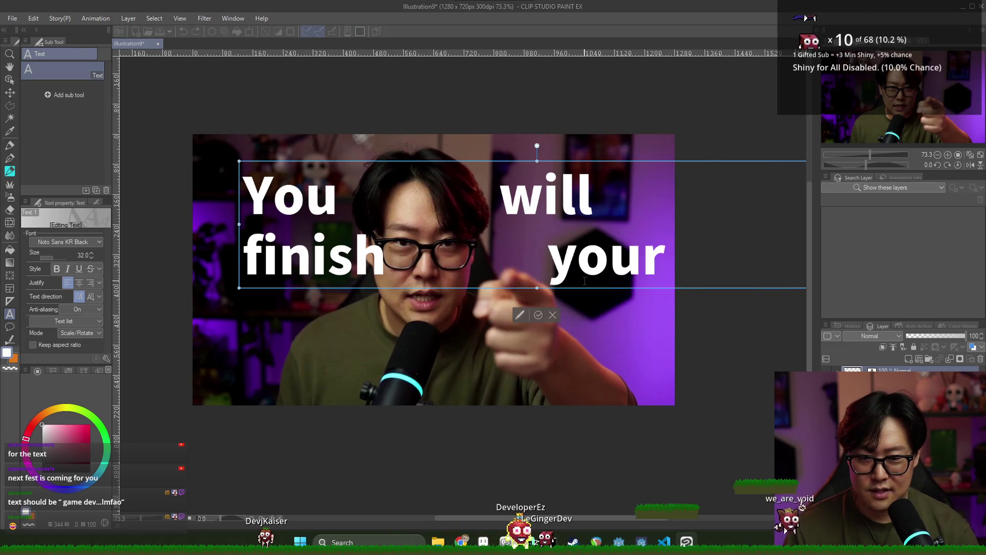
key("BackSpace")
key("BackSpace")
key("BackSpace")
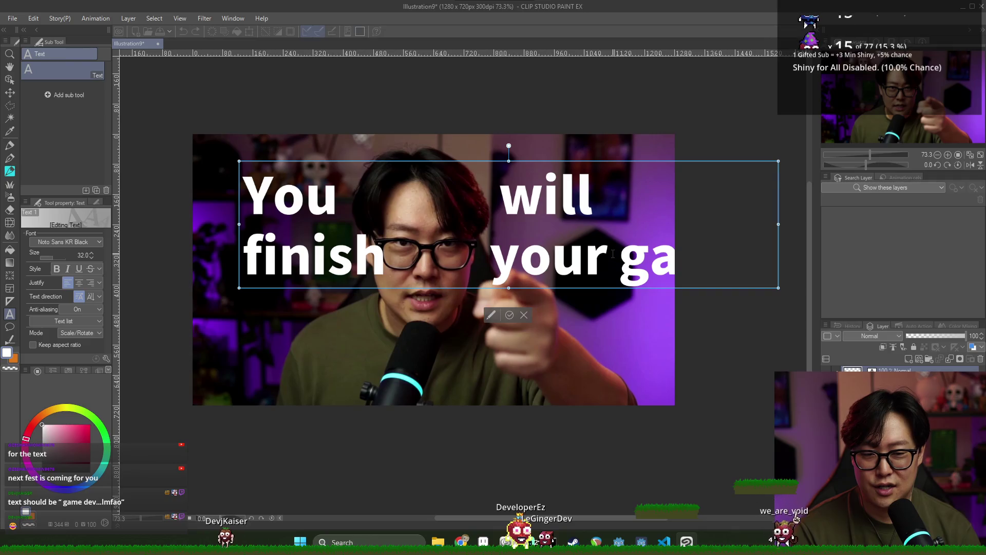
key("Return")
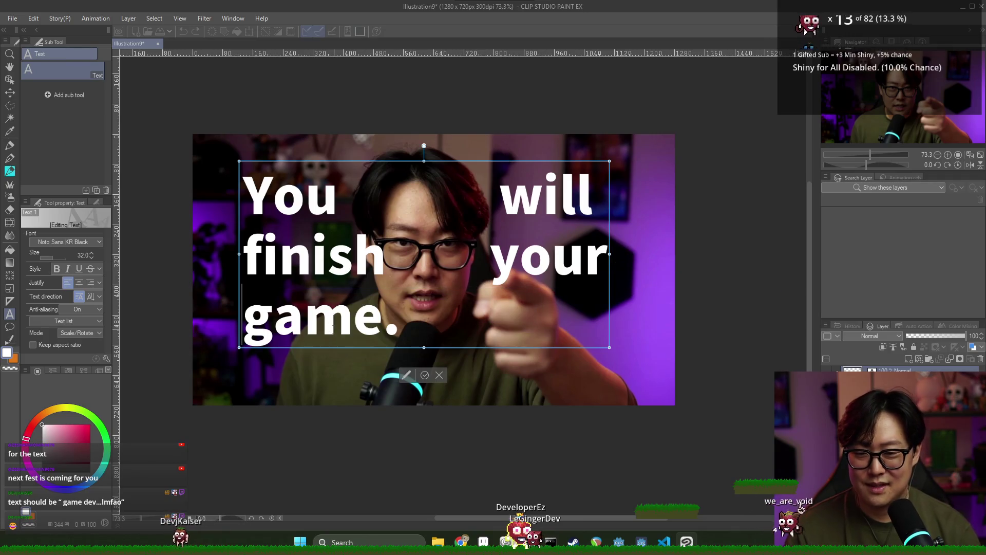
key("BackSpace")
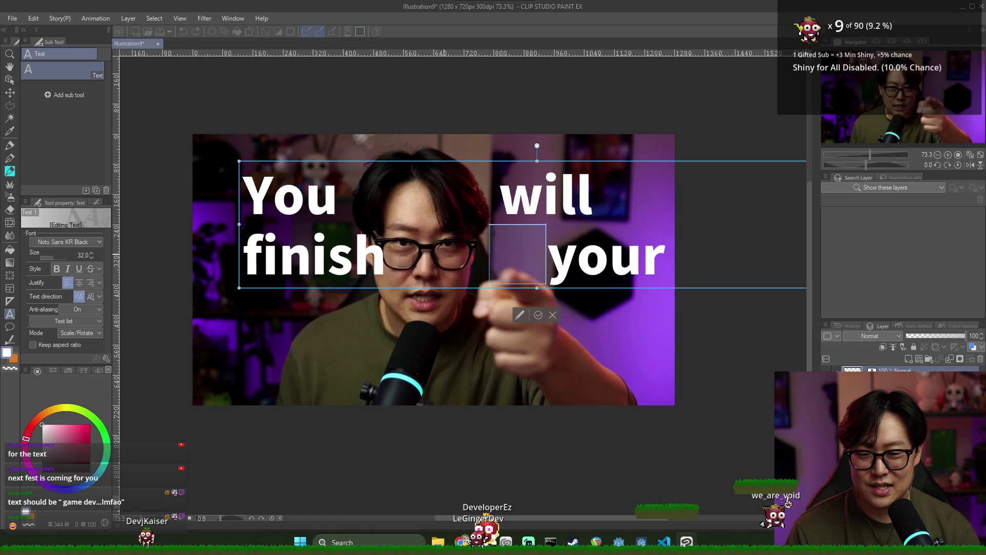
left_click_drag(493, 254, 386, 259)
key("Return")
key("BackSpace")
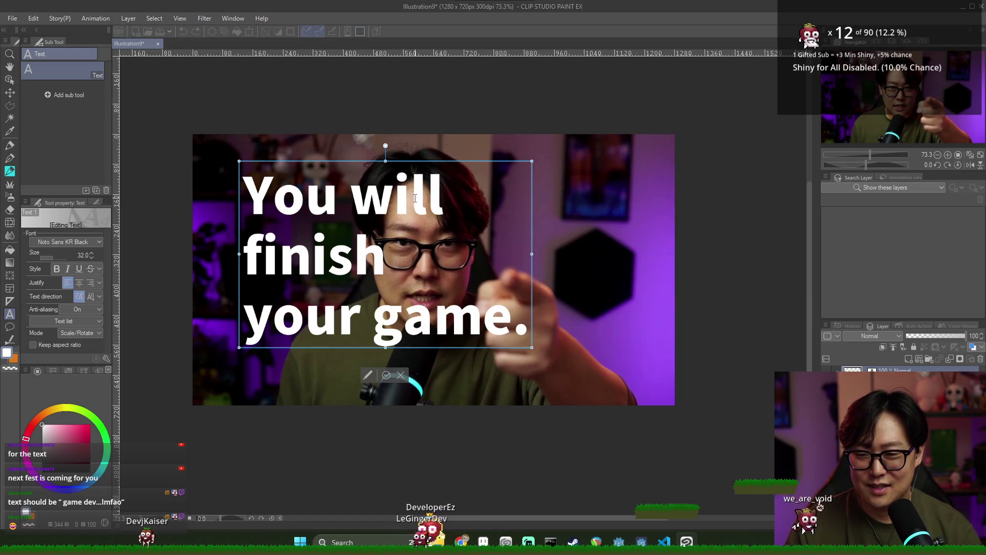
left_click_drag(446, 164, 413, 162)
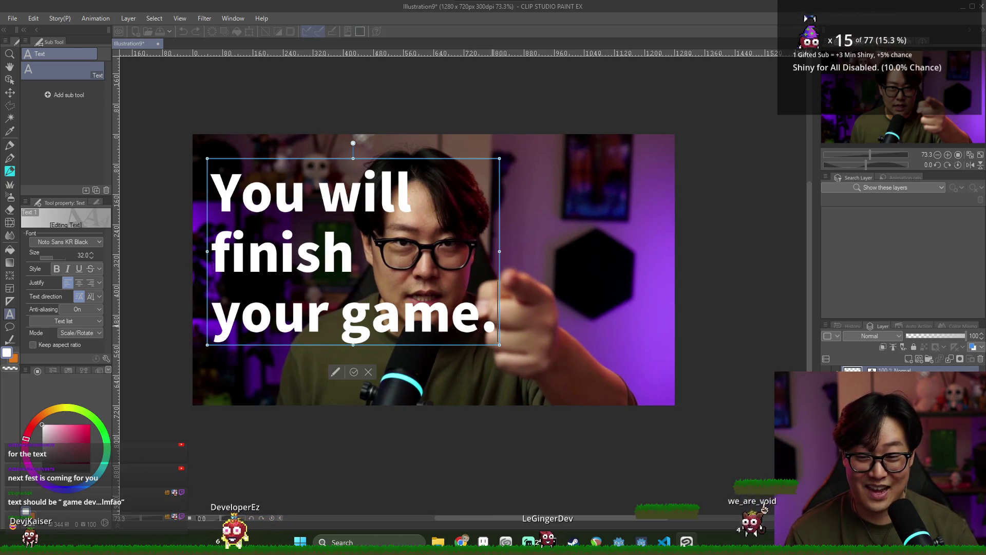
- Replace the caption text with 'game dev' and try it at several positions
key("ctrl+a")
type("game dev")
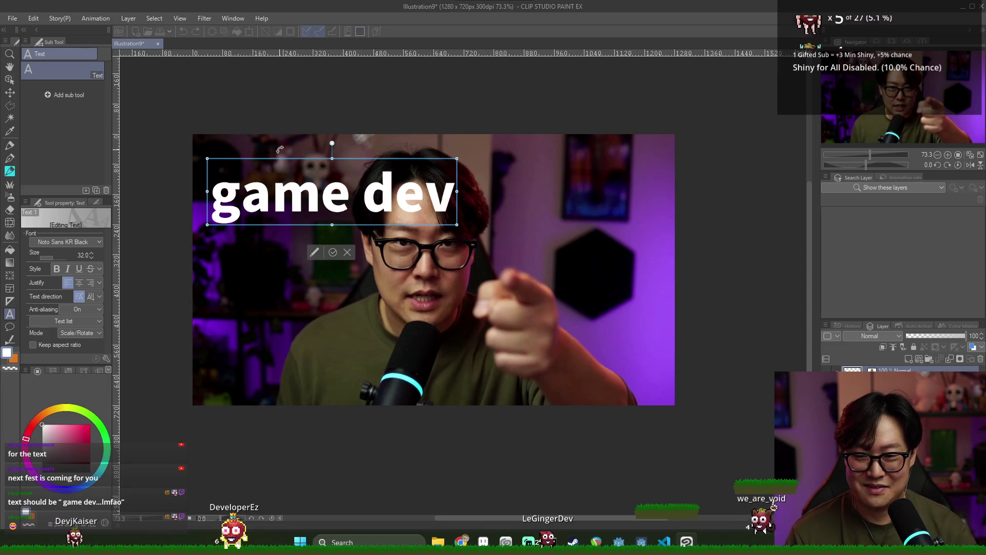
mouse_move(377, 164)
left_mouse_down()
mouse_move(523, 163)
mouse_move(478, 156)
left_mouse_up()
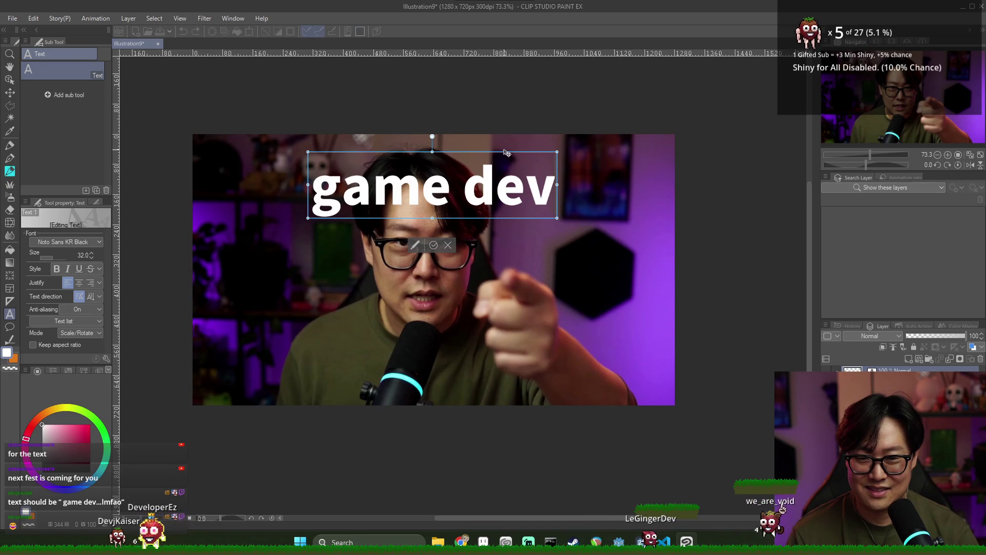
left_click_drag(432, 155, 340, 156)
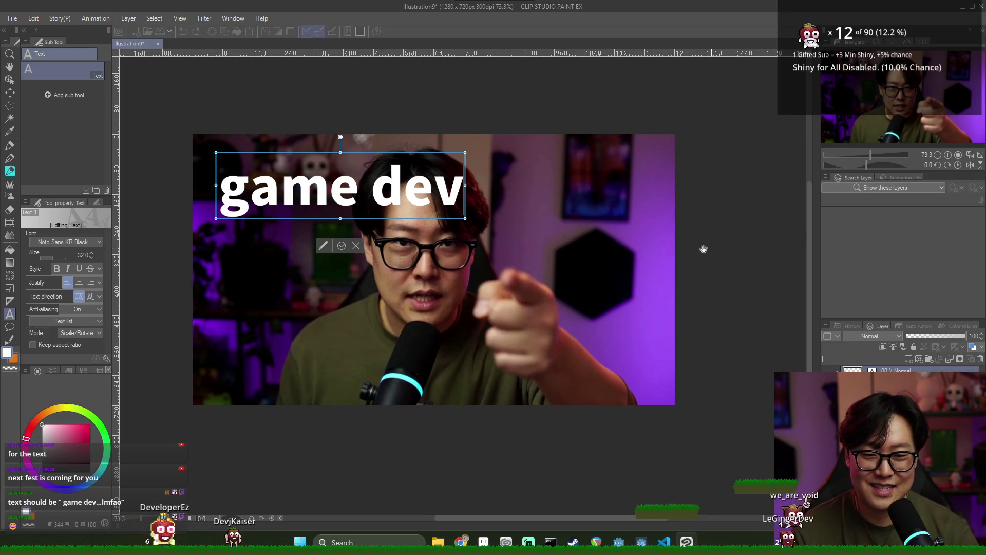
left_click_drag(369, 155, 434, 189)
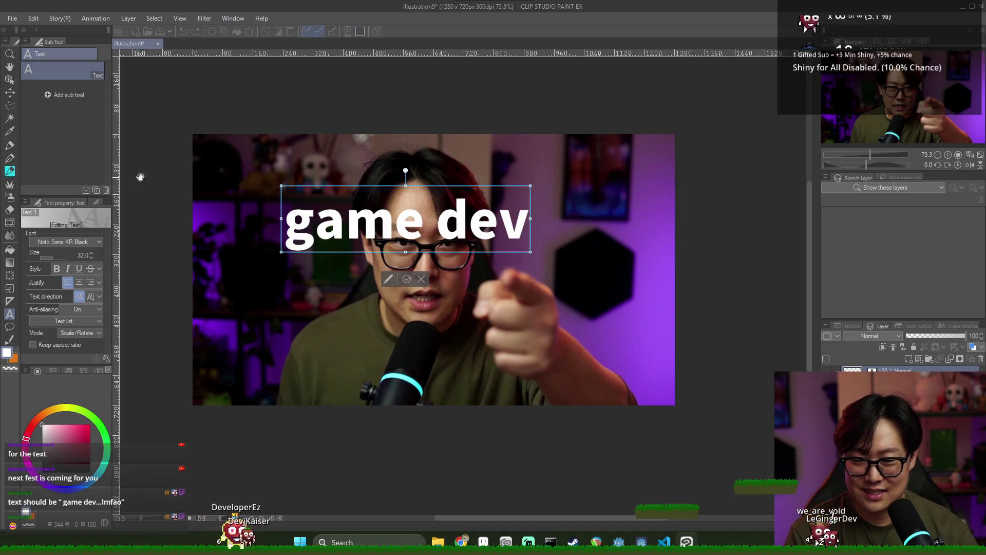
- Resize 'game dev' to 45, then 78, and break it onto two lines
key("ctrl+a")
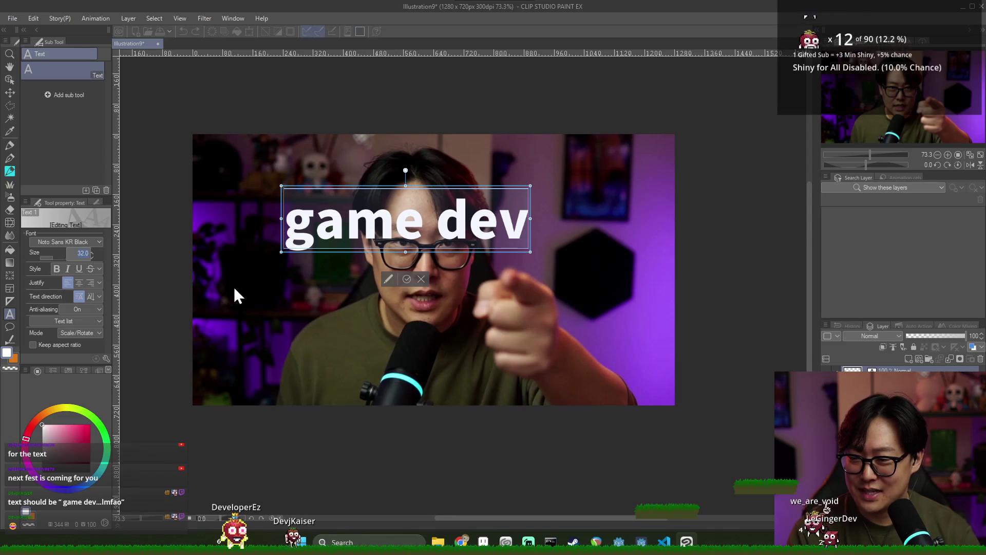
type("45")
key("Return")
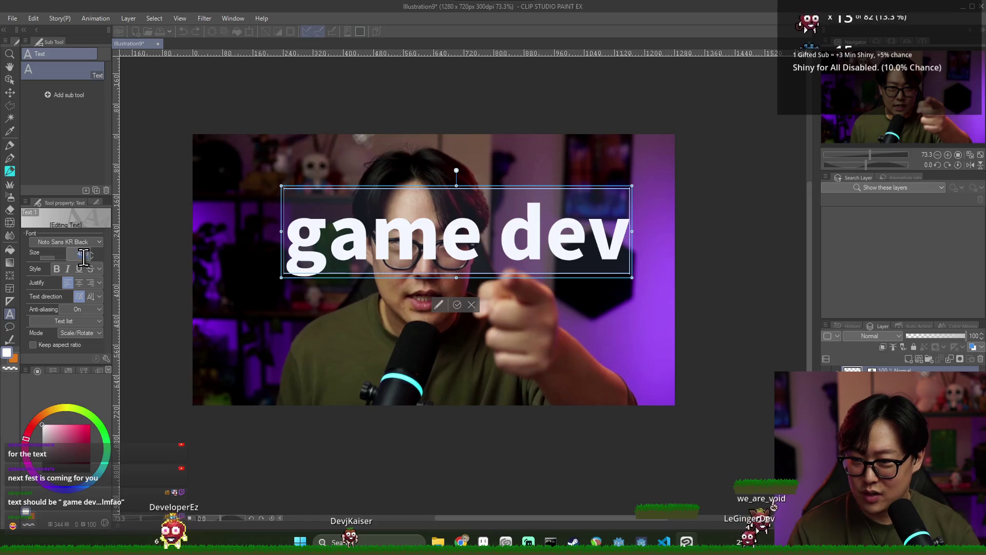
type("78")
key("Return")
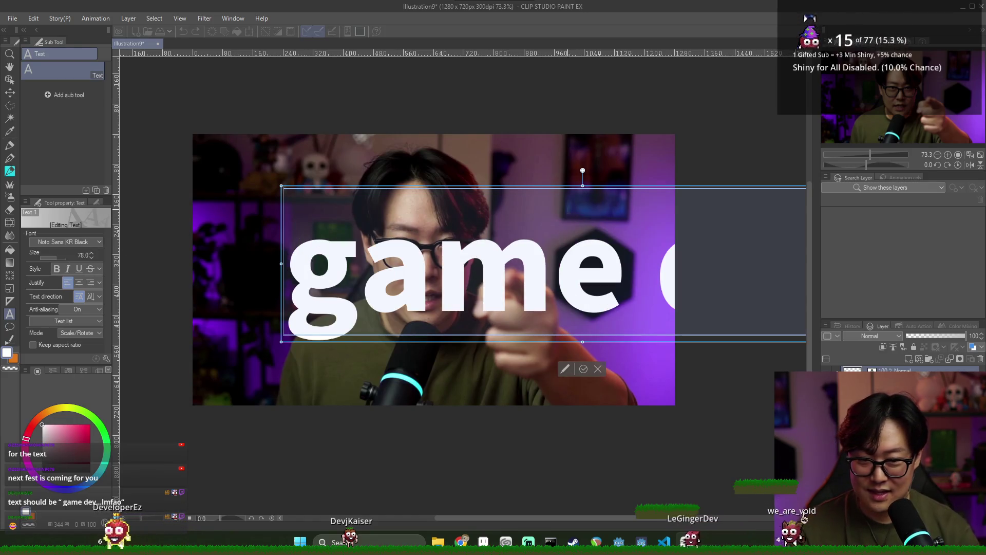
mouse_move(494, 188)
left_mouse_down()
mouse_move(405, 124)
mouse_move(410, 108)
left_mouse_up()
left_click(593, 200)
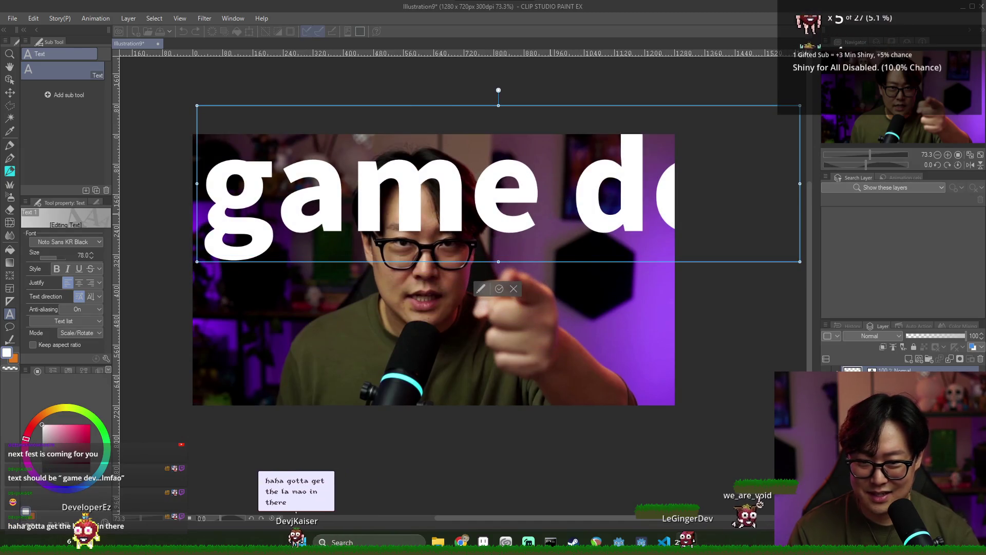
key("Return")
left_click_drag(472, 107, 536, 110)
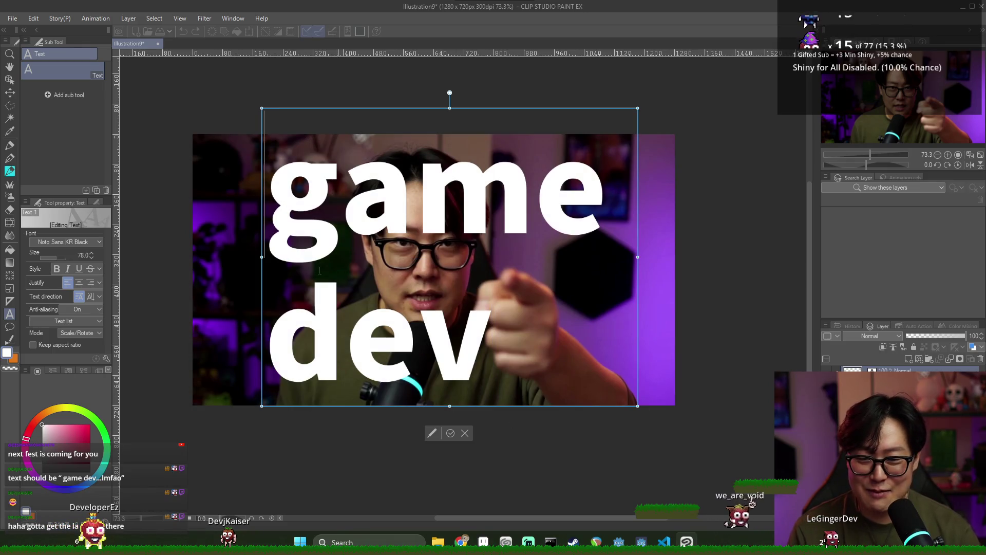
- Set the title to size 62, move it left, and commit the text
key("ctrl+a")
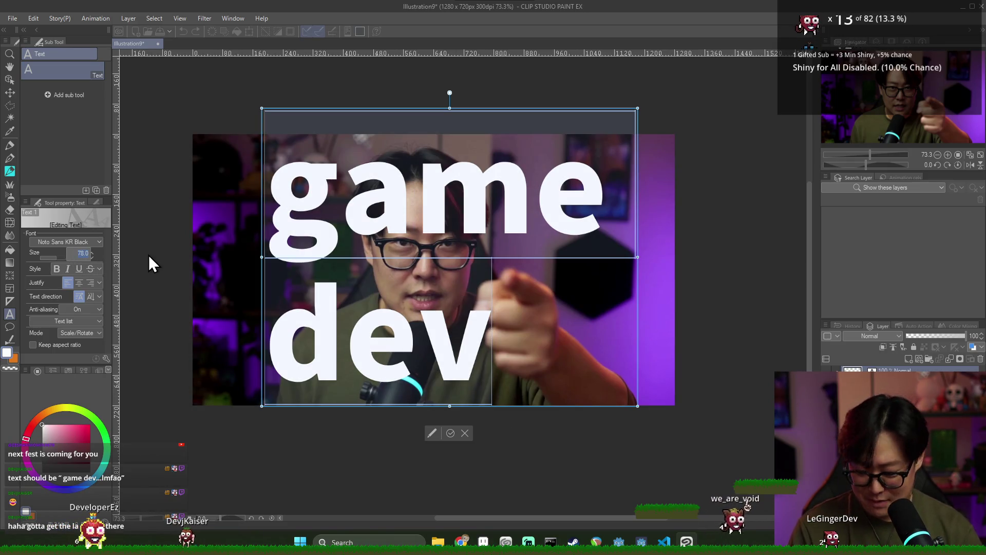
type("62")
key("Return")
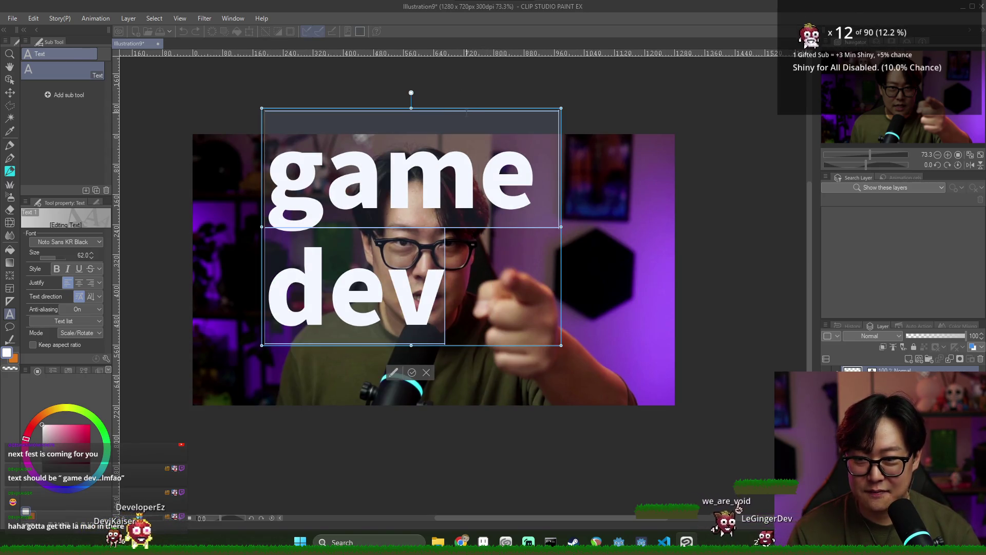
left_click(457, 128)
mouse_move(457, 112)
left_mouse_down()
mouse_move(410, 134)
mouse_move(401, 113)
left_mouse_up()
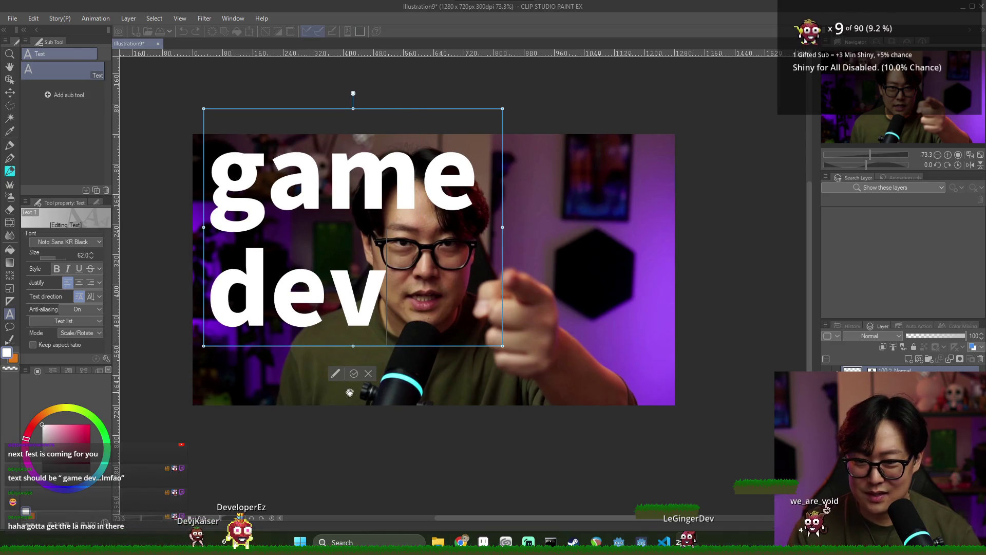
left_click(354, 373)
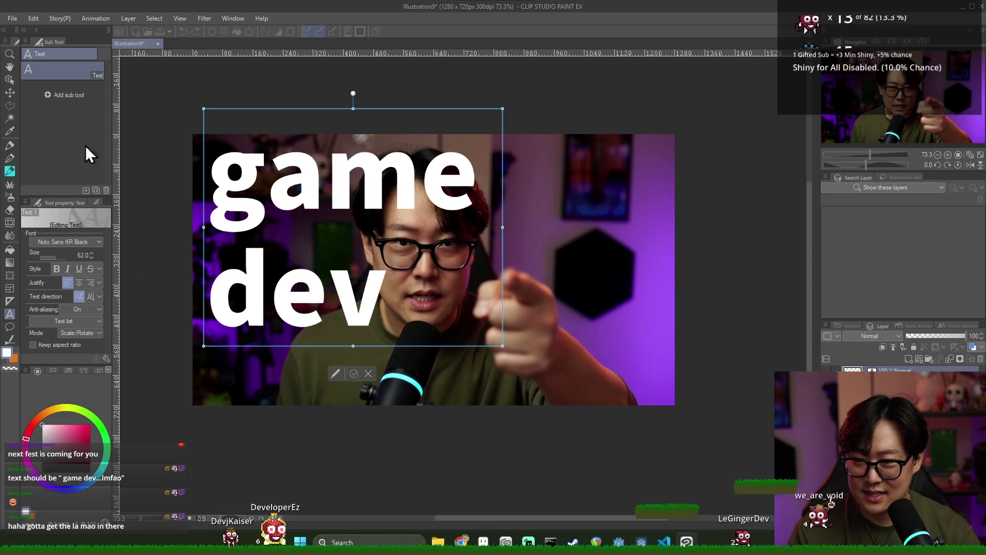
- Scale the 'game dev' title down to 60% with Edit > Transform > Scale and confirm
left_click(9, 105)
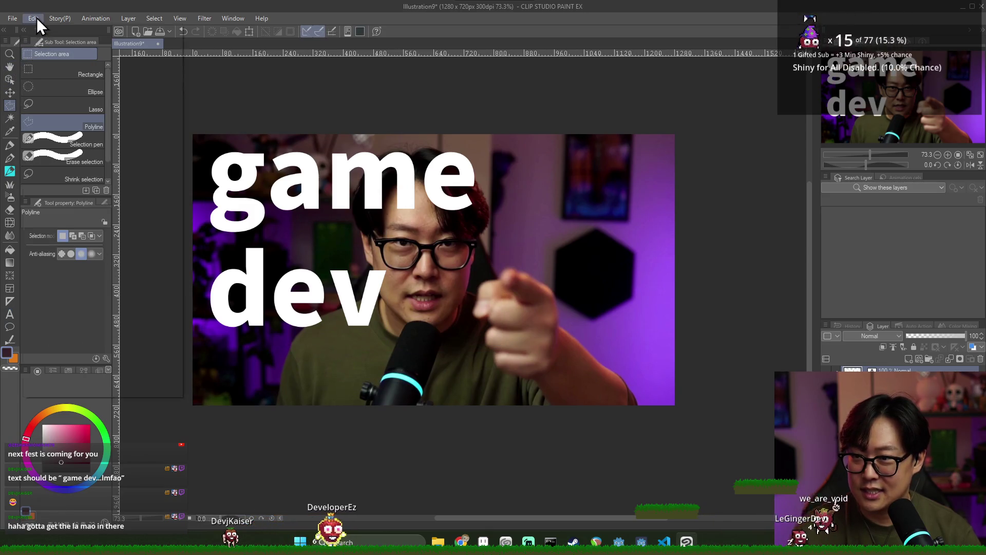
left_click(34, 18)
mouse_move(73, 275)
left_click(219, 291)
left_click_drag(493, 337, 422, 291)
left_click_drag(308, 247, 322, 272)
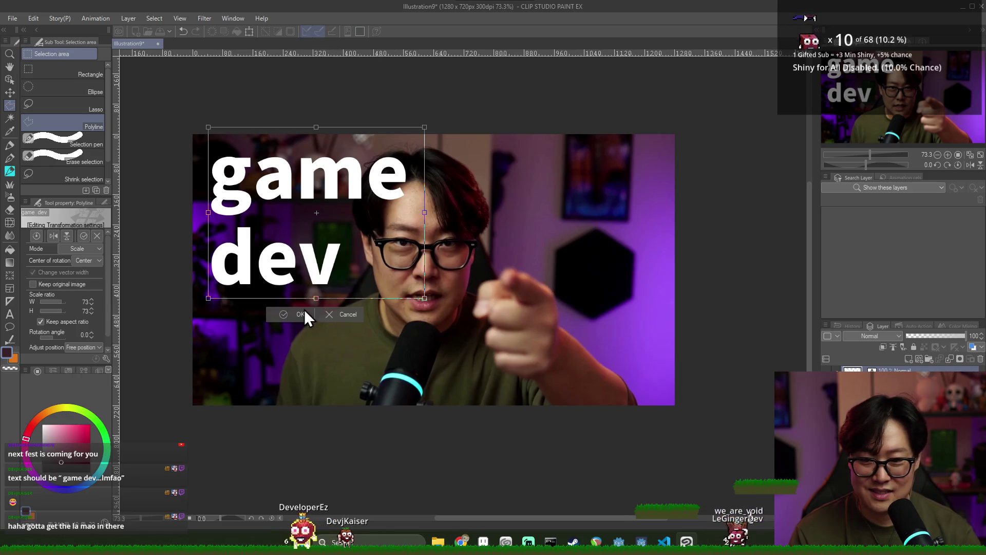
left_click_drag(425, 298, 386, 267)
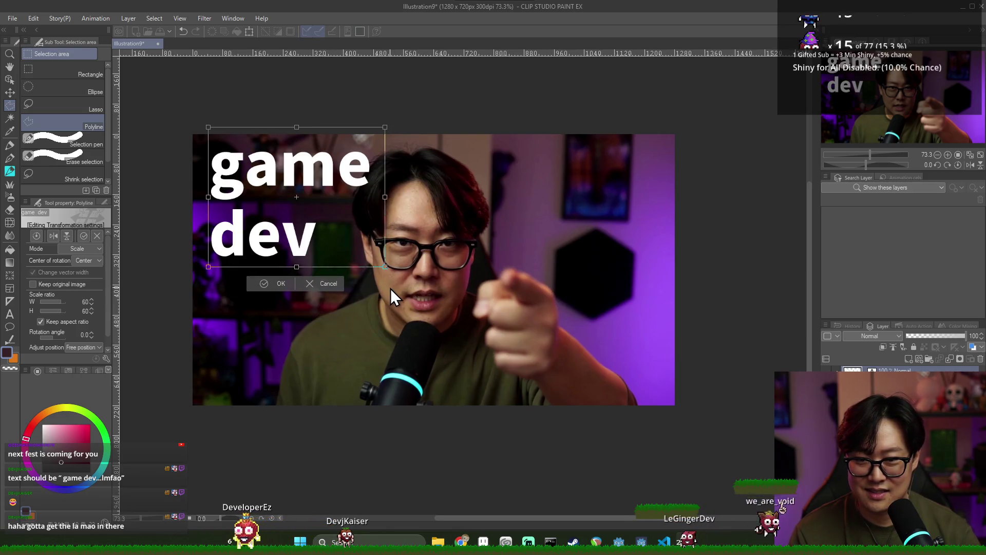
left_click(283, 288)
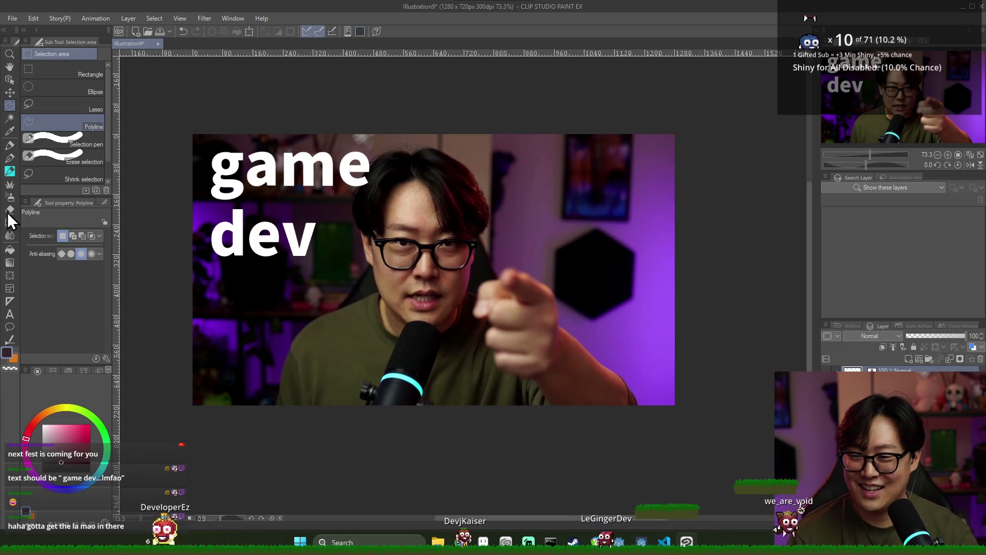
left_click(9, 313)
- Add a new text caption reading '*lmfao*' and move it to the lower middle
left_click(576, 307)
type("lma")
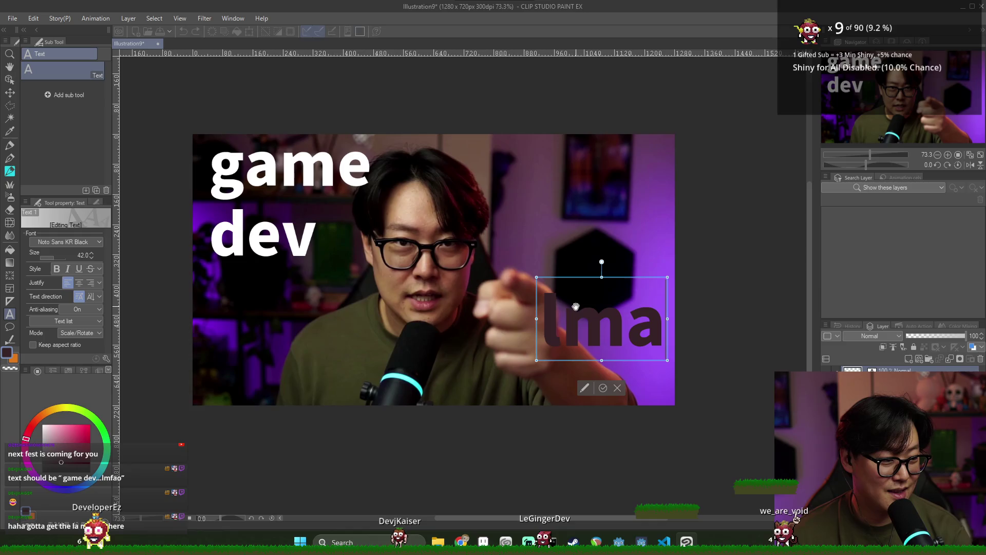
key("BackSpace")
key("BackSpace")
key("BackSpace")
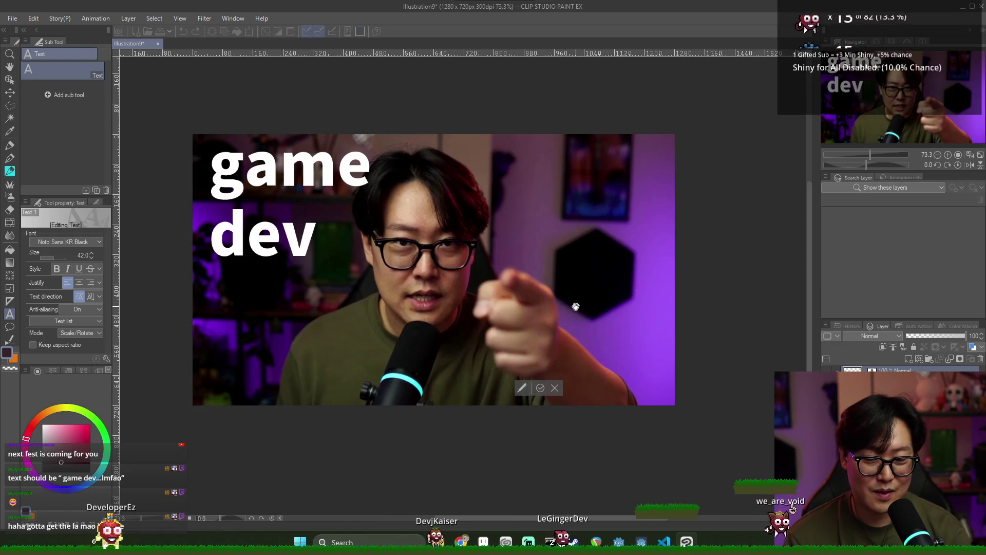
type("lmfa")
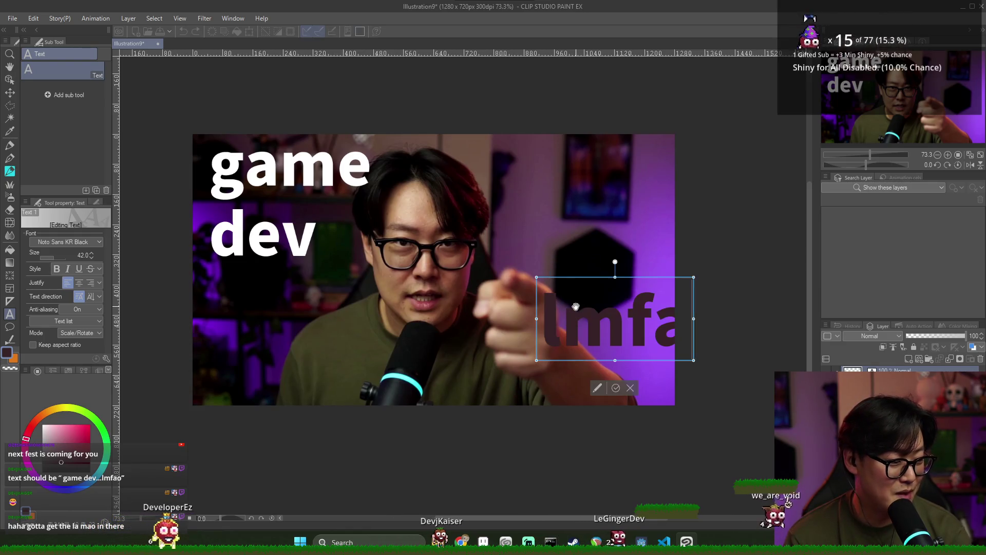
type("o")
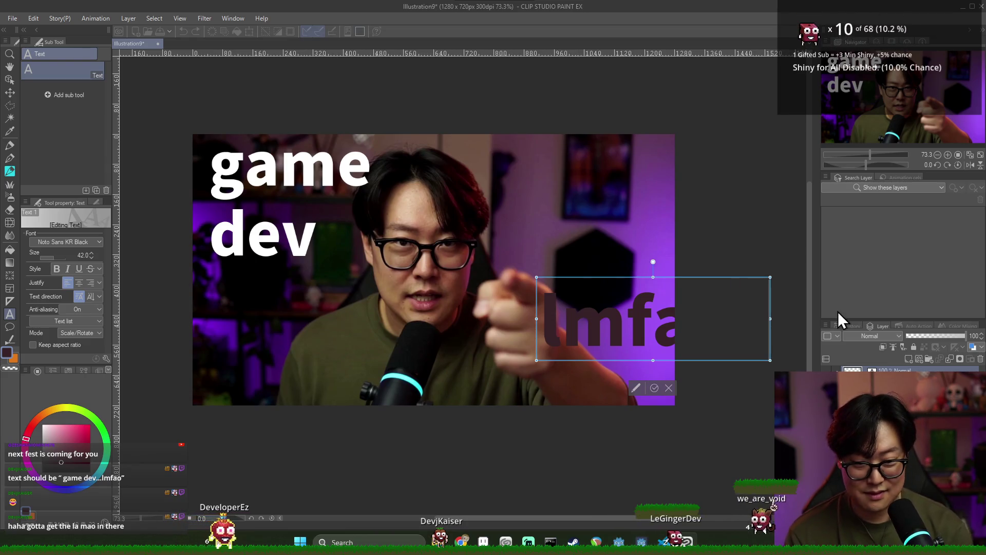
left_click(544, 332)
type("*")
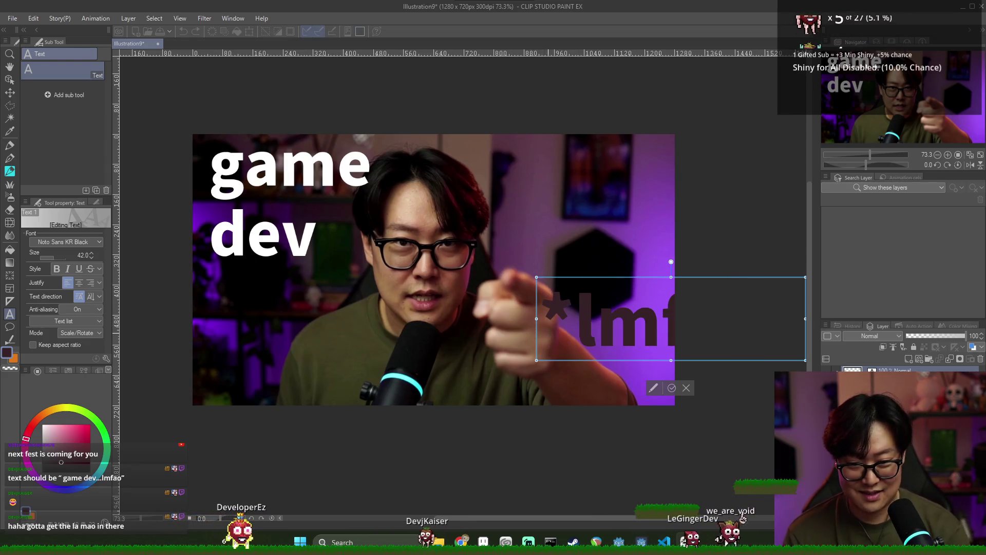
left_click_drag(595, 282, 492, 268)
mouse_move(568, 283)
left_mouse_down()
mouse_move(340, 269)
mouse_move(371, 290)
left_mouse_up()
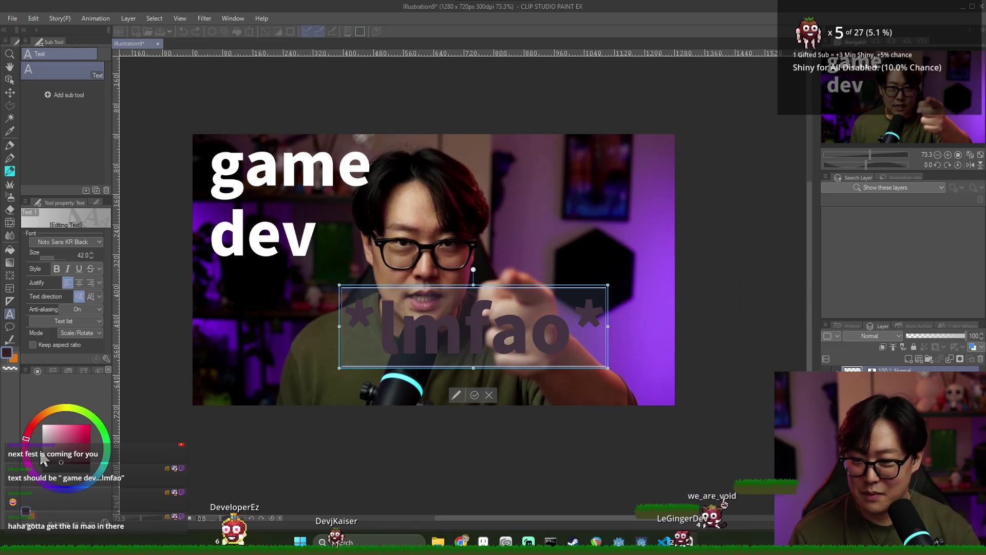
- Color the caption bright yellow, set size 12, and place it beside the face
left_click_drag(61, 461, 55, 435)
left_click(66, 410)
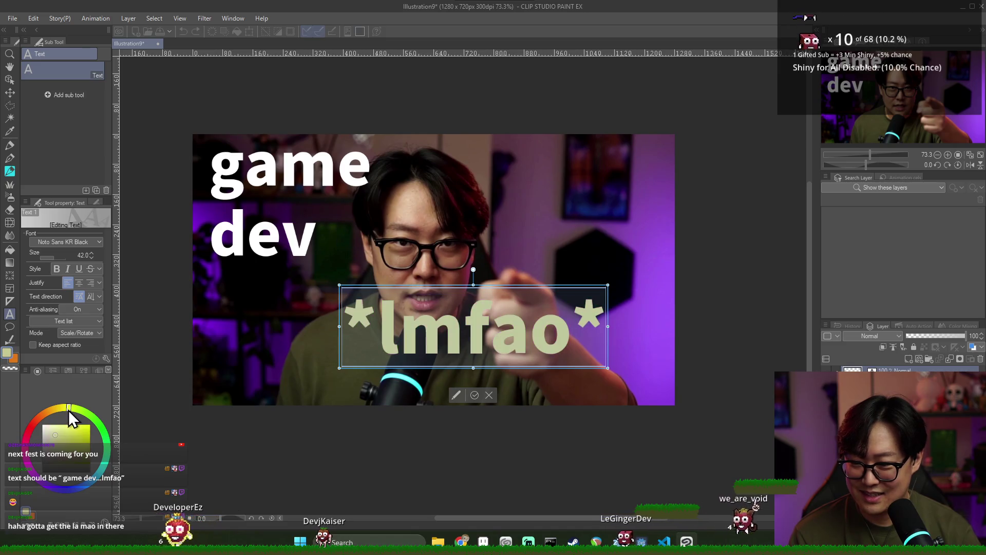
left_click(82, 425)
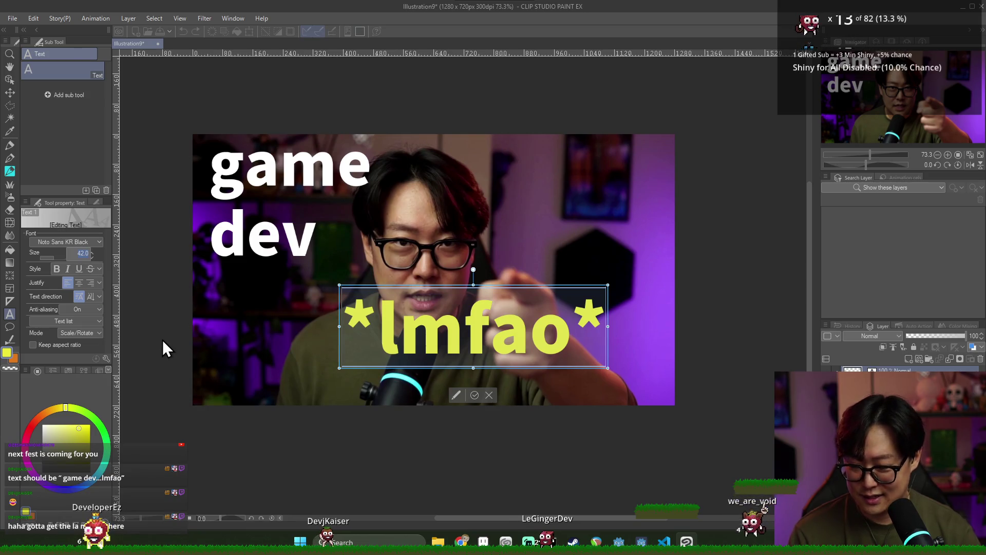
type("12")
key("Return")
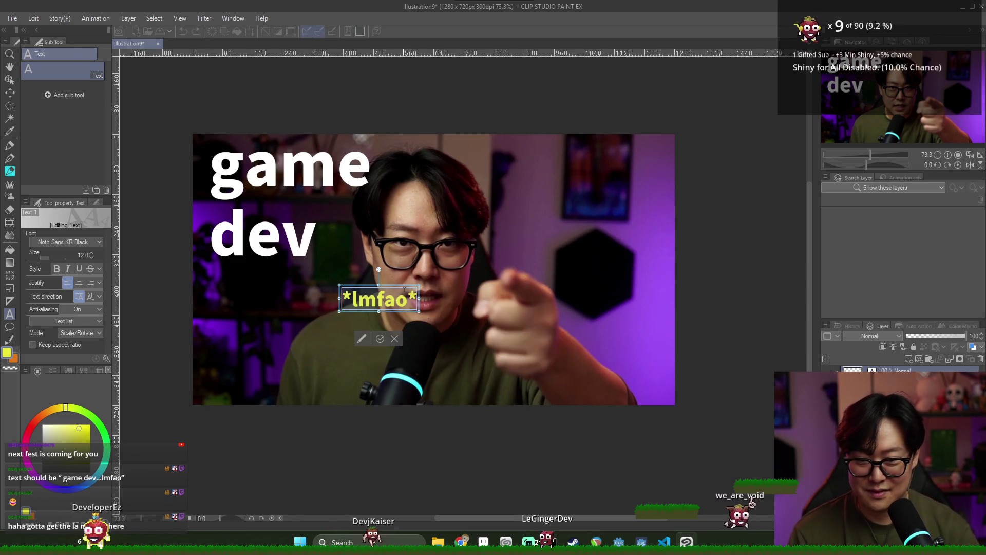
left_click_drag(408, 288, 549, 236)
- Rotate the '*lmfao*' caption about 25 degrees and set its font to Ink Free
left_click_drag(126, 411, 125, 285)
left_click(85, 242)
scroll(57, 289, "up", 2)
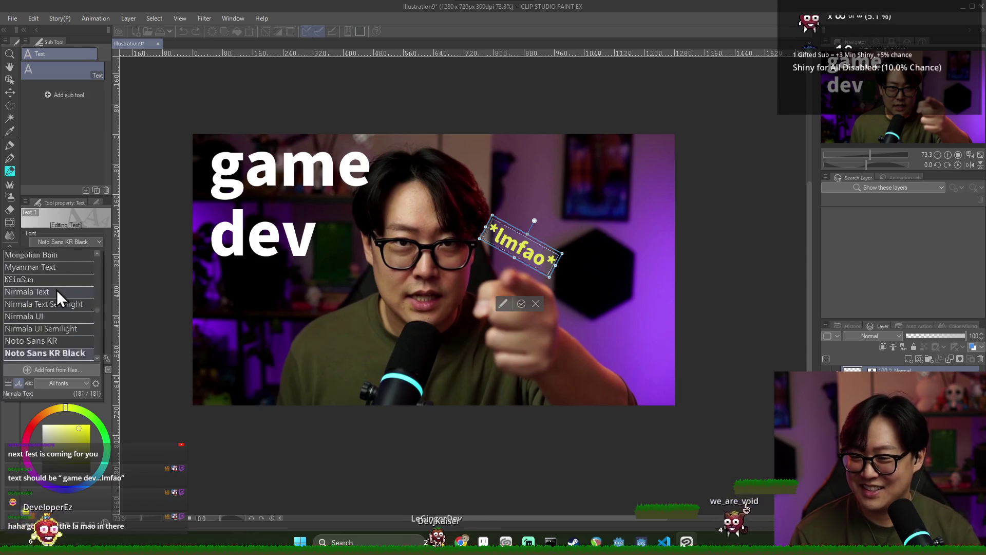
scroll(51, 280, "up", 2)
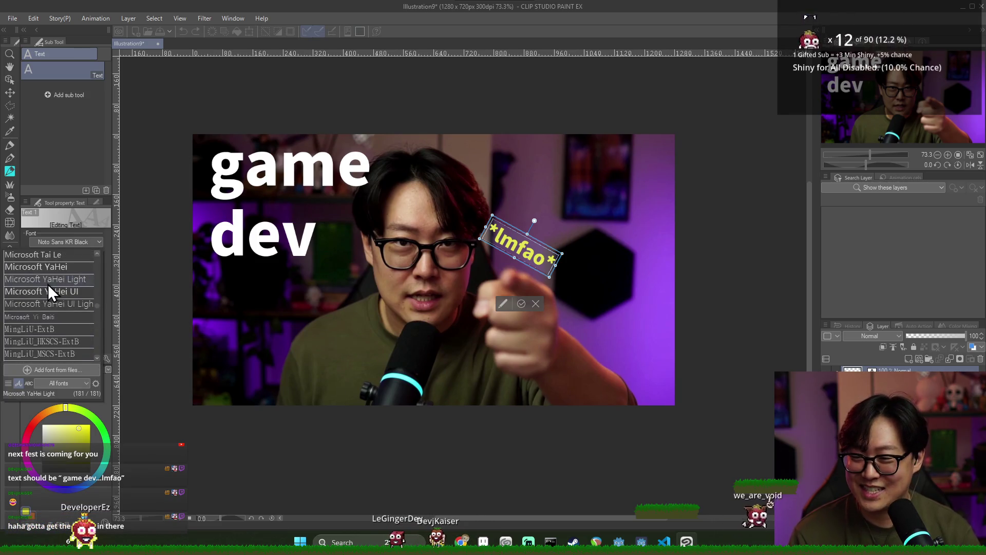
scroll(46, 283, "down", 4)
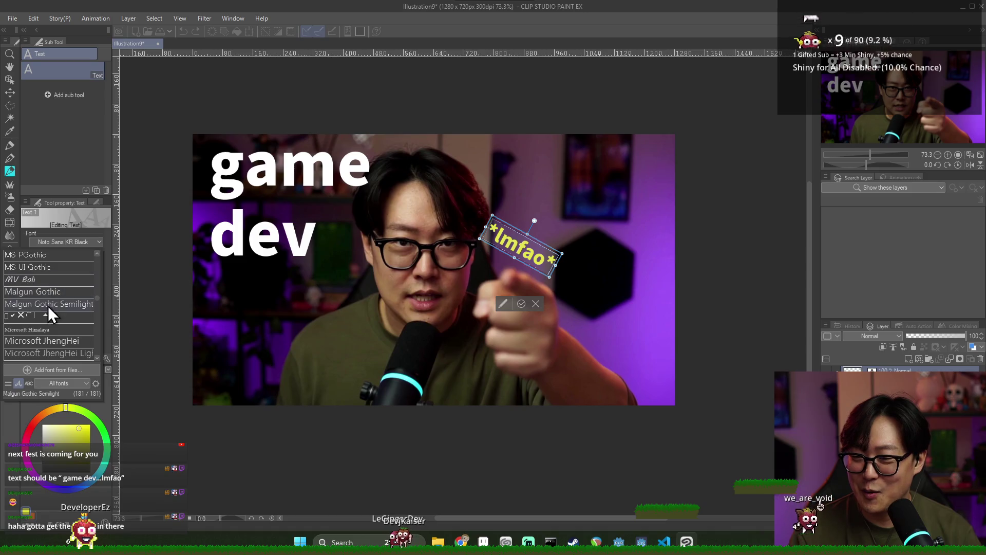
left_click(38, 278)
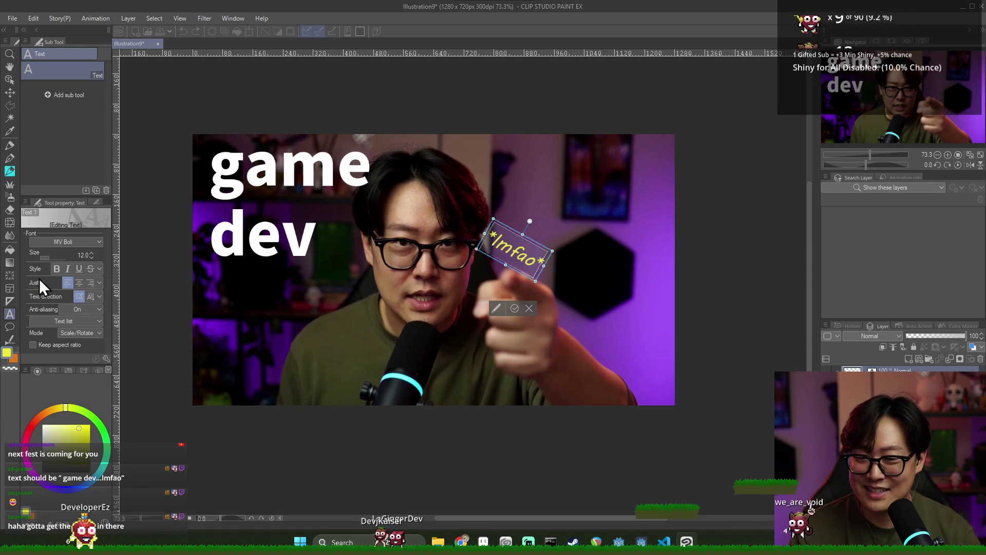
left_click(78, 242)
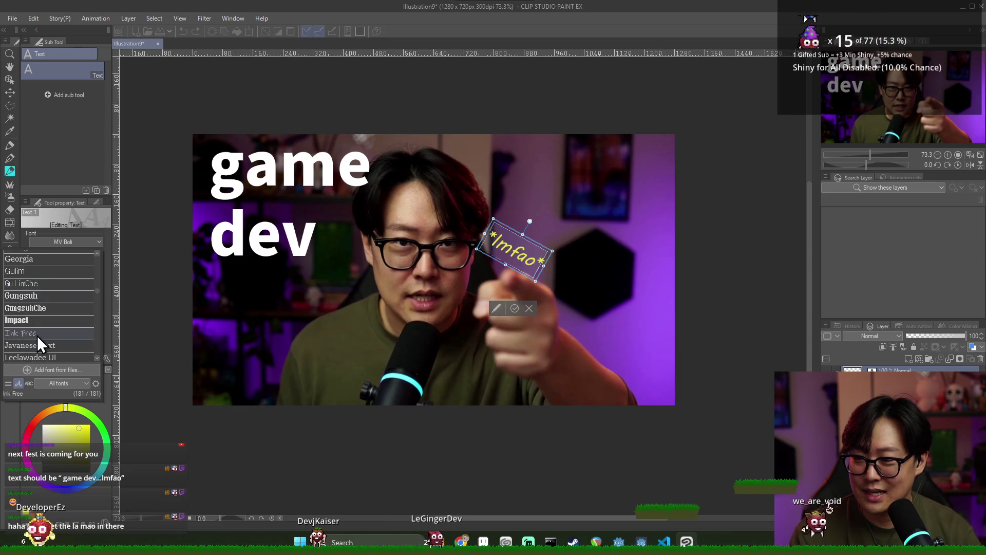
left_click(37, 334)
- Move the caption down-right near the pointing hand and commit the edits
mouse_move(540, 255)
left_mouse_down()
mouse_move(556, 290)
mouse_move(567, 290)
mouse_move(565, 273)
left_mouse_up()
left_click(542, 319)
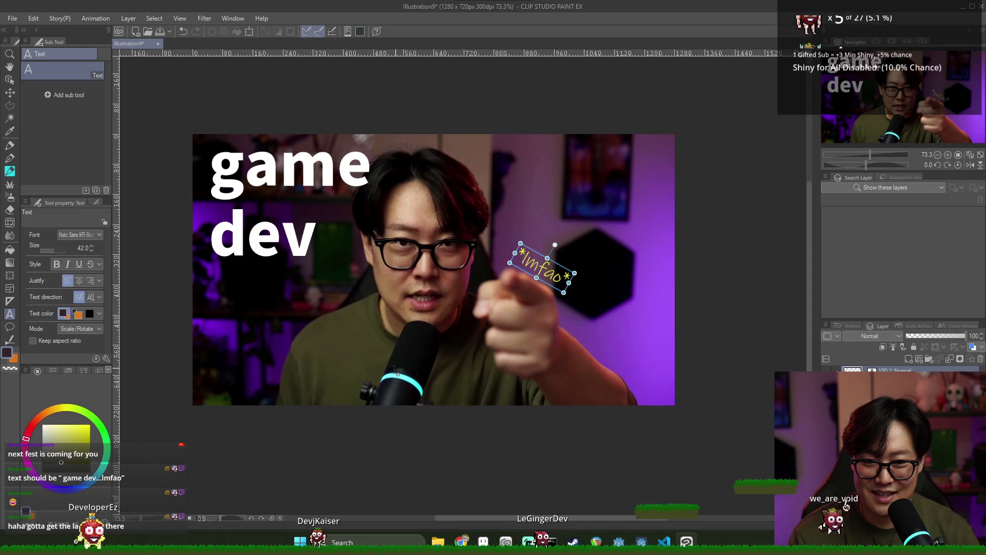
left_click(565, 261)
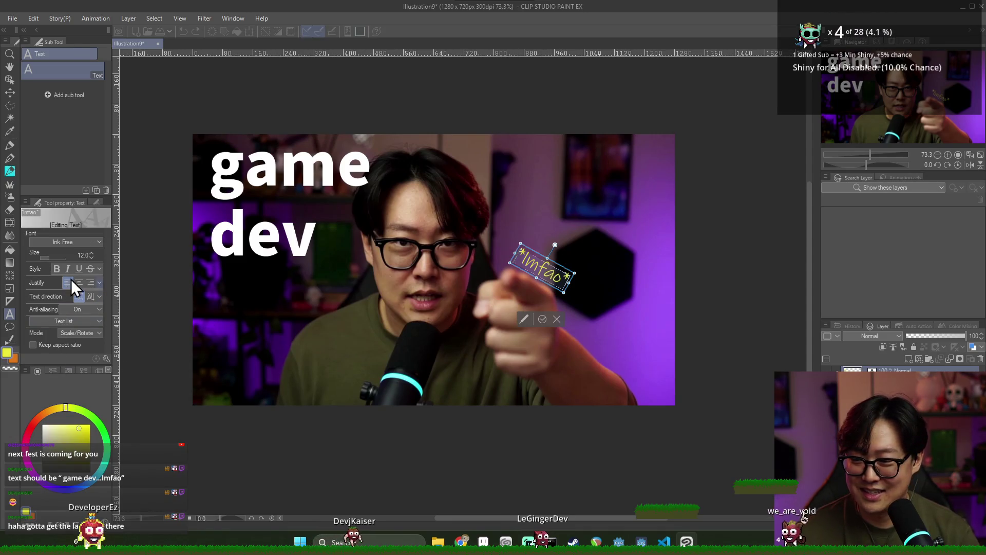
left_click(545, 320)
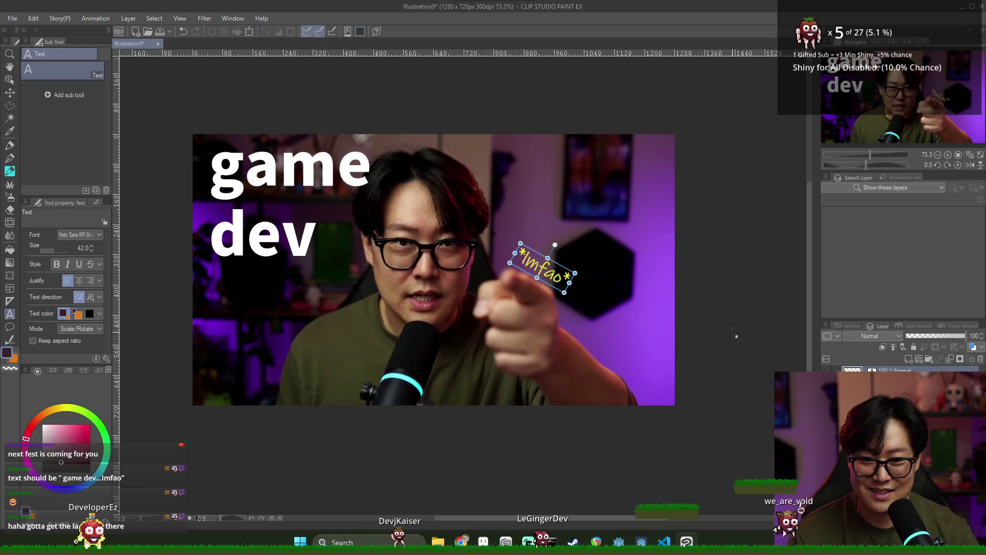
left_click(760, 324)
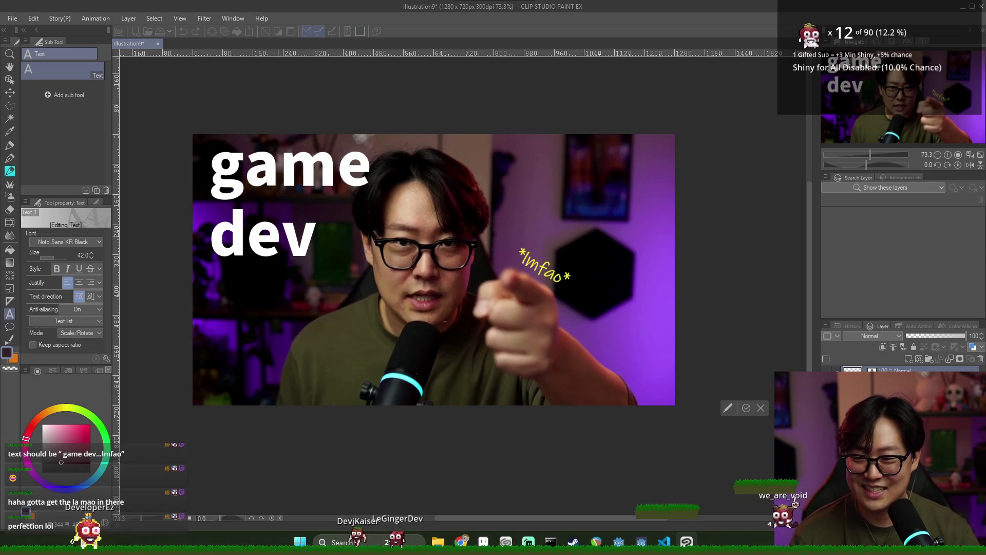
- Set the 'game dev' title's font size to 38, nudge it slightly lower, and commit
left_click(360, 260)
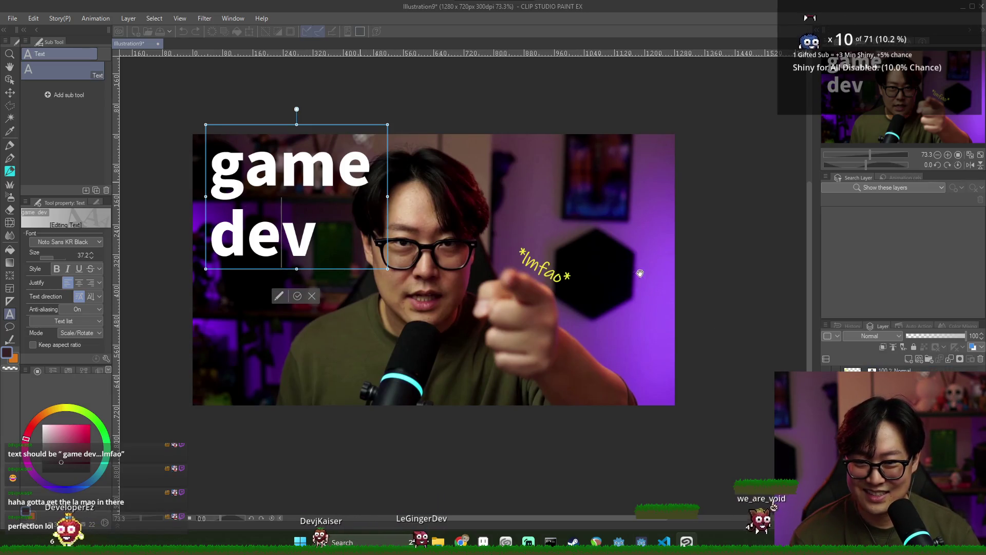
scroll(354, 184, "up", 2)
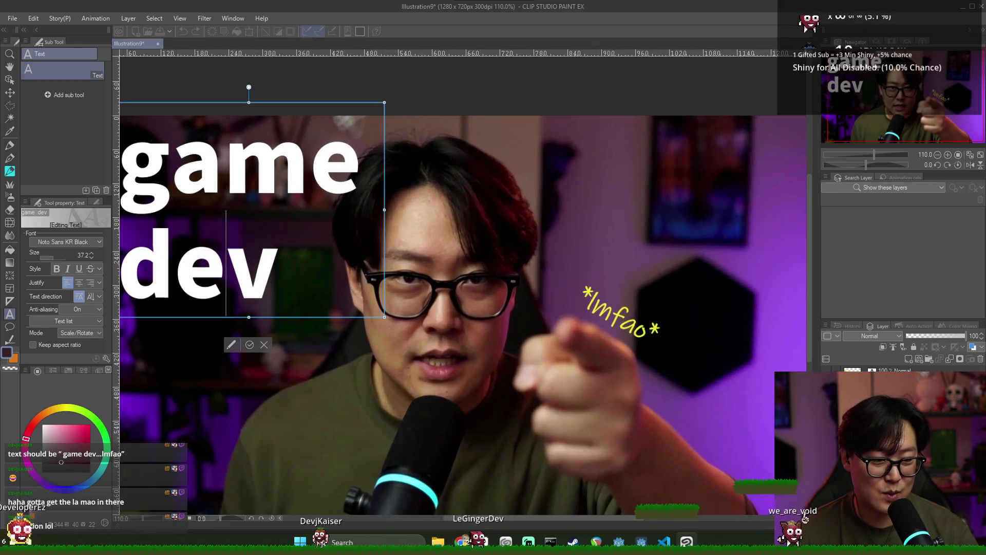
key("Escape")
left_click(305, 273)
scroll(318, 246, "down", 2)
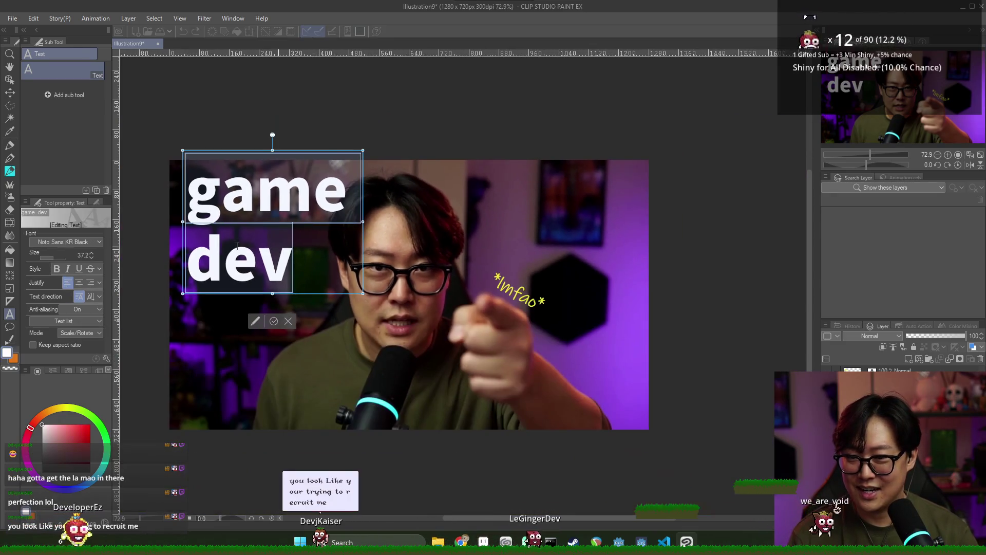
left_click(82, 255)
type("1")
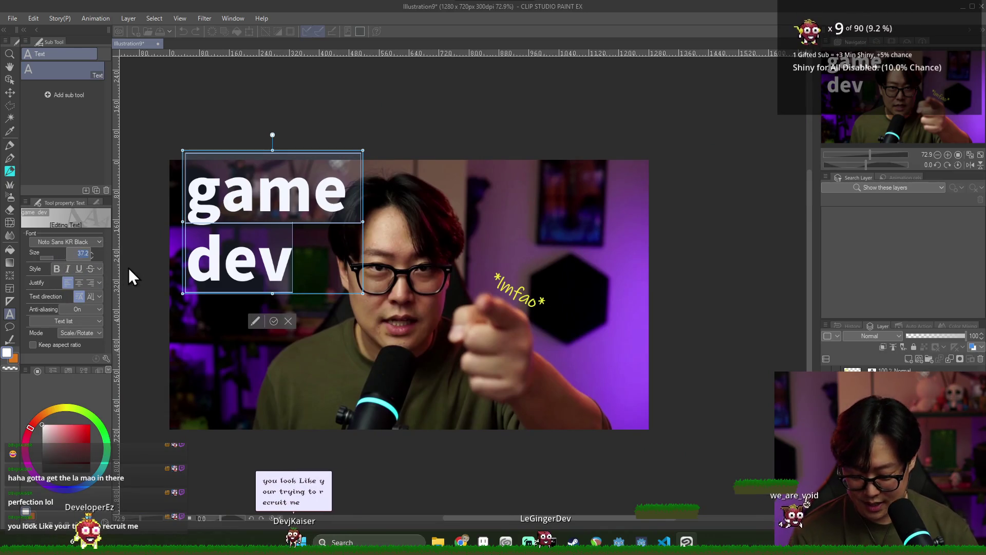
key("Return")
left_click_drag(294, 143, 294, 148)
left_click(275, 329)
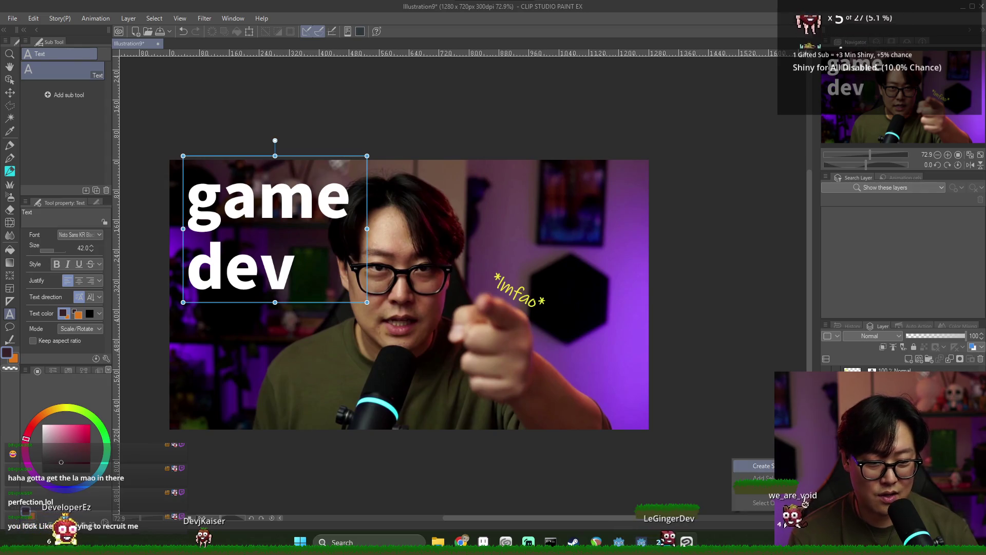
left_click(129, 18)
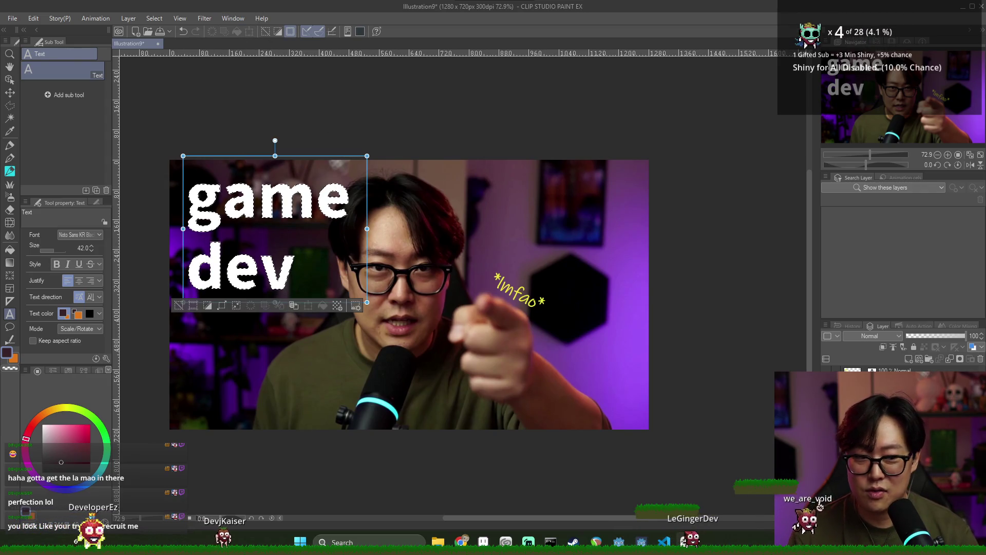
key("Escape")
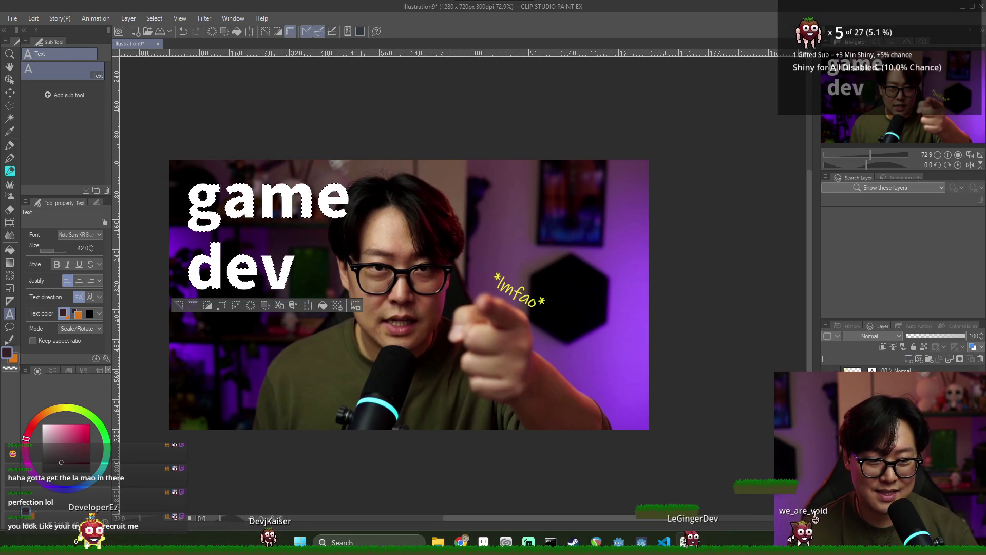
left_click(6, 247)
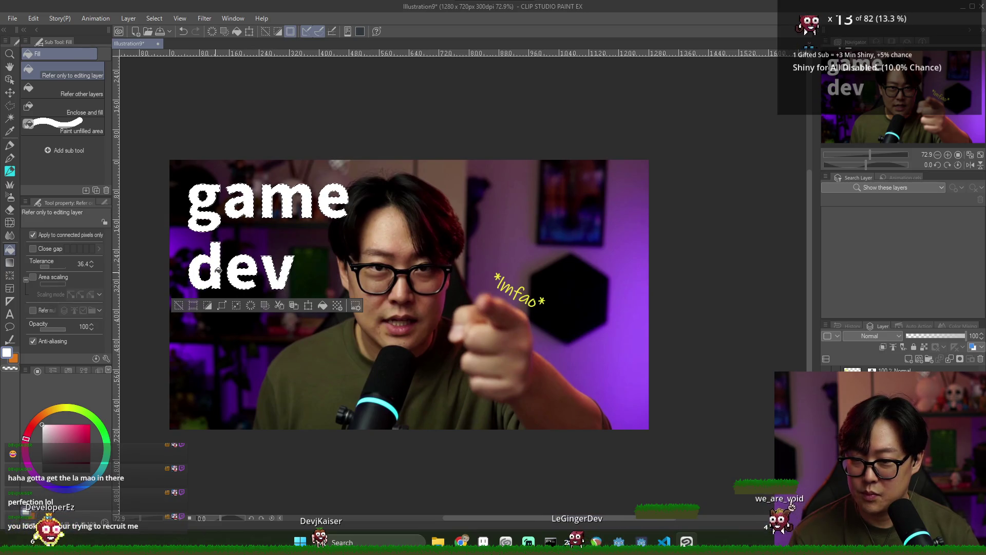
left_click(179, 305)
scroll(293, 237, "up", 1)
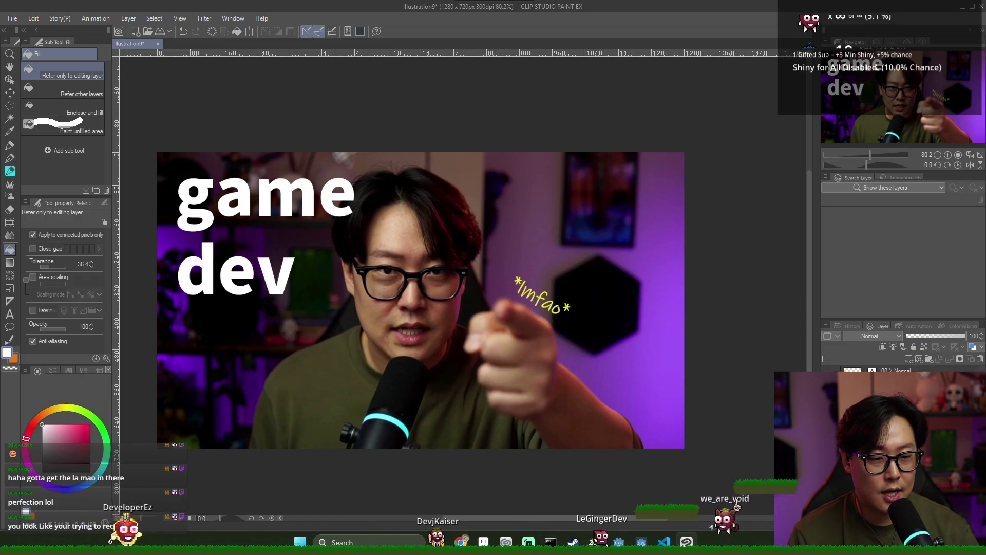
left_click(177, 20)
left_click(143, 21)
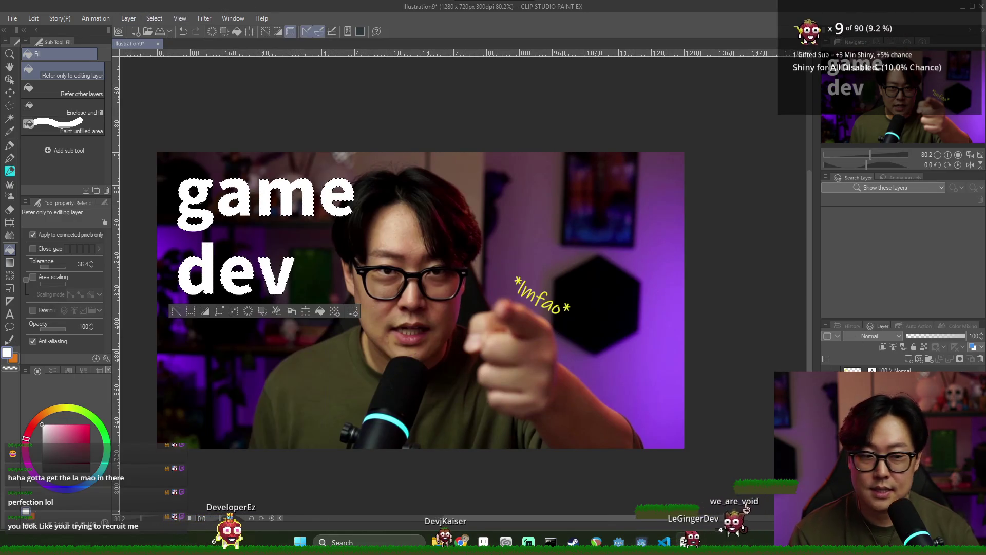
left_click(57, 453)
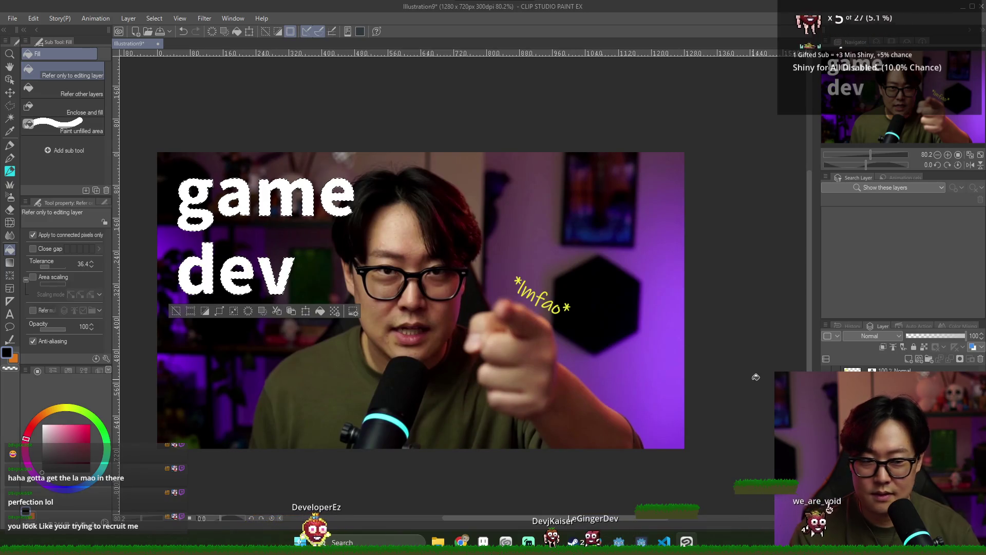
left_click(274, 210)
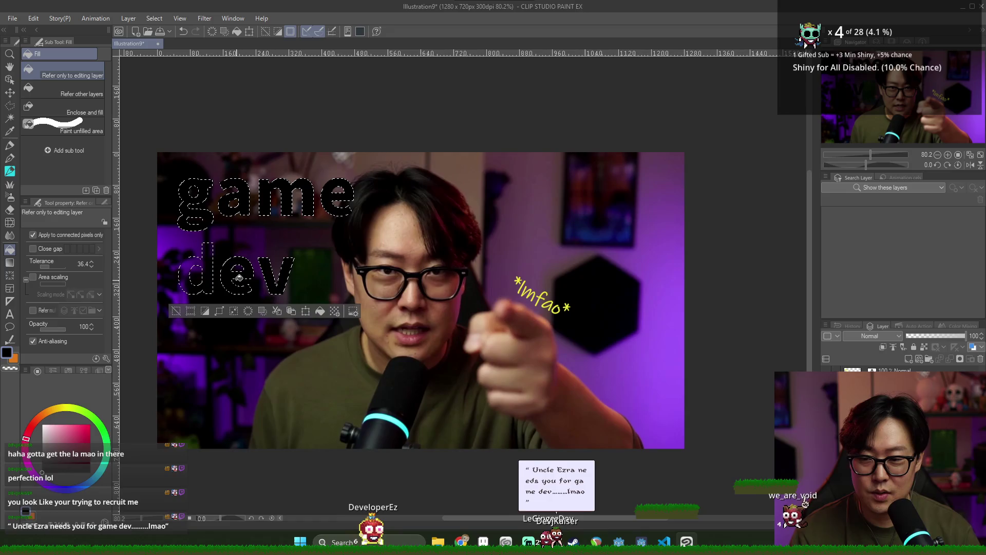
key("ctrl+z")
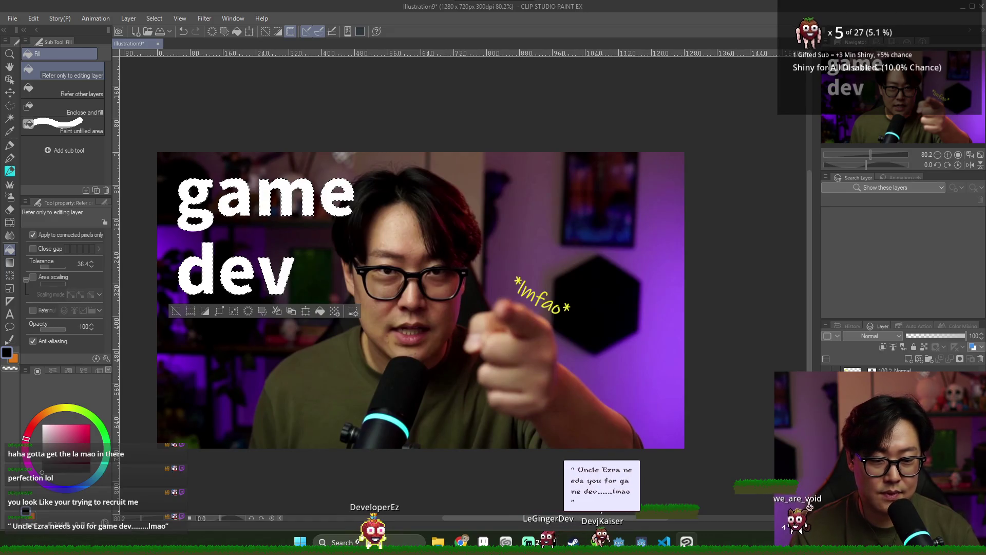
left_click(176, 311)
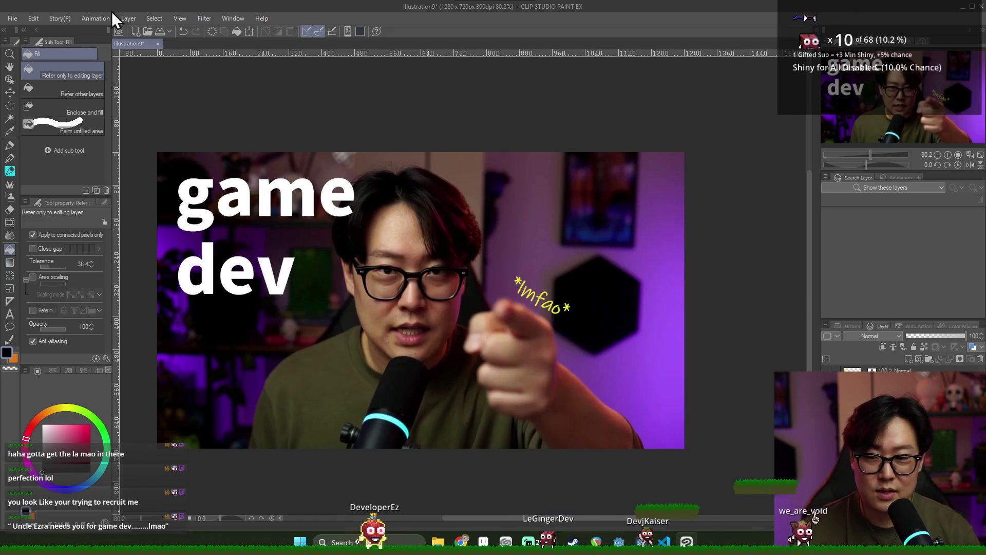
- Apply a Gaussian blur with strength 54.75 to the current layer
left_click(203, 20)
mouse_move(214, 30)
left_click(318, 63)
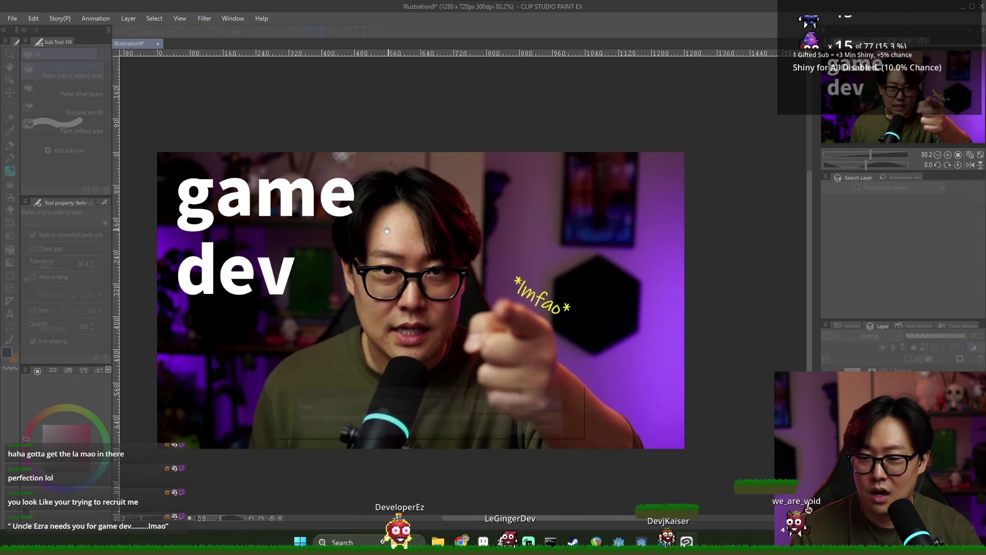
left_click(332, 417)
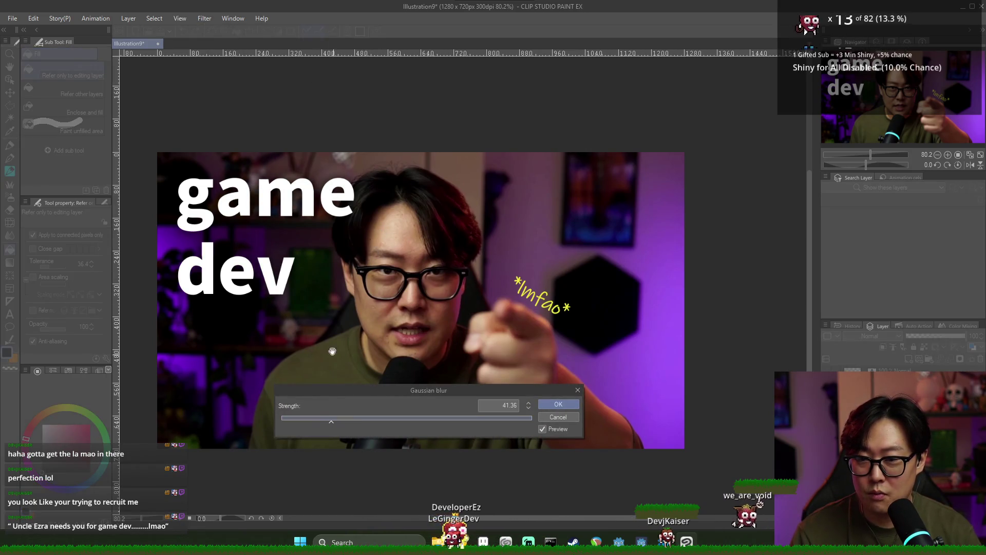
left_click(348, 417)
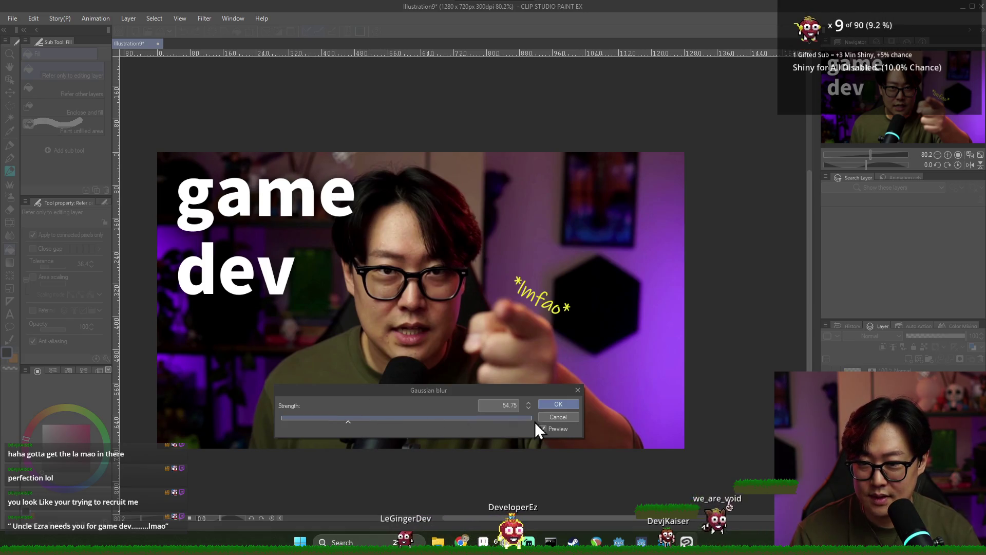
left_click(558, 405)
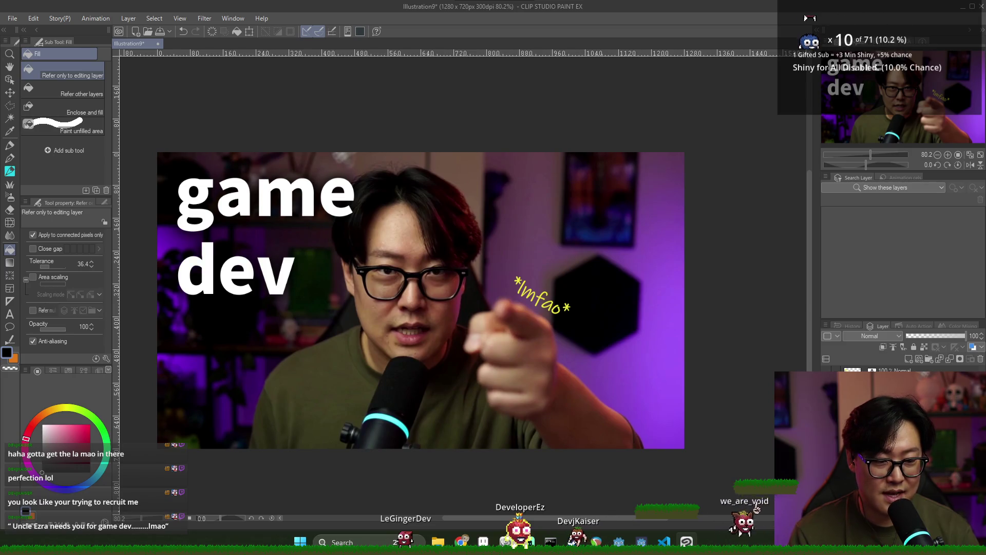
right_click(868, 375)
key("Escape")
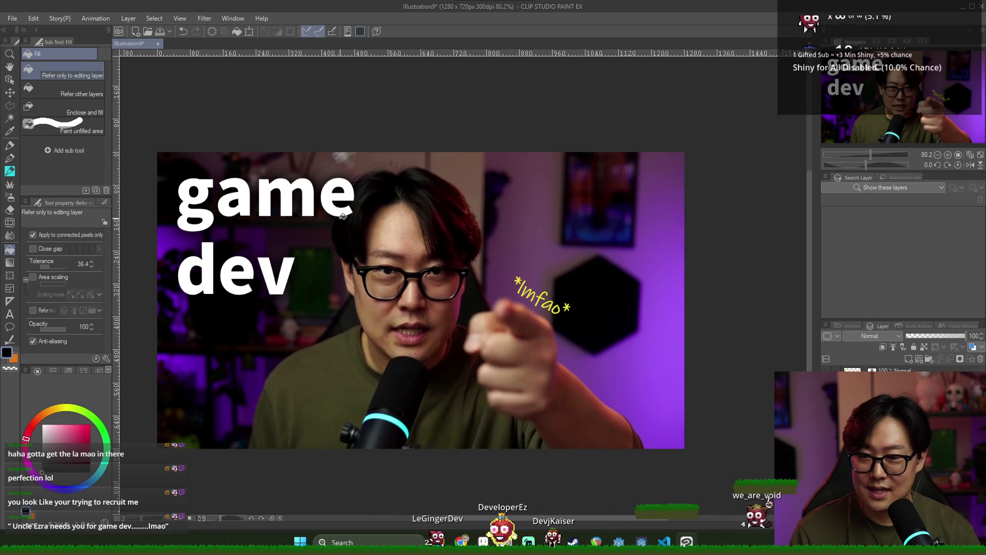
- Zoom in and brush the Soft eraser over the 'e' of 'game' where it overlaps the hair
scroll(338, 191, "up", 5)
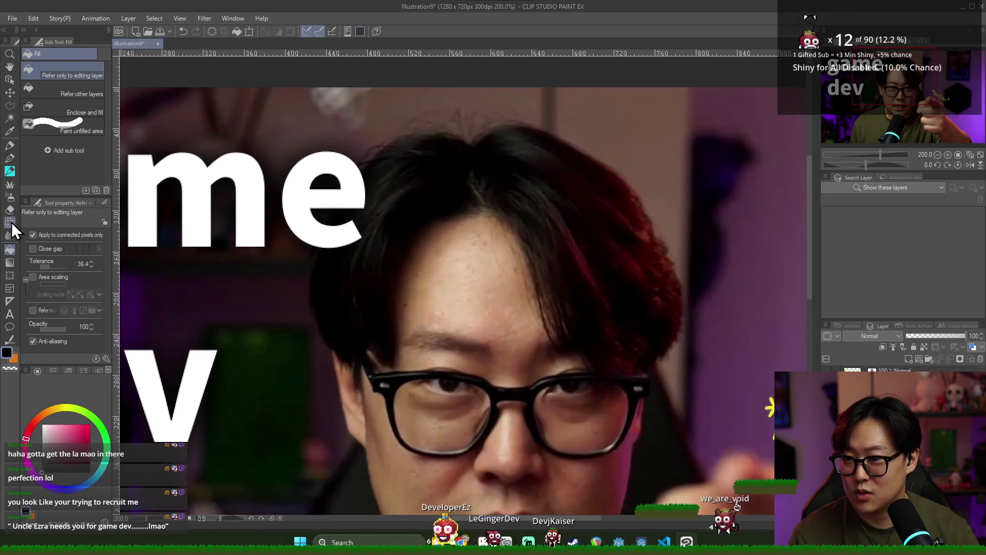
left_click(10, 209)
mouse_move(379, 271)
left_mouse_down()
mouse_move(366, 253)
mouse_move(387, 187)
left_mouse_up()
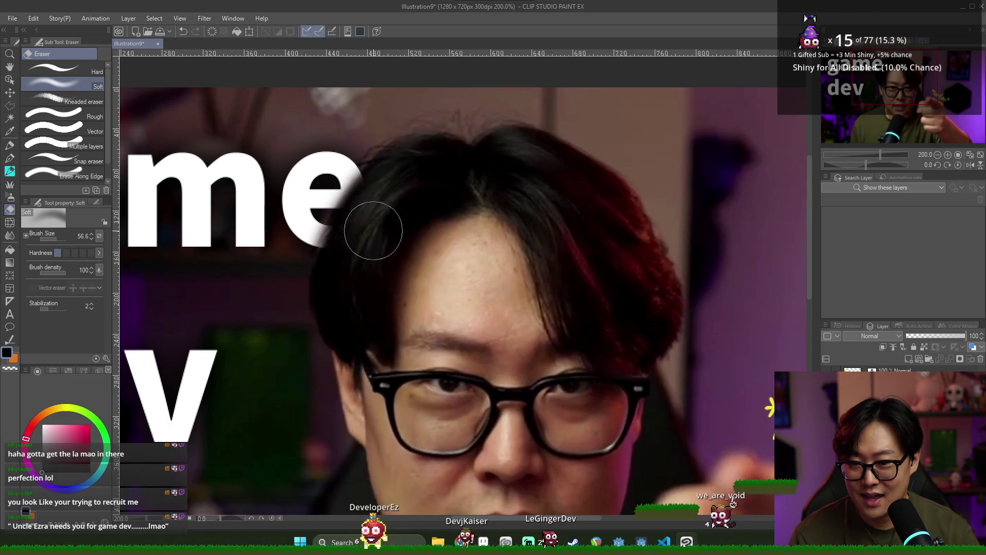
scroll(517, 199, "down", 5)
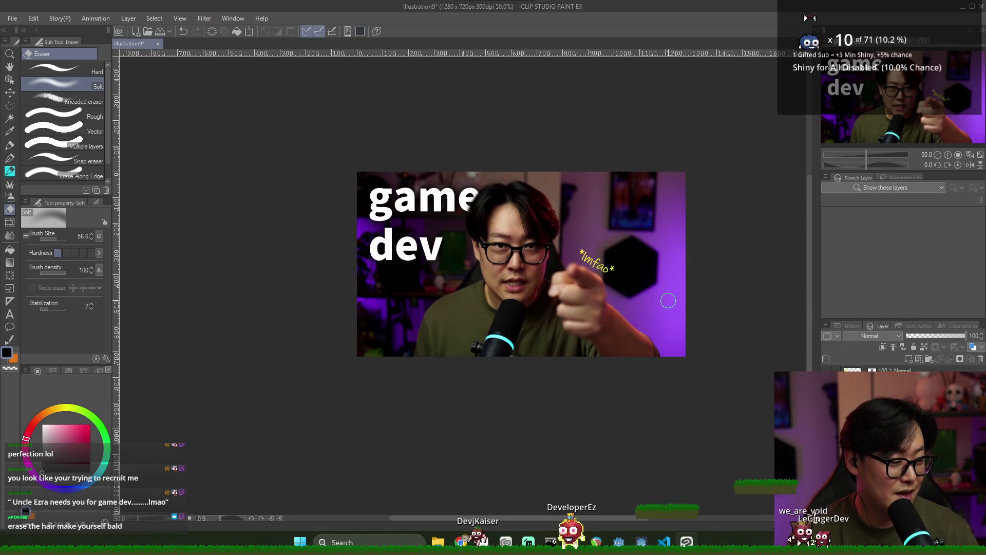
scroll(669, 301, "up", 2)
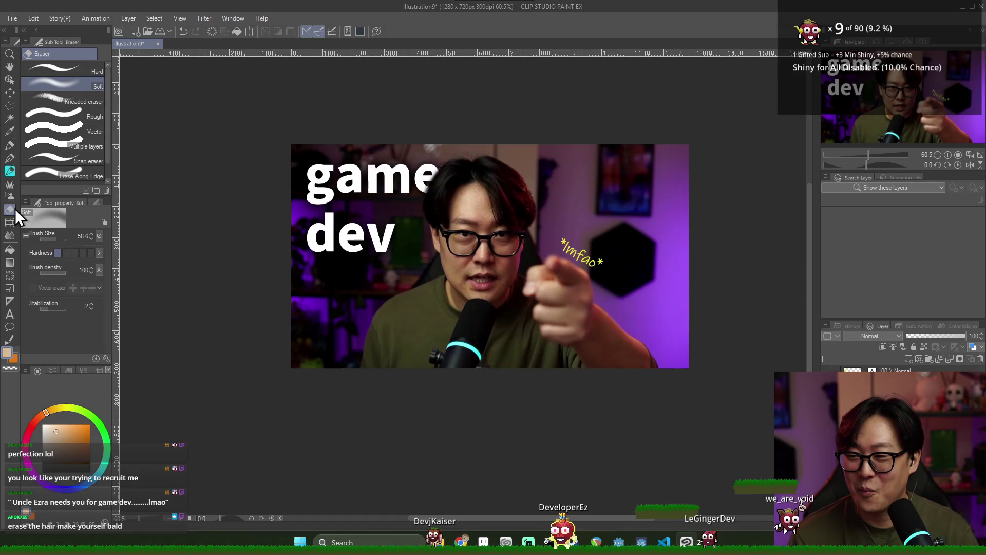
left_click(10, 197)
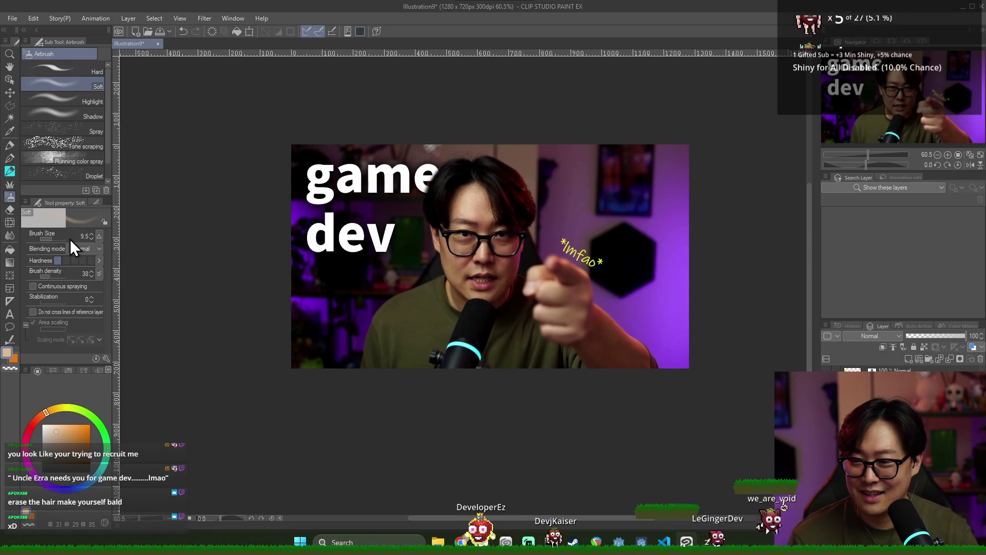
left_click(57, 237)
left_click_drag(473, 181, 463, 203)
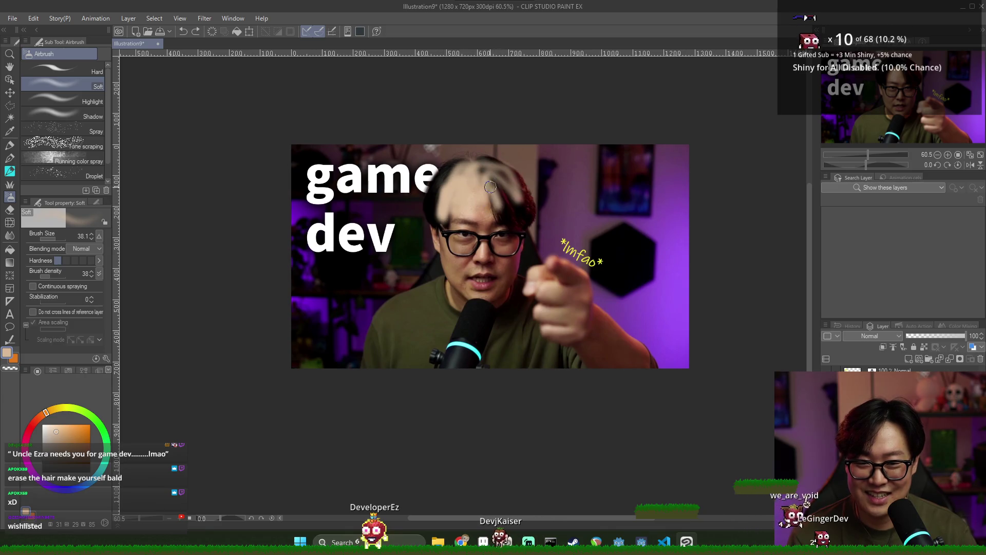
key("ctrl+z")
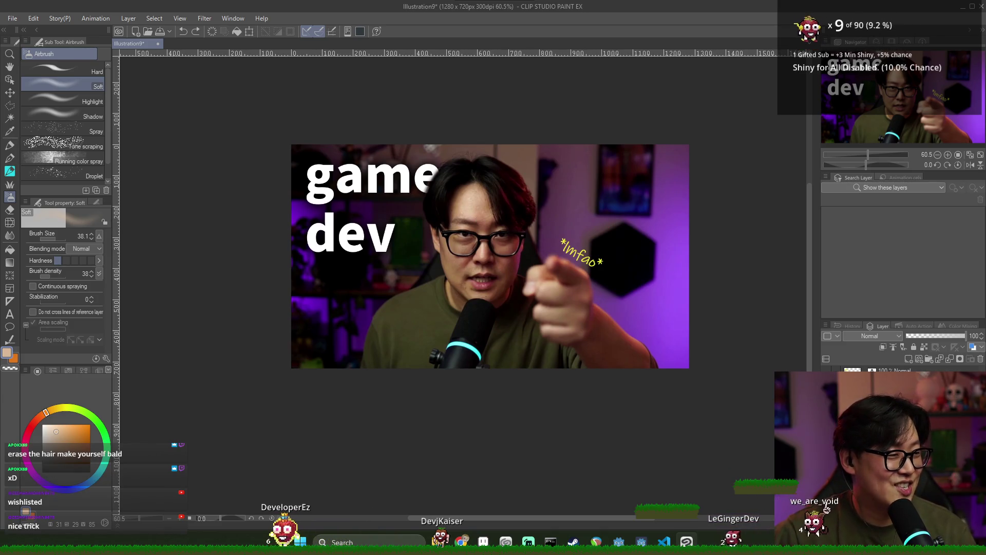
left_click(18, 20)
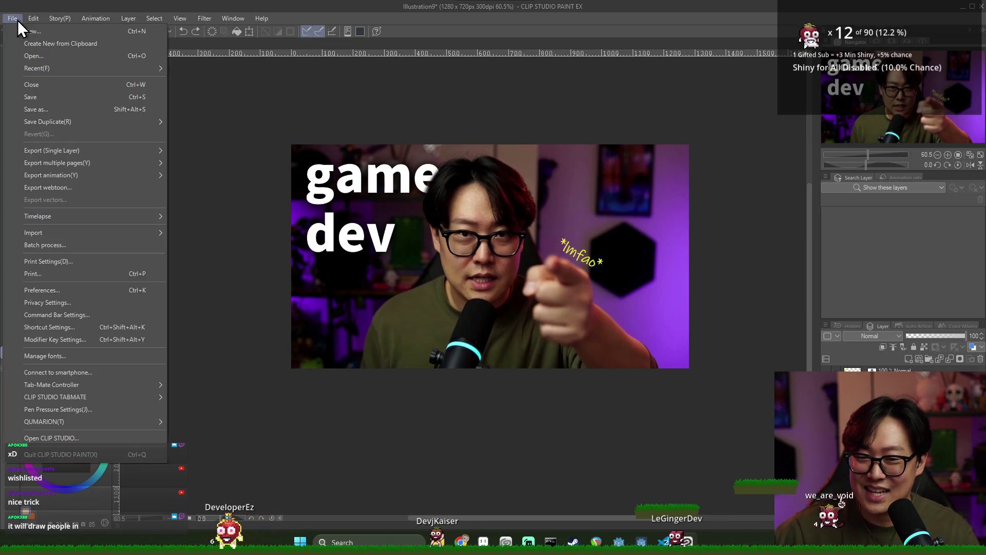
- Export the thumbnail as Illustration9.png, then close the illustration without saving
left_click(205, 183)
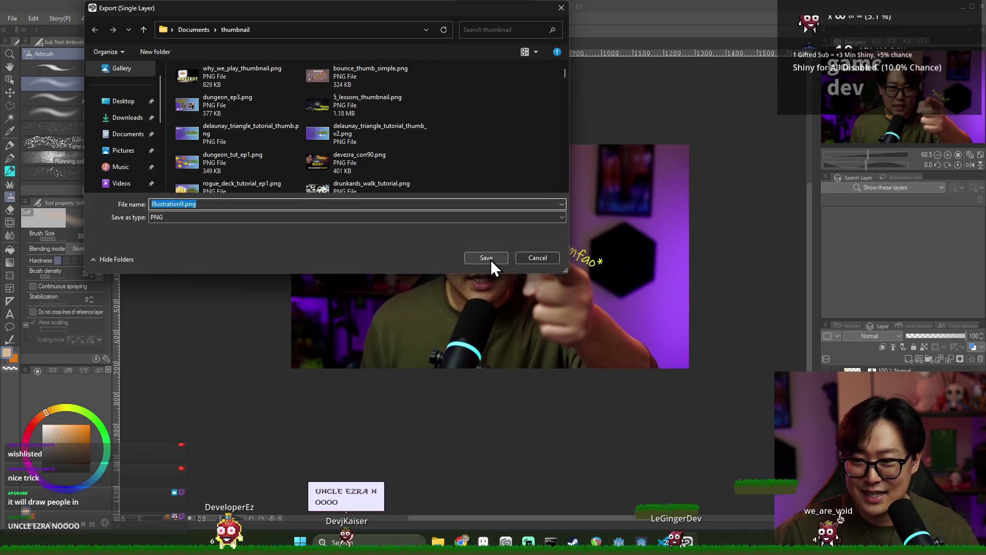
left_click(490, 260)
left_click(589, 121)
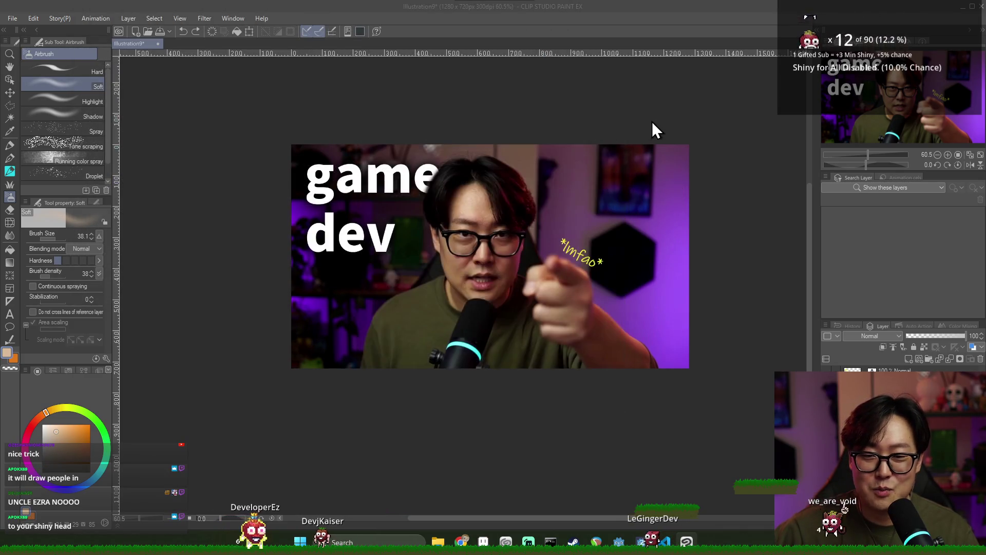
left_click(954, 19)
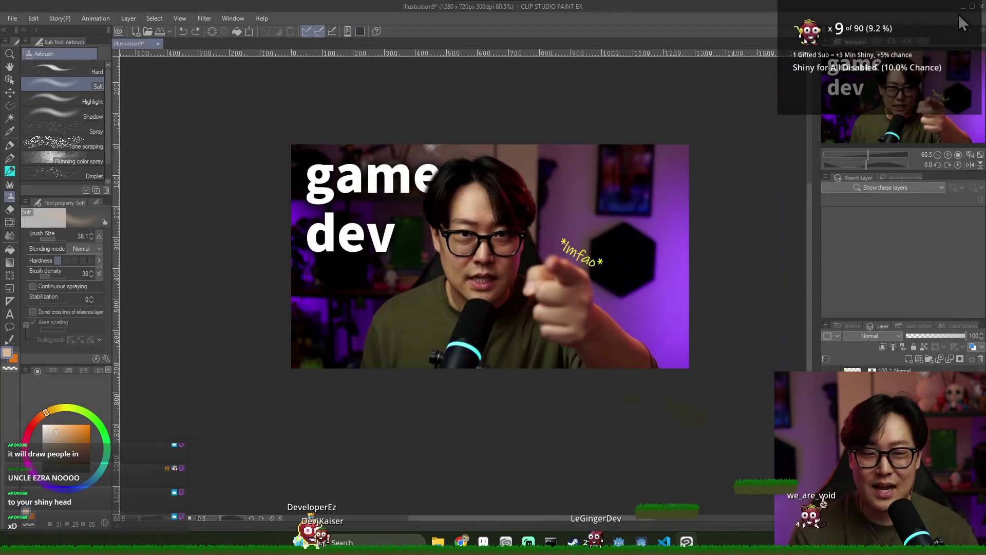
left_click(982, 7)
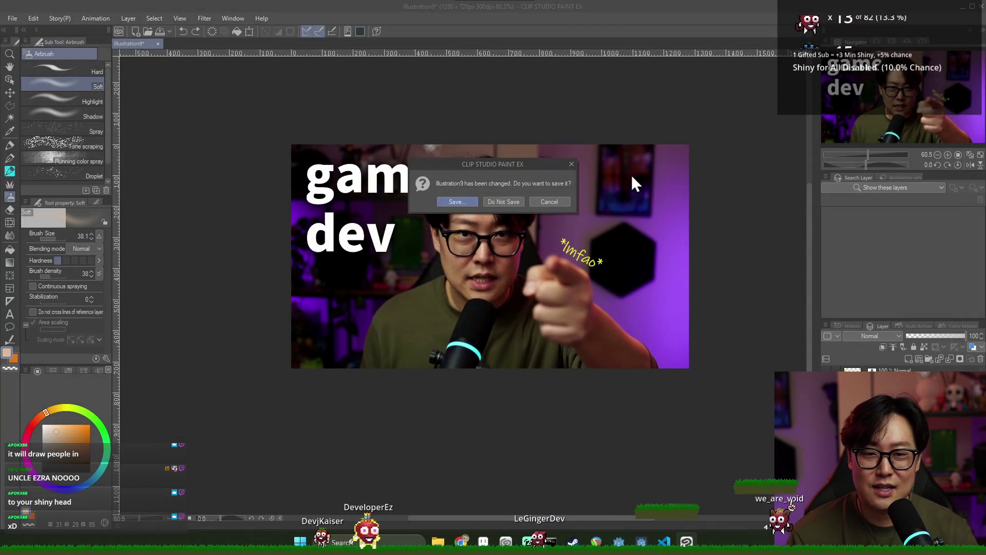
left_click(492, 203)
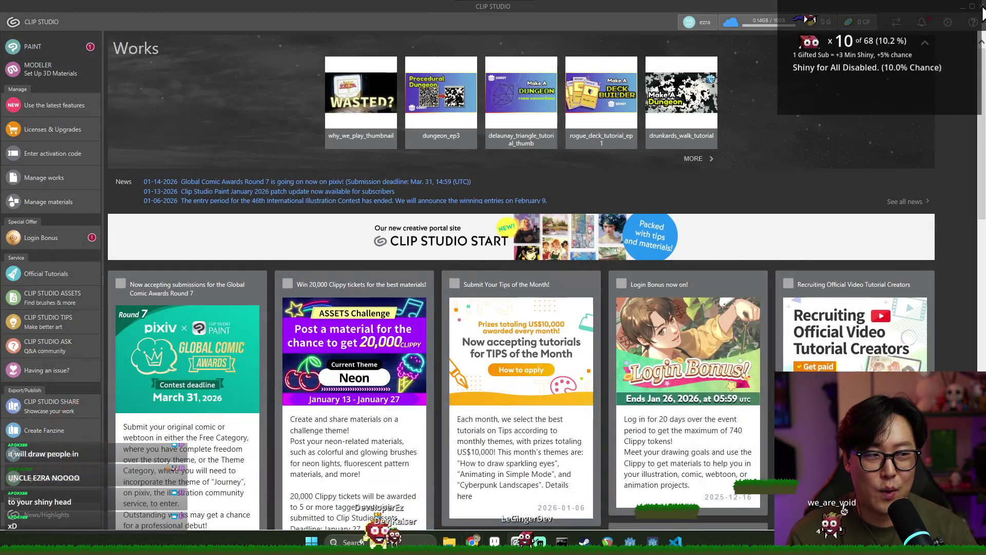
- Close the launcher and cycle through open windows to the Godot editor, then YouTube Studio
left_click(982, 7)
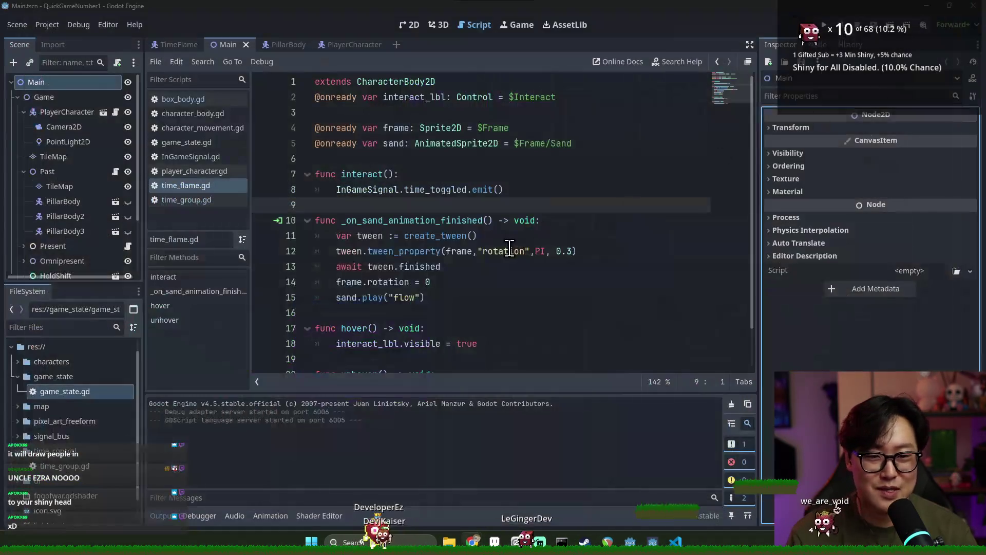
key("alt+Tab")
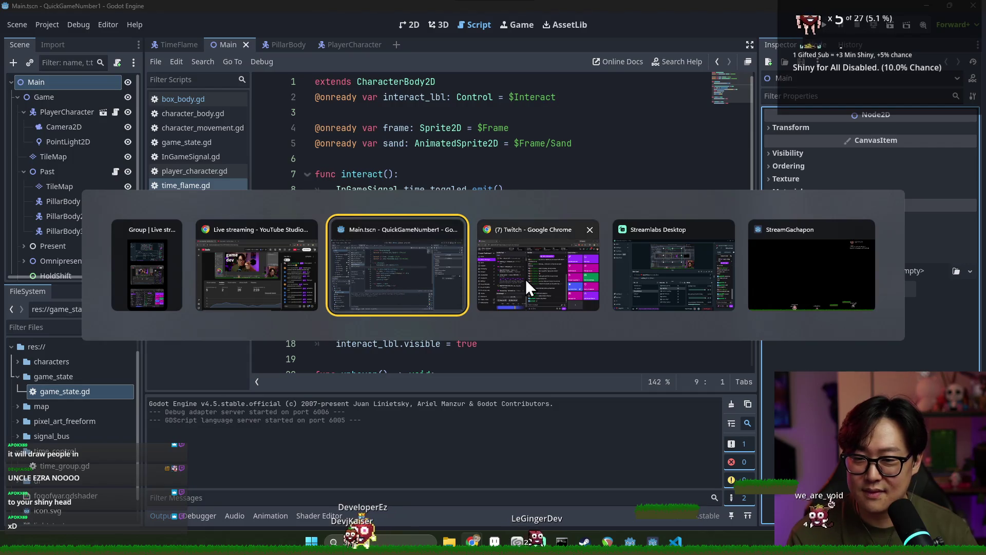
left_click(520, 279)
key("alt+Tab")
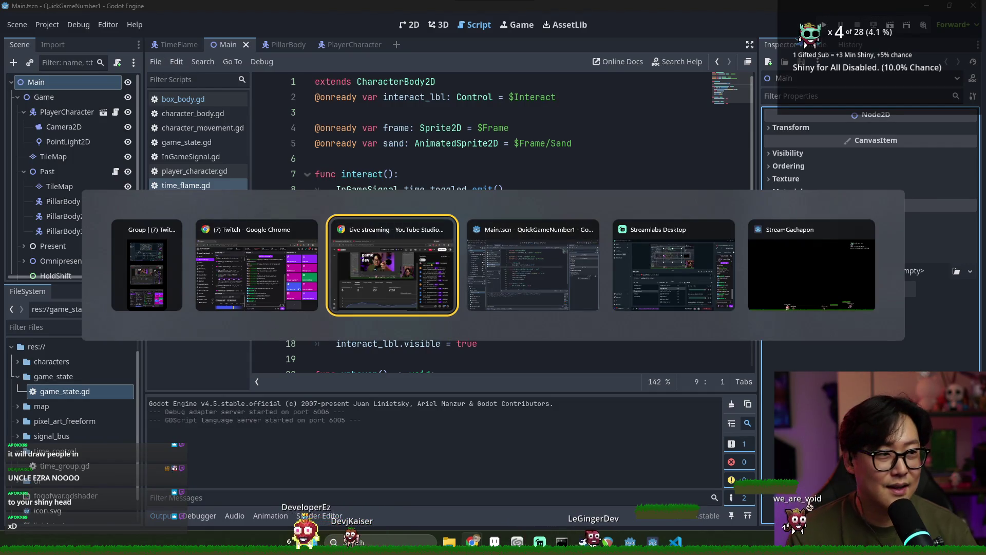
left_click(476, 257)
key("alt+Tab")
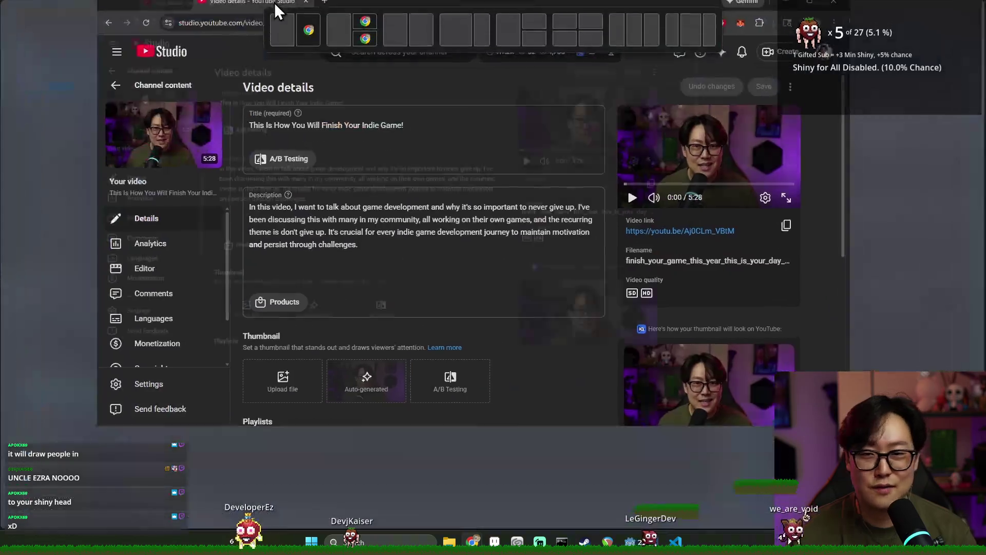
- Upload Illustration9.png from Documents > thumbnail as the video's custom thumbnail and save
scroll(269, 402, "down", 2)
left_click(205, 345)
scroll(48, 193, "down", 1)
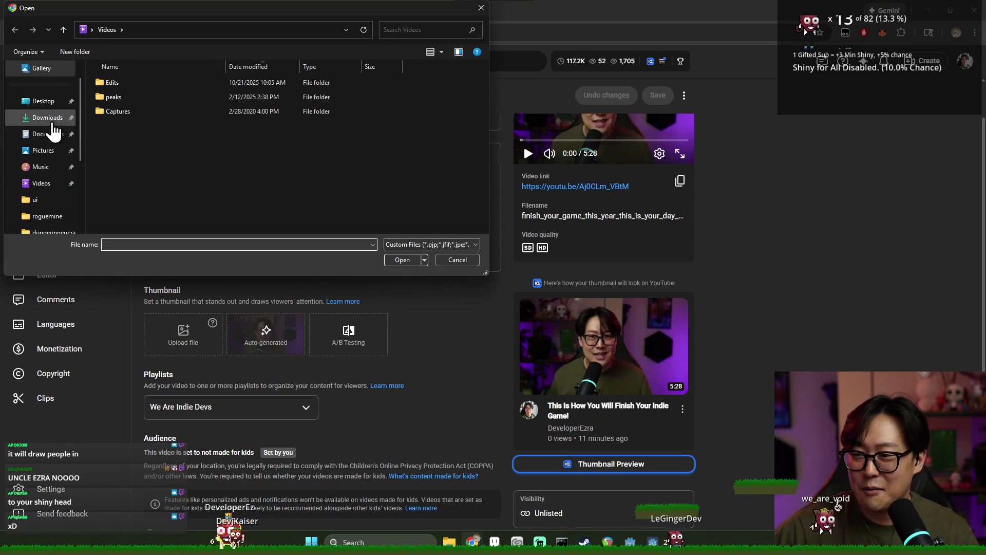
left_click(42, 101)
left_click(46, 133)
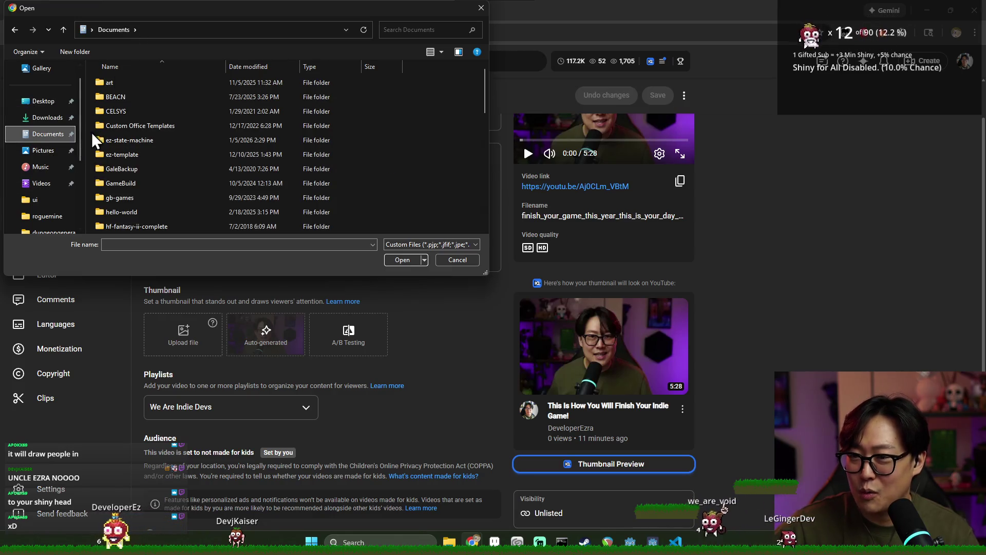
type("th")
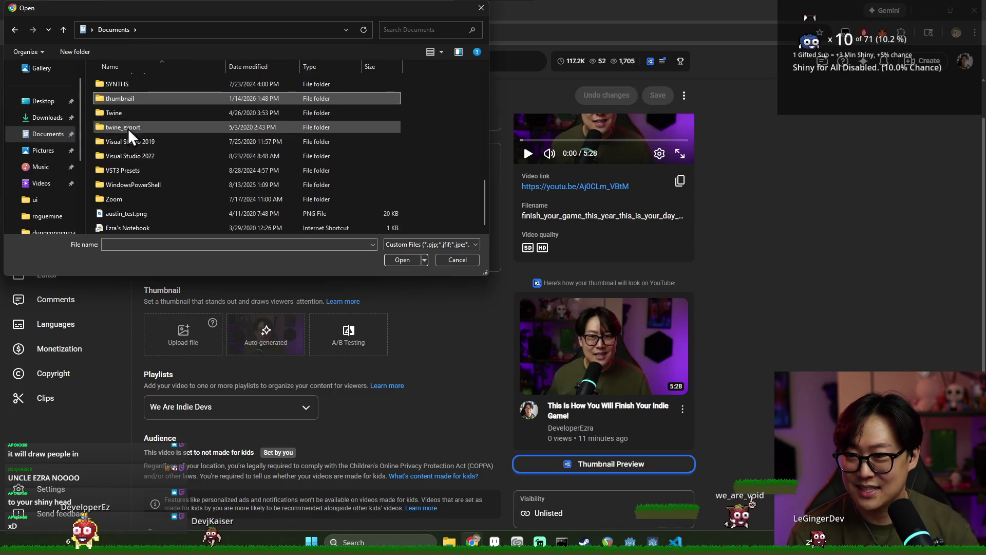
double_click(166, 99)
double_click(137, 85)
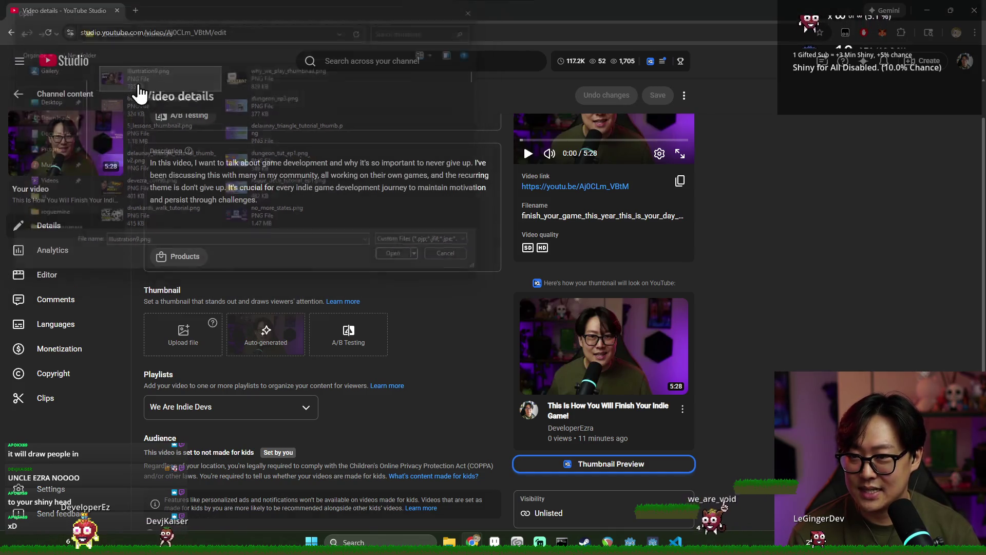
left_click(657, 96)
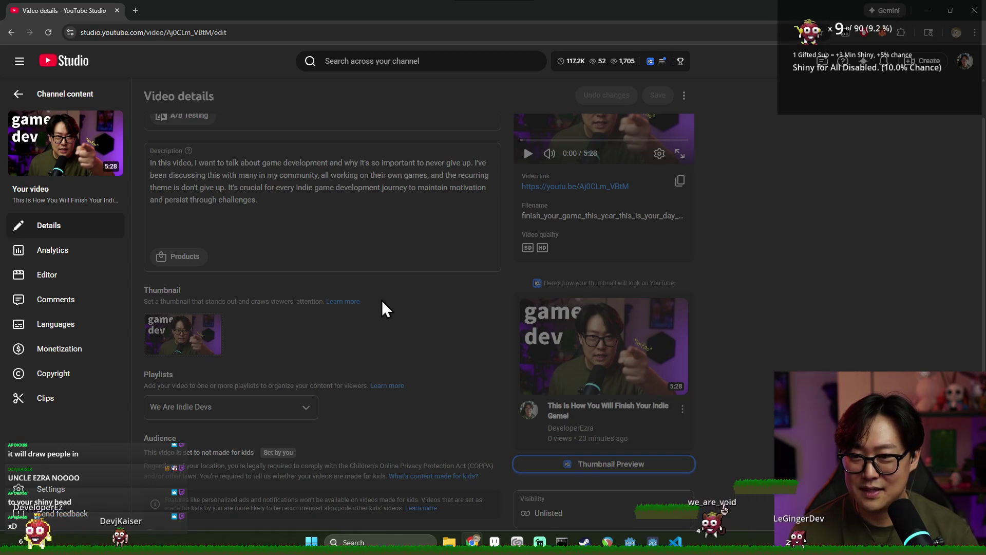
- Change the video's visibility from Unlisted to Public, save, and return to Channel content
left_click_drag(167, 129, 297, 131)
left_click(321, 139)
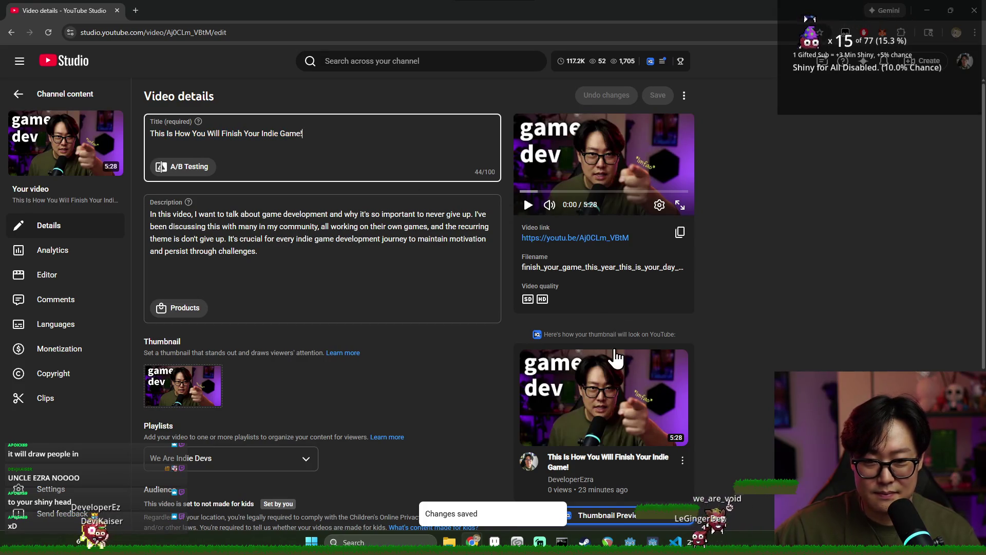
scroll(671, 318, "down", 3)
scroll(663, 358, "up", 3)
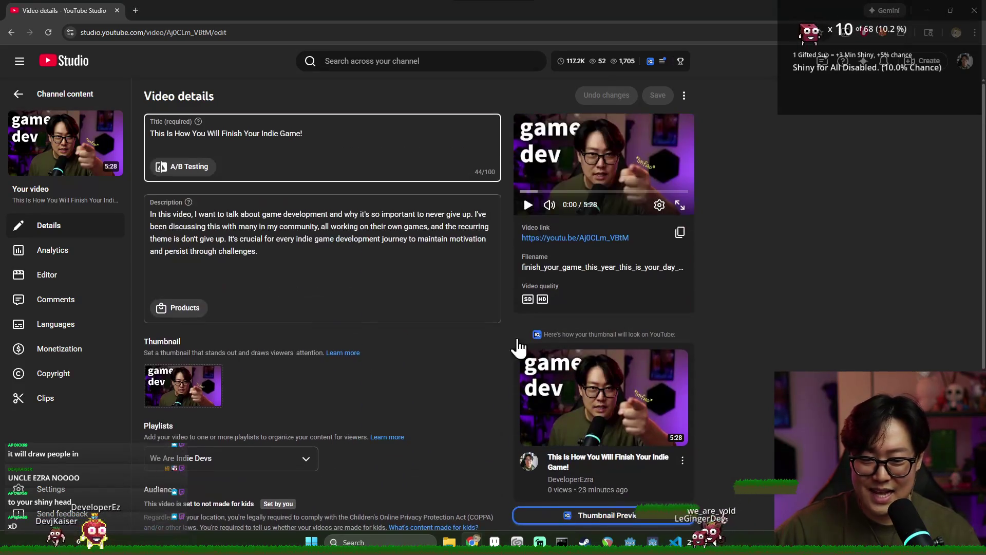
scroll(601, 232, "down", 5)
left_click(624, 319)
left_click(576, 388)
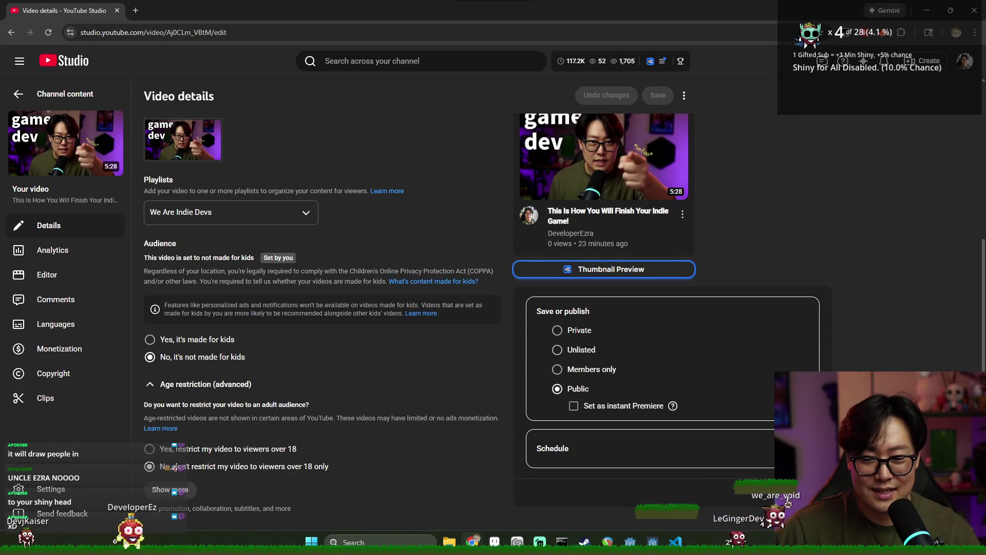
left_click(773, 233)
left_click(652, 97)
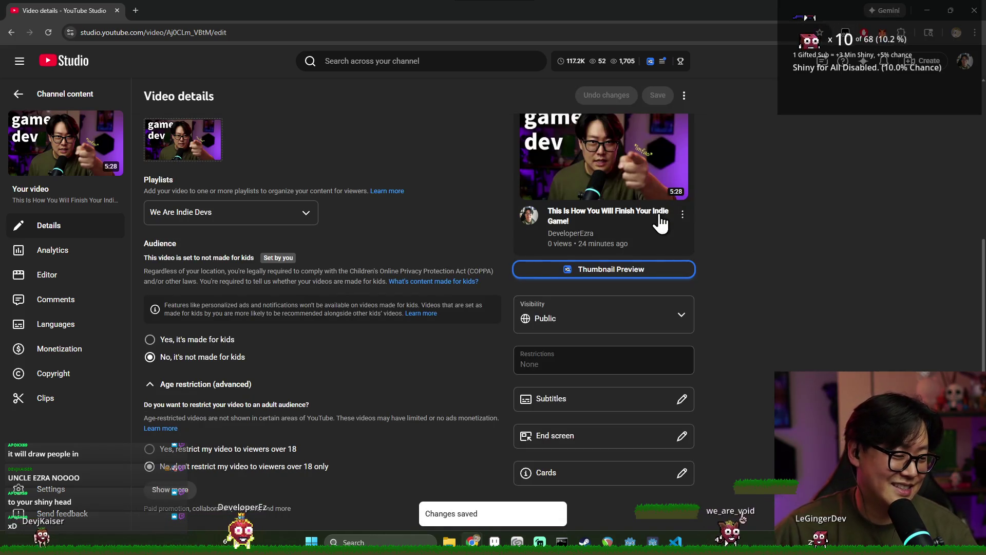
scroll(711, 282, "up", 2)
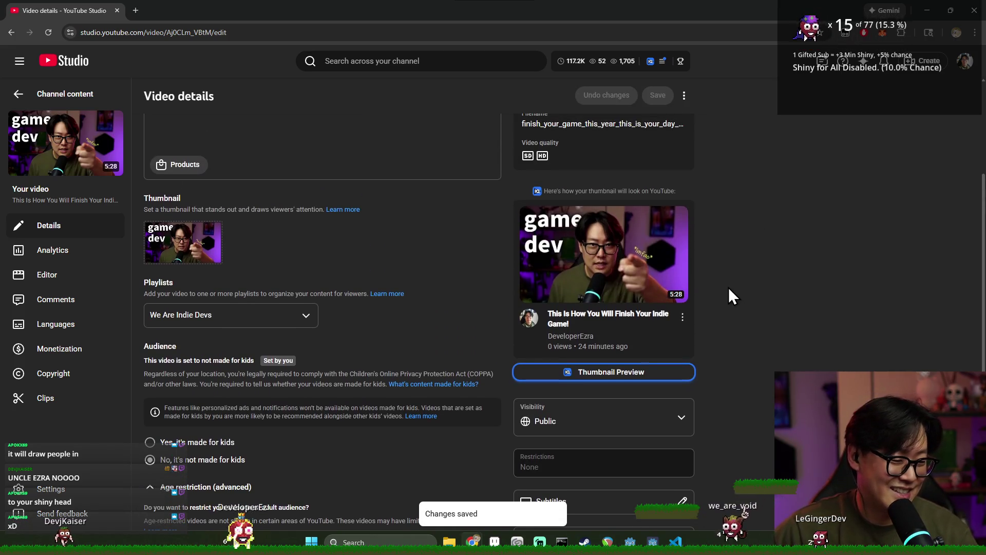
left_click(62, 94)
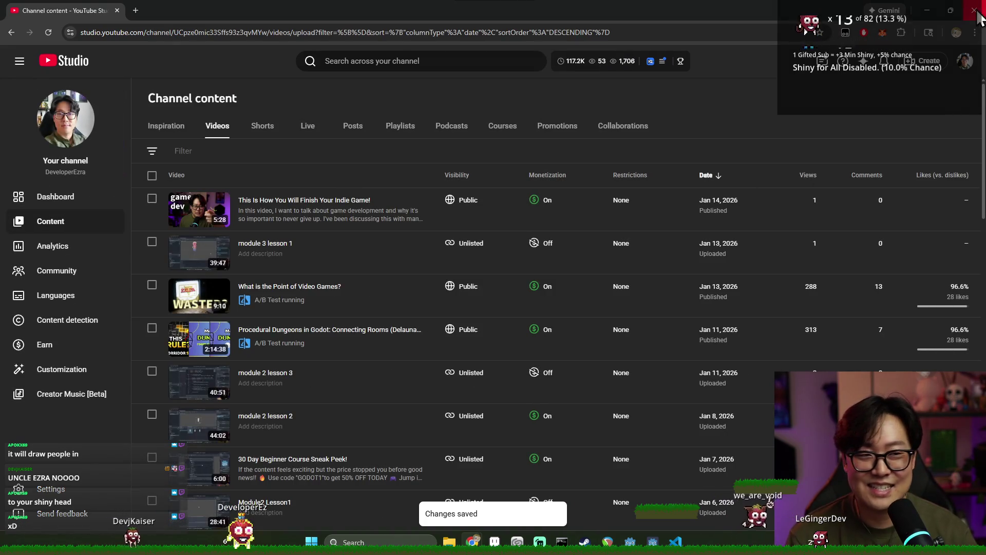
- Return to the Godot editor, run the game, and walk right onto the crates
key("alt+Tab")
left_click(404, 236)
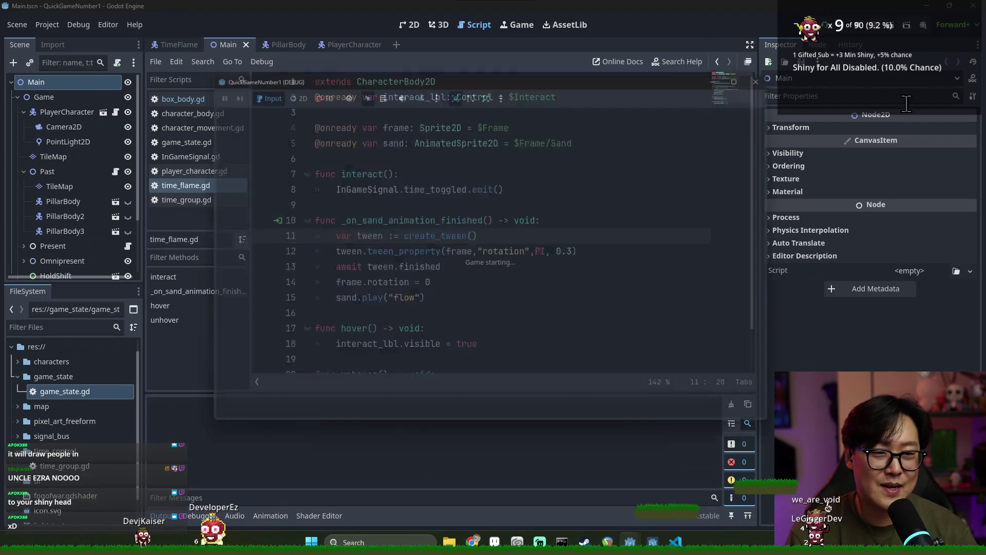
left_click(824, 24)
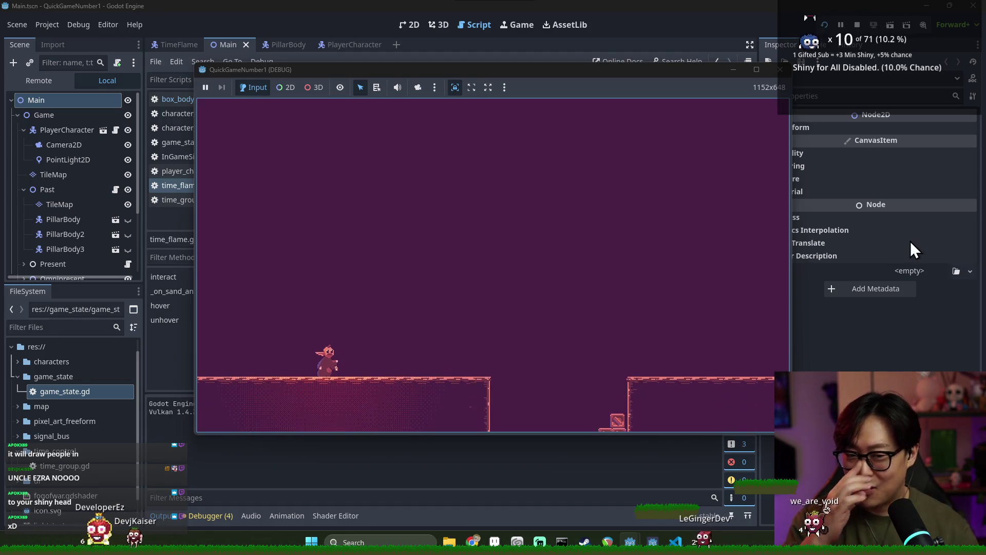
key("Right")
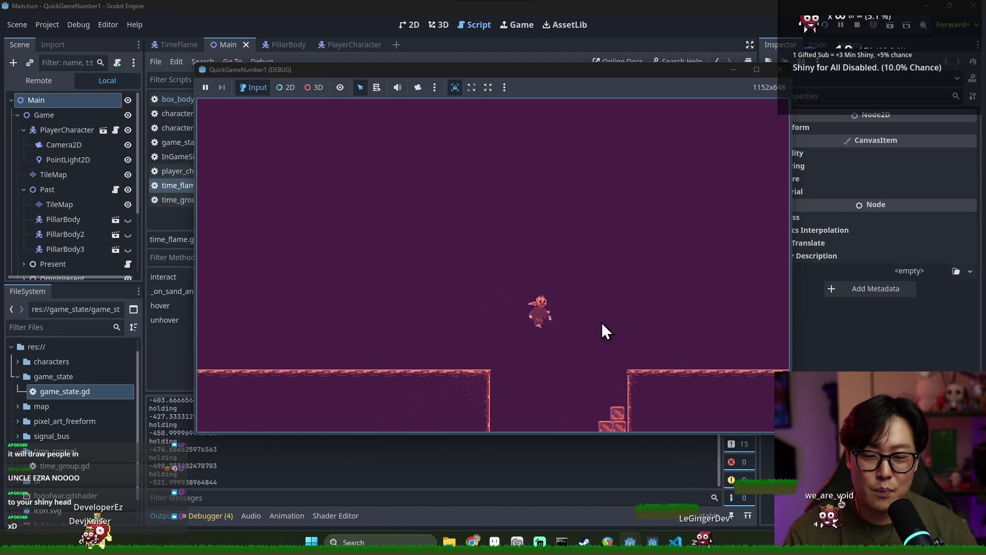
key("space")
key("Right")
key("Right")
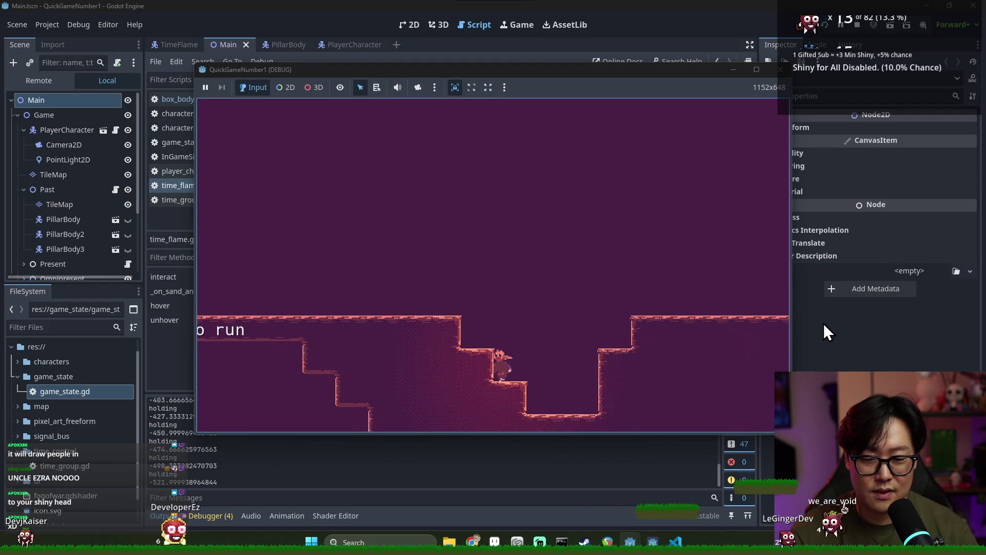
key("space")
- Play through the level out of the pit, past the pillar, onto the hourglass platform
key("space")
key("Left")
key("Right")
key("space")
key("Right")
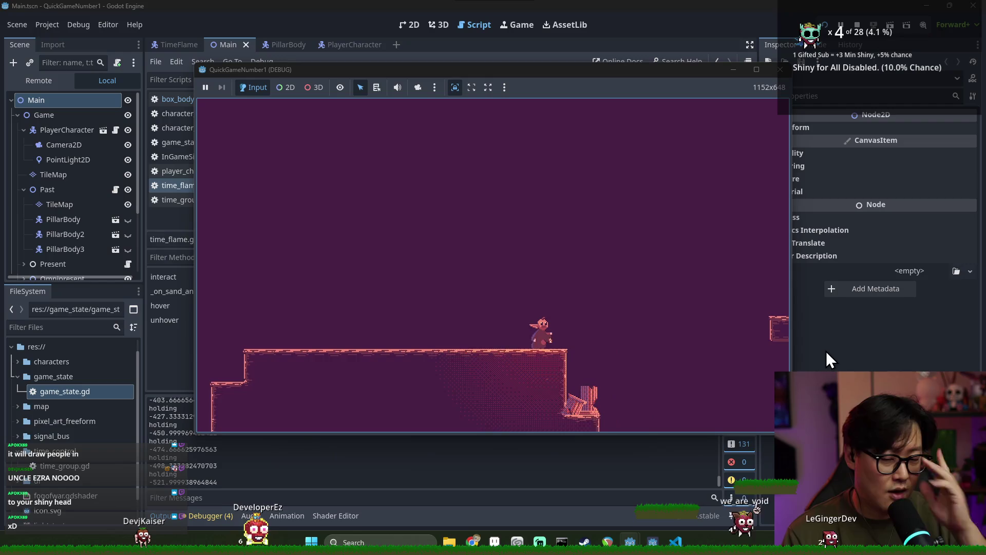
key("Right")
key("Right")
key("space")
key("Right")
key("space")
key("space")
key("Left")
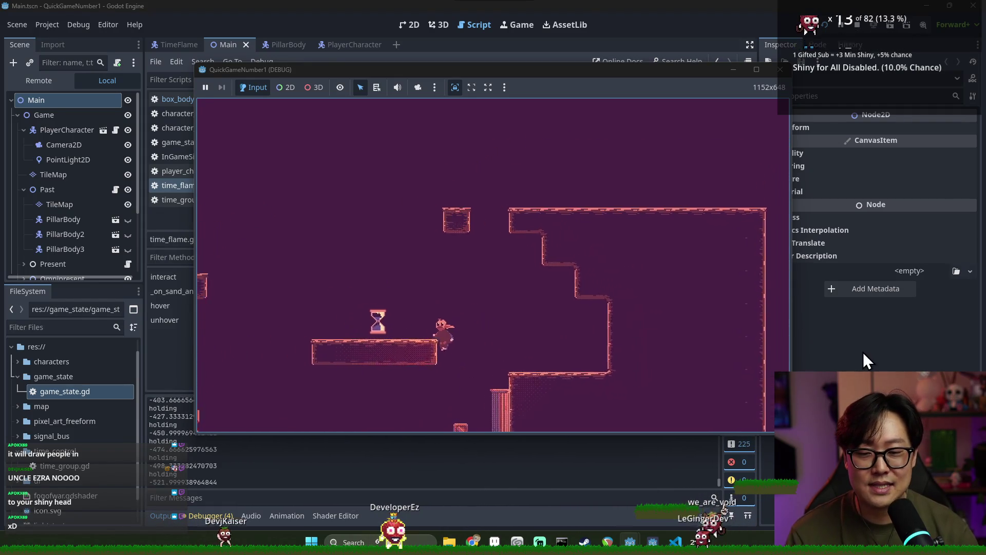
key("space")
key("Right")
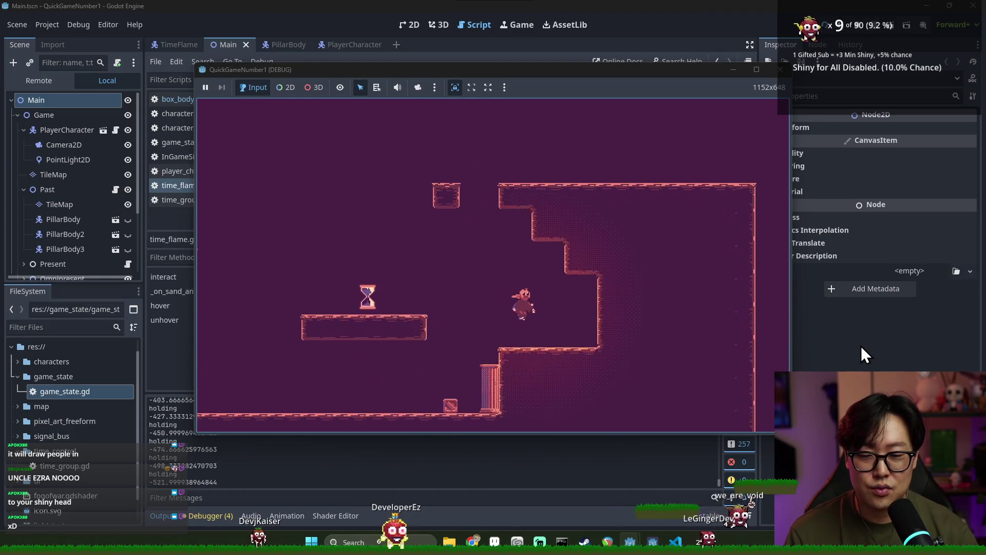
key("Left")
key("space")
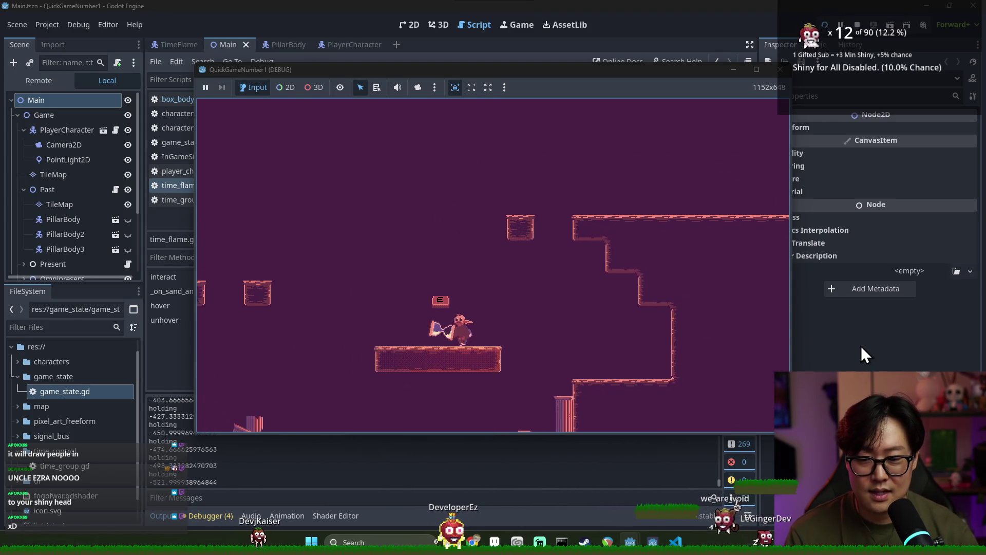
key("Left")
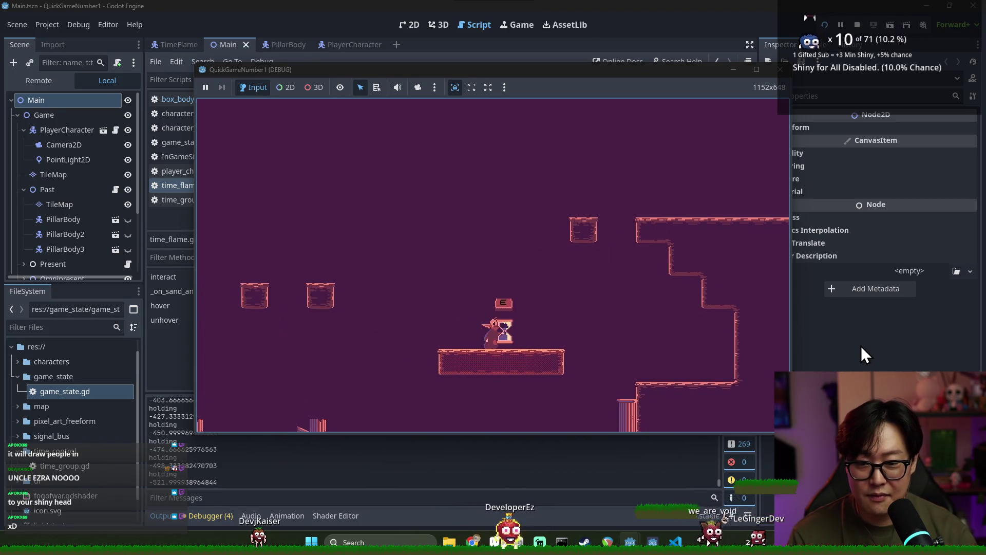
- Activate the hourglass to switch time periods and move between the nearby platforms
key("e")
key("Left")
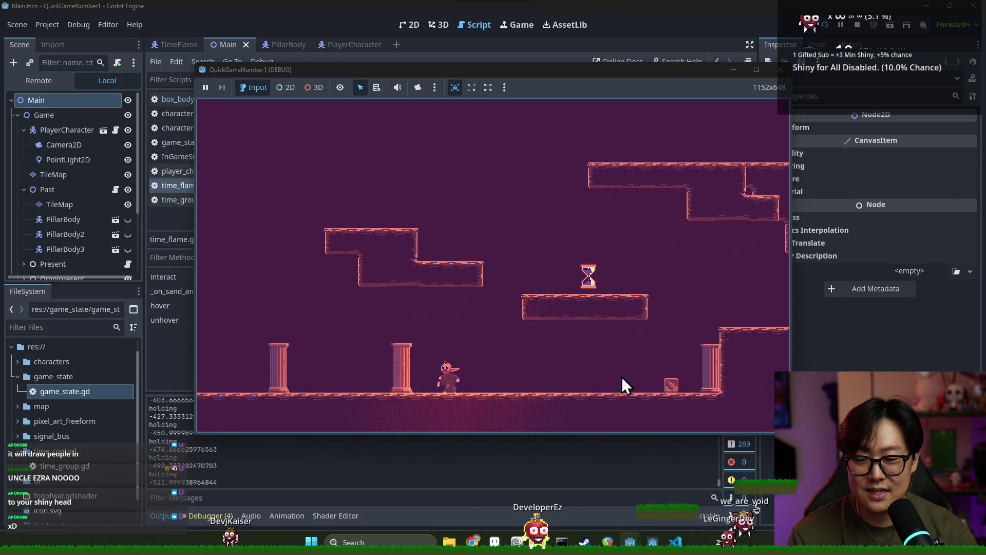
key("Right")
key("Right")
key("space")
key("Left")
key("space")
key("Left")
key("e")
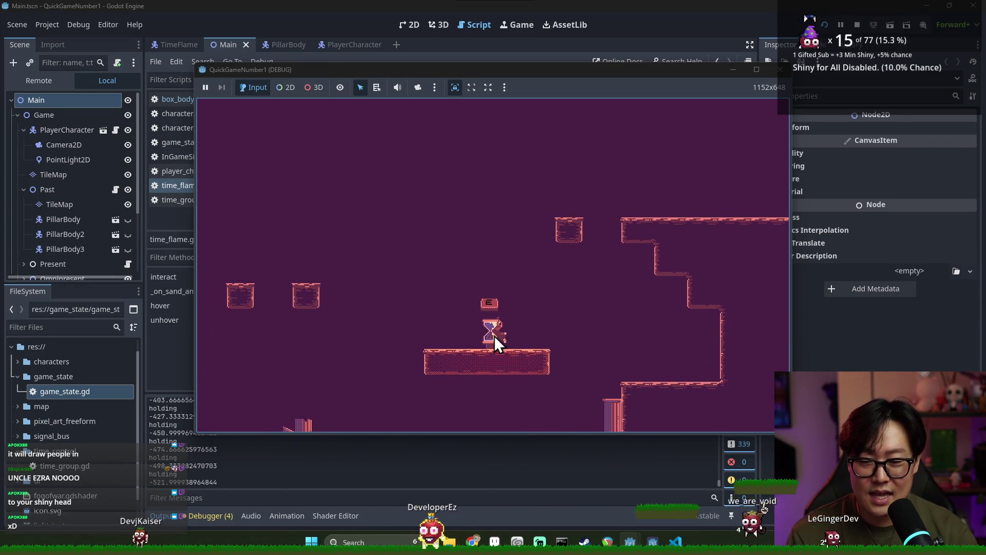
key("e")
key("Left")
key("e")
key("e")
key("Left")
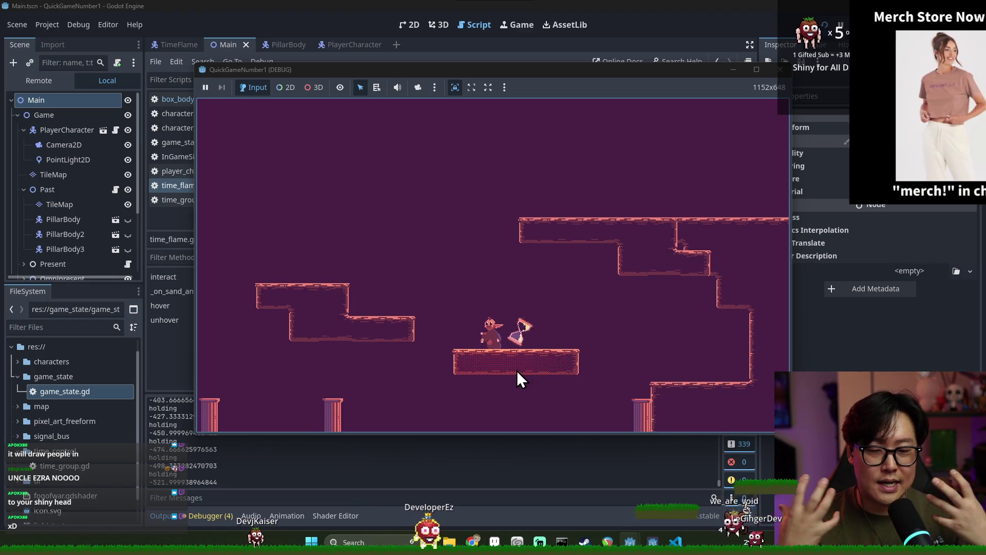
key("Left")
key("space")
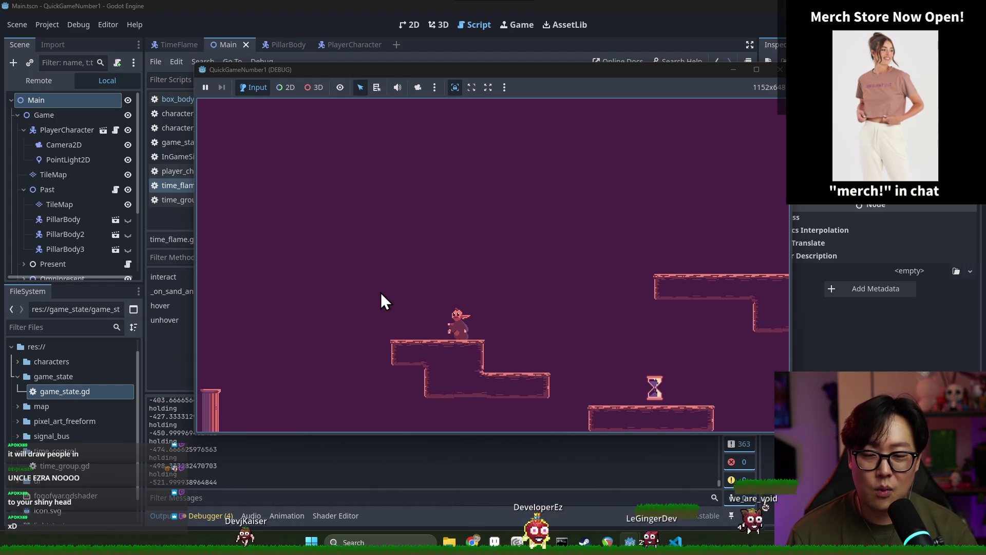
- Hop across the crates, toggle time at the hourglass again, then switch to the debug game window
key("Right")
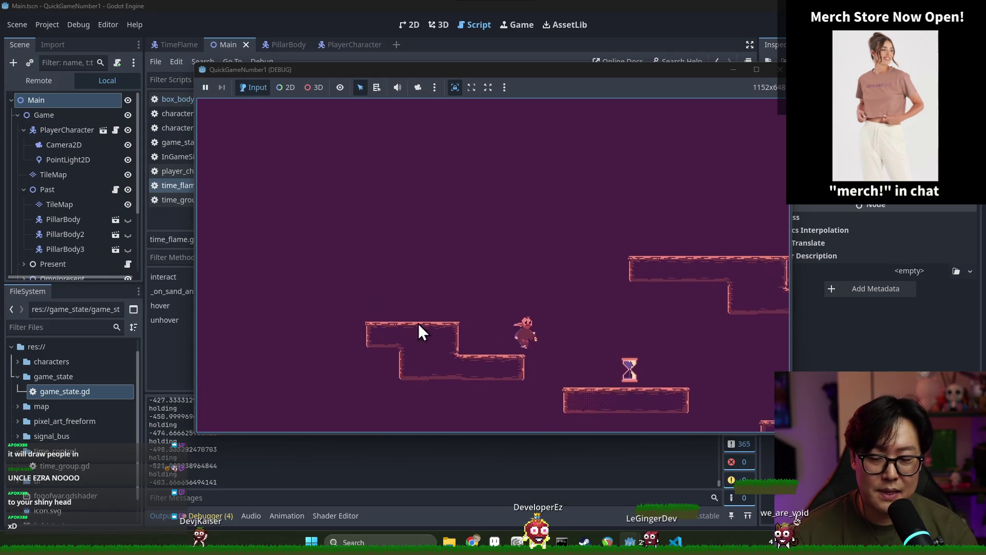
key("Right")
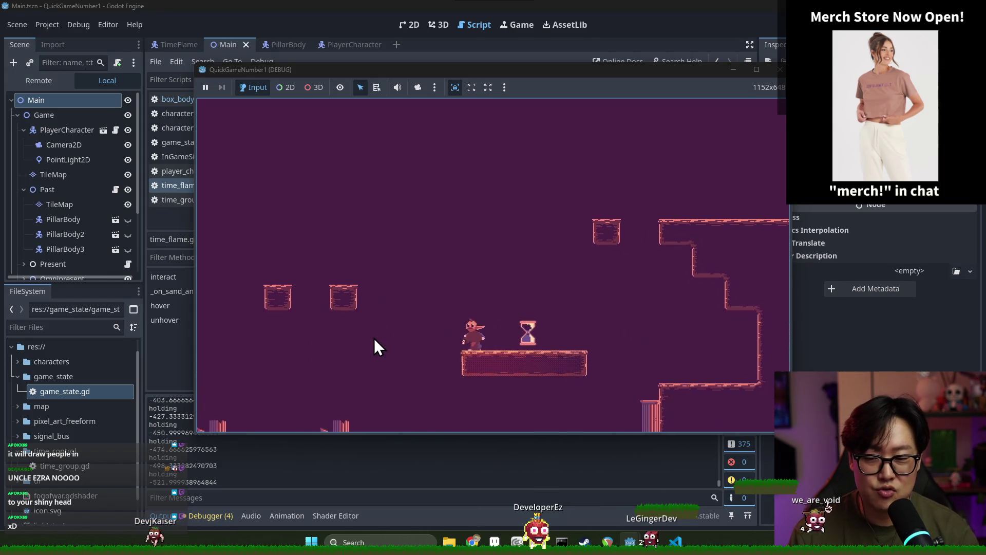
key("Left")
key("space")
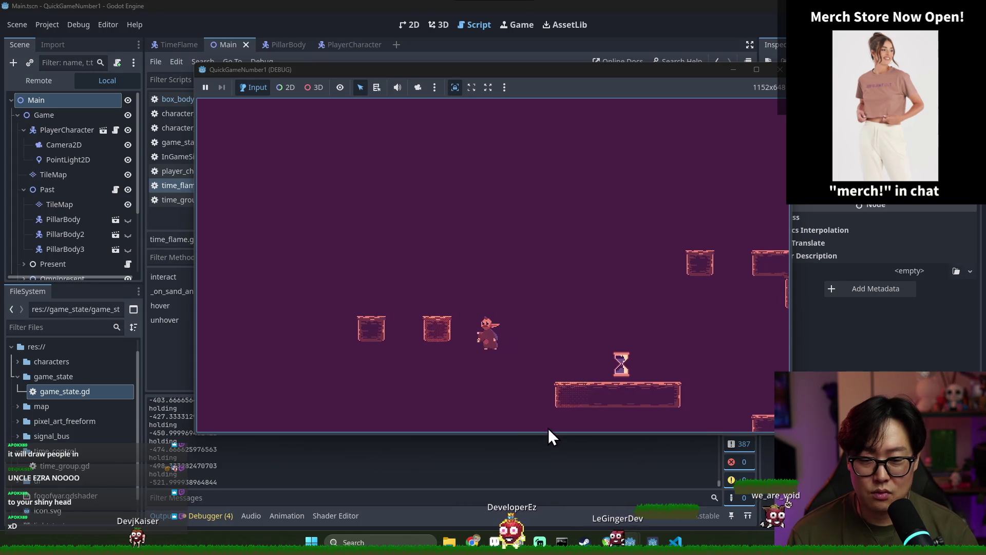
key("Left")
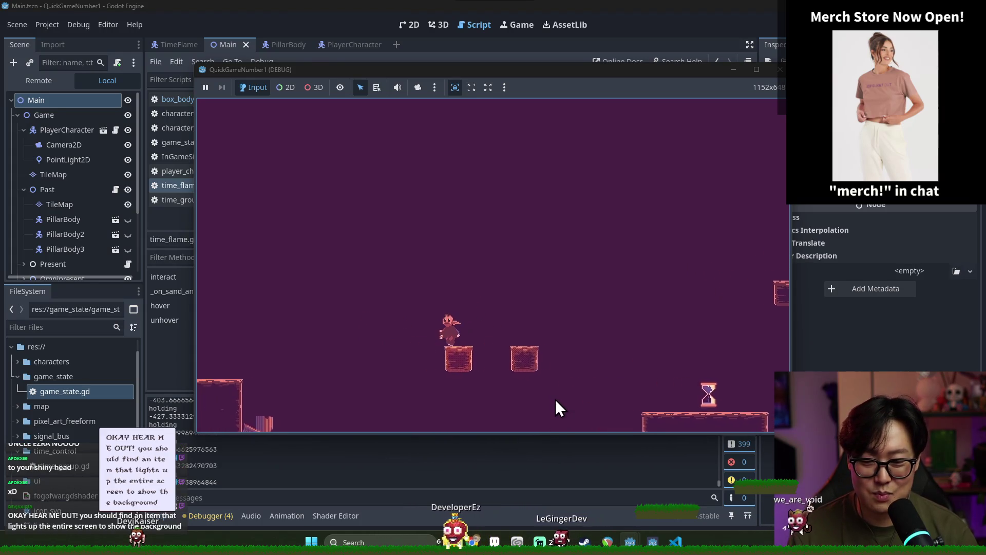
key("Right")
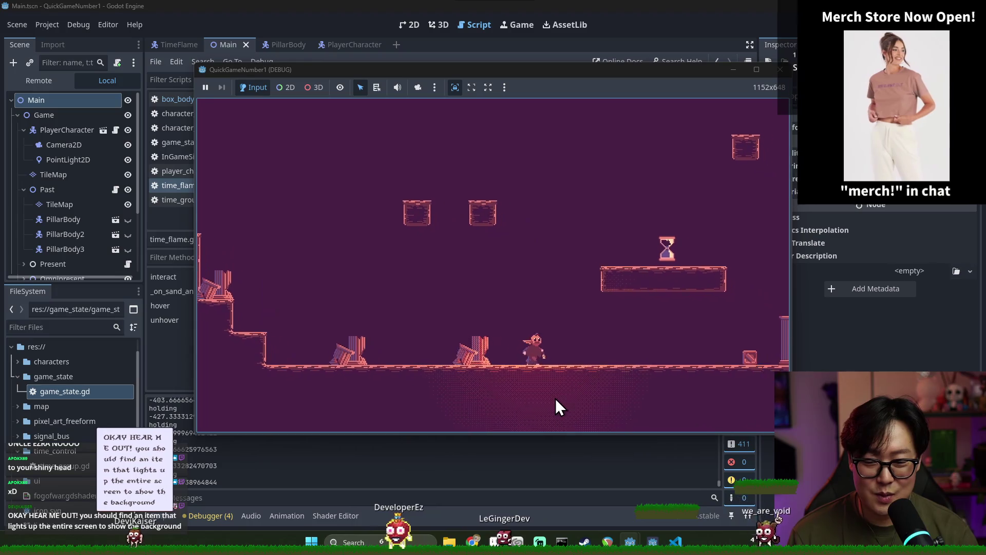
key("Right")
key("space")
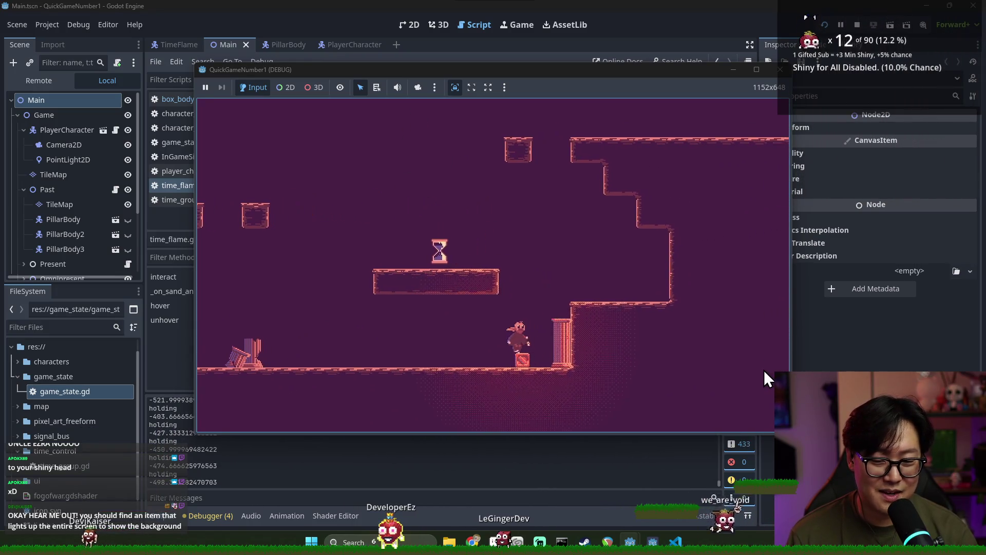
key("space")
key("Left")
key("Left")
key("e")
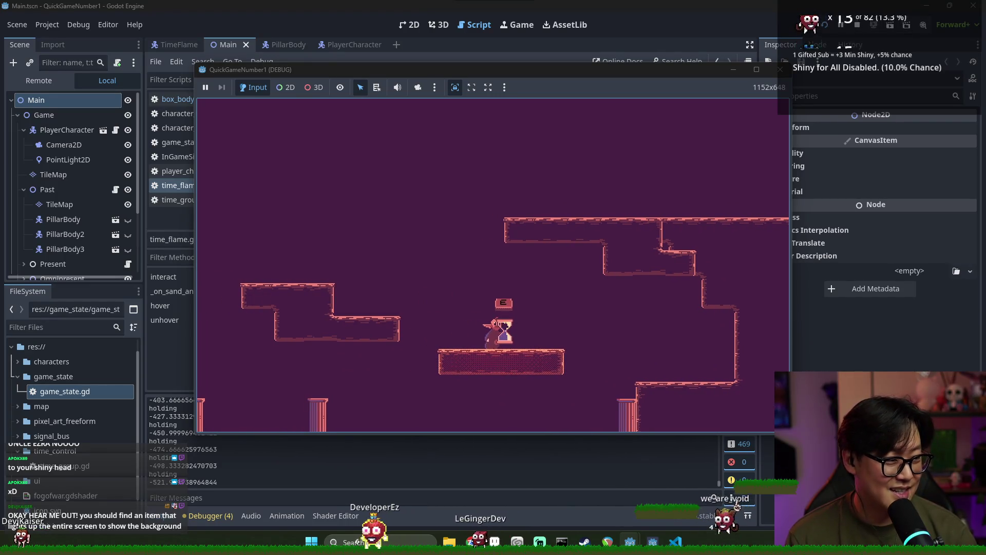
key("e")
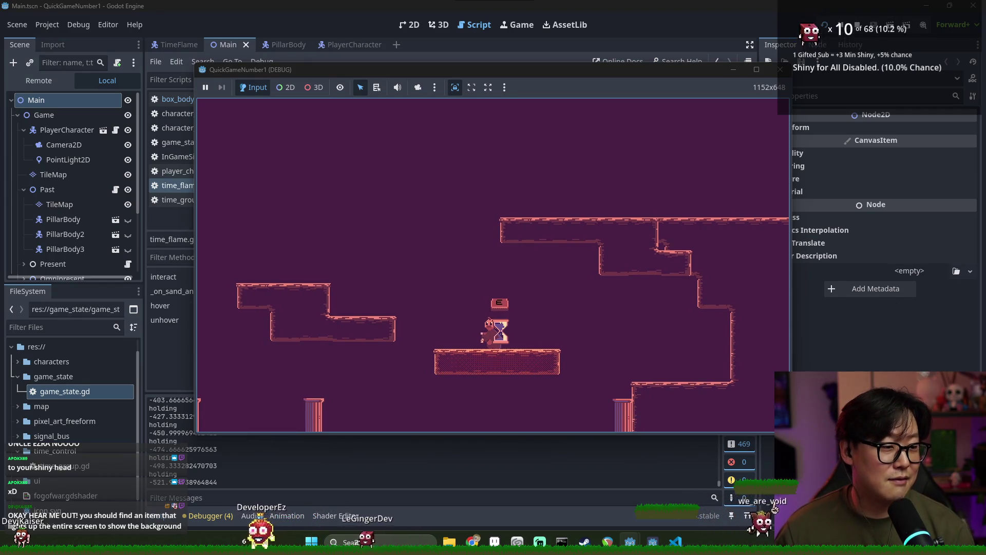
key("alt+Tab")
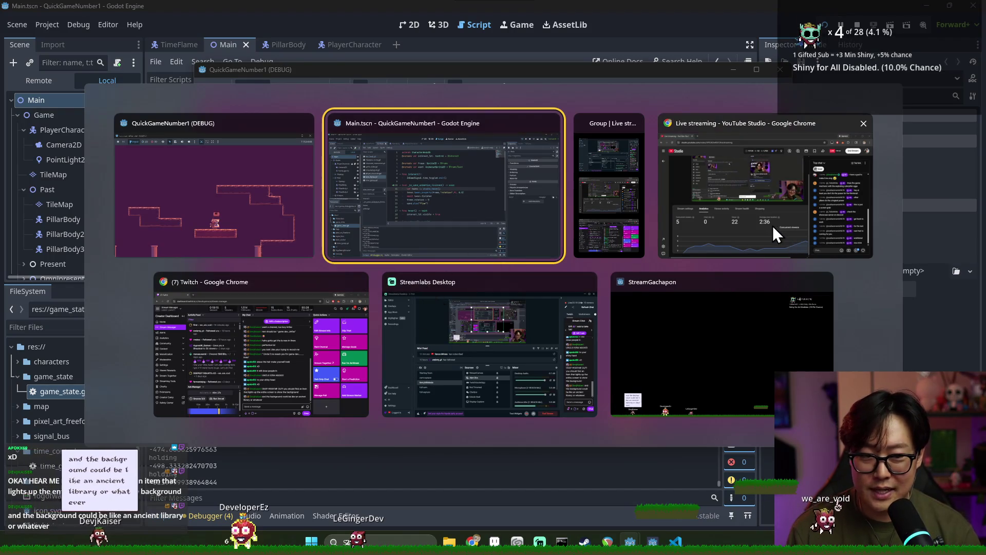
left_click(312, 244)
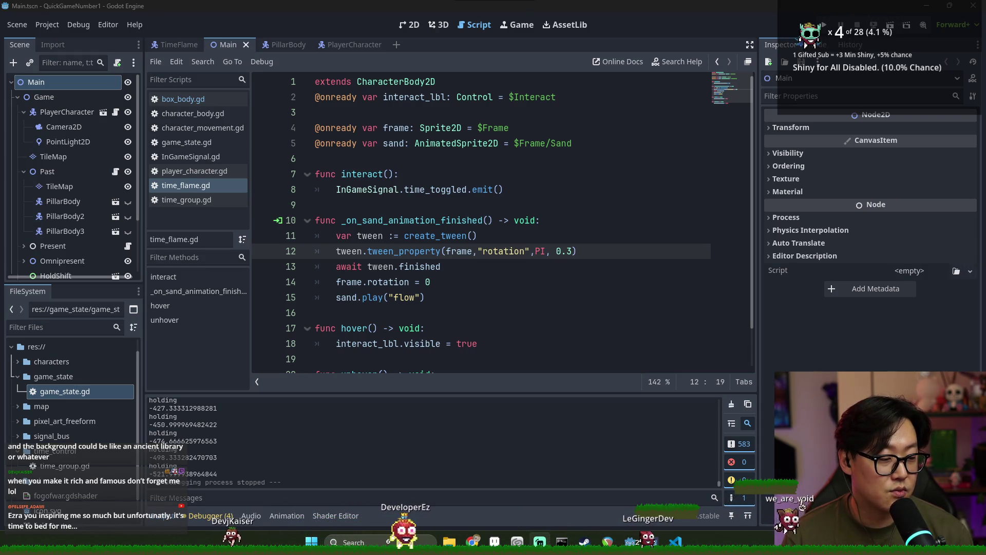
- Clear the Output log from the test run, leaving time_flame.gd's sand-animation code untouched
left_click(469, 223)
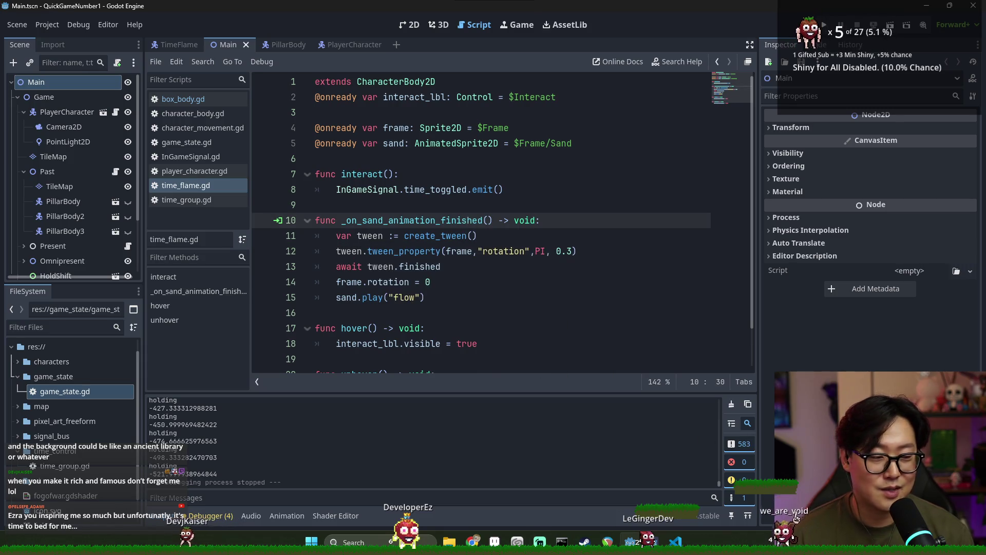
left_click(520, 253)
scroll(497, 347, "down", 1)
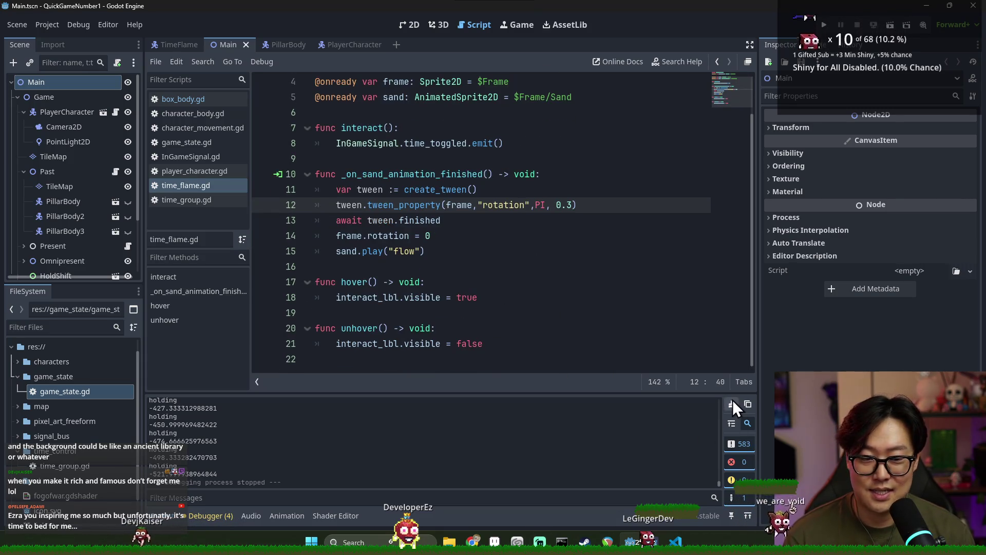
left_click(731, 403)
left_click(519, 314)
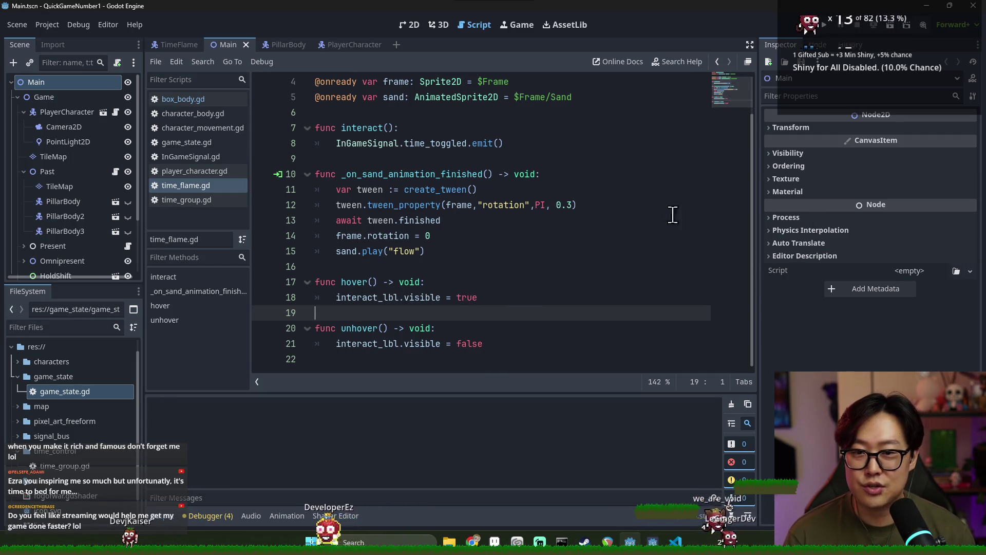
scroll(651, 234, "up", 1)
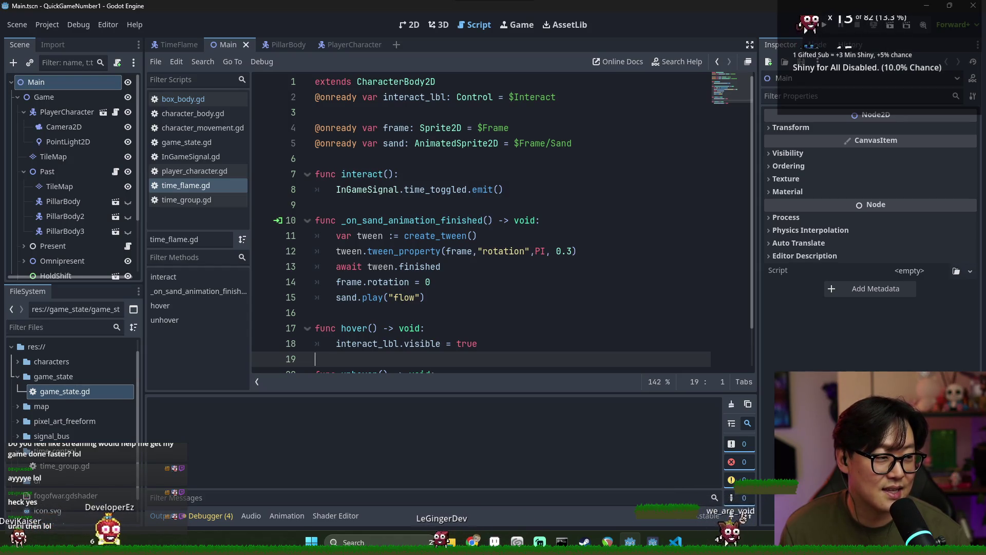
left_click(388, 252)
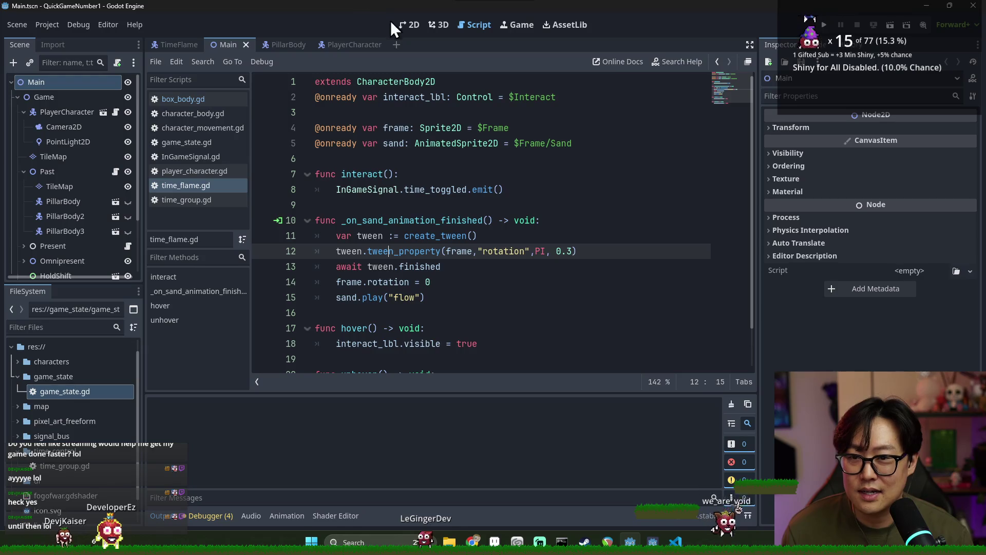
- In the 2D view, hide the Past tile map, disable its Physics collision, and save the scene
left_click(408, 25)
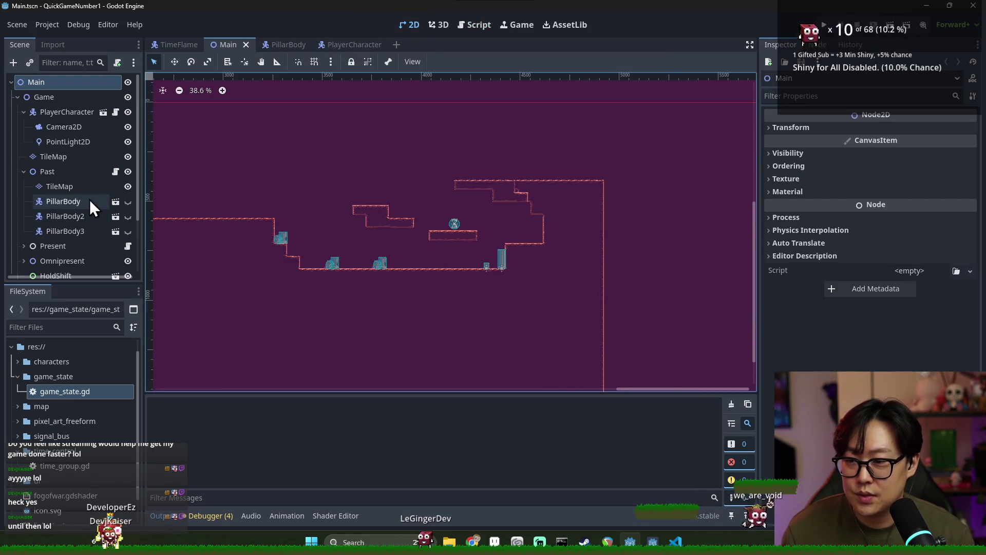
left_click(128, 186)
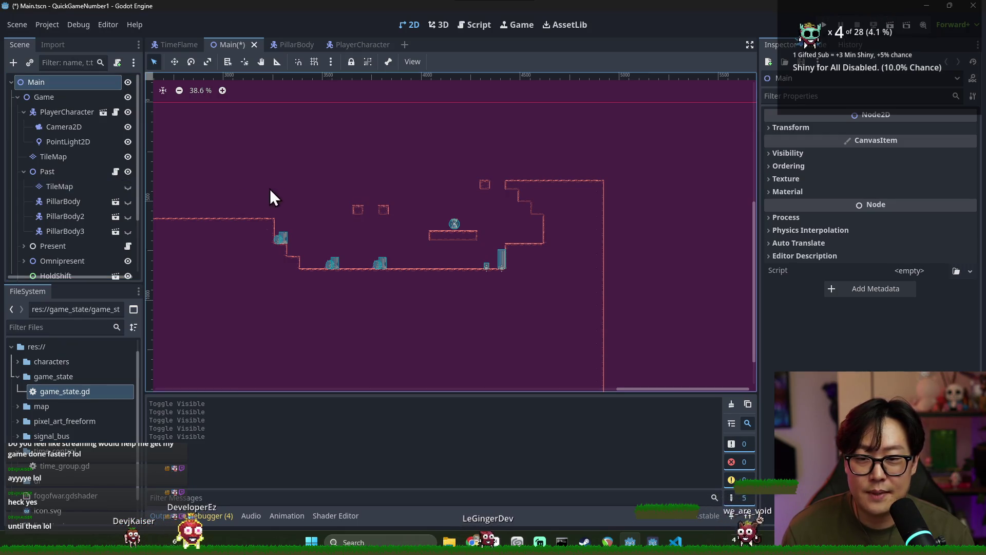
left_click(100, 186)
left_click(851, 159)
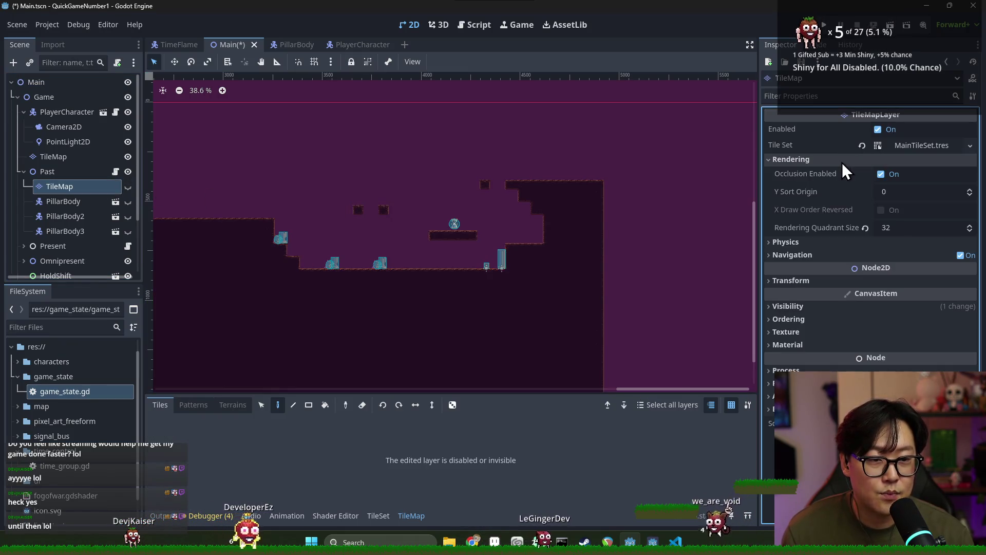
left_click(835, 242)
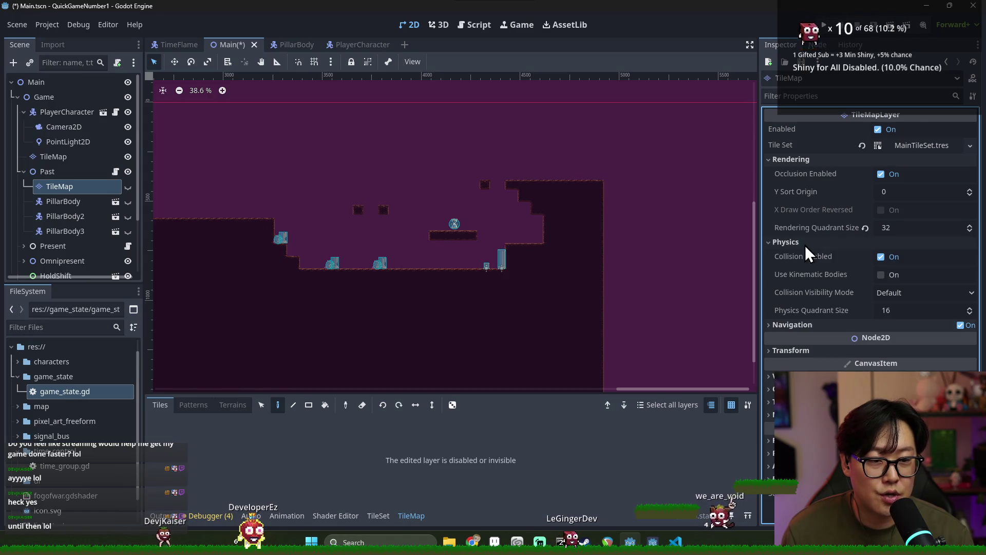
left_click(881, 257)
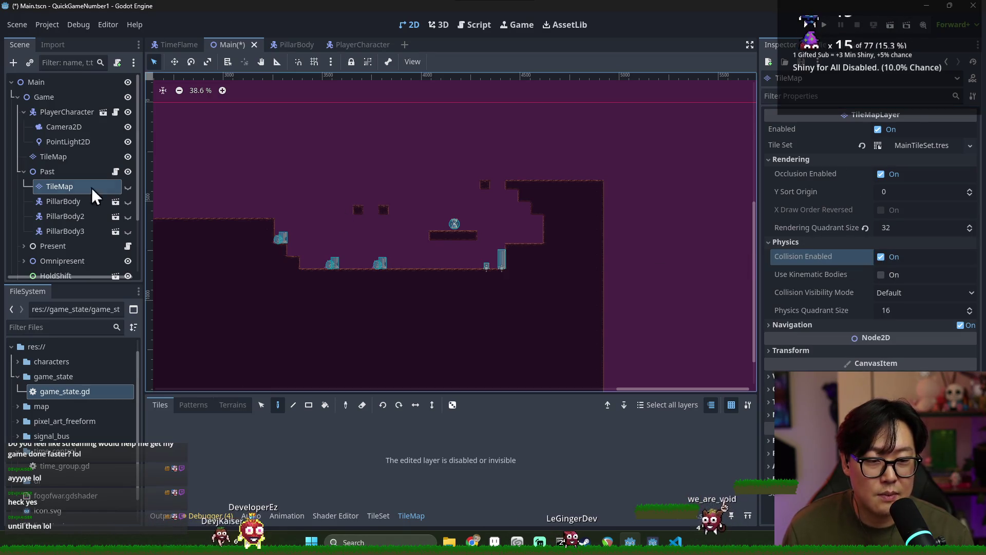
key("ctrl+s")
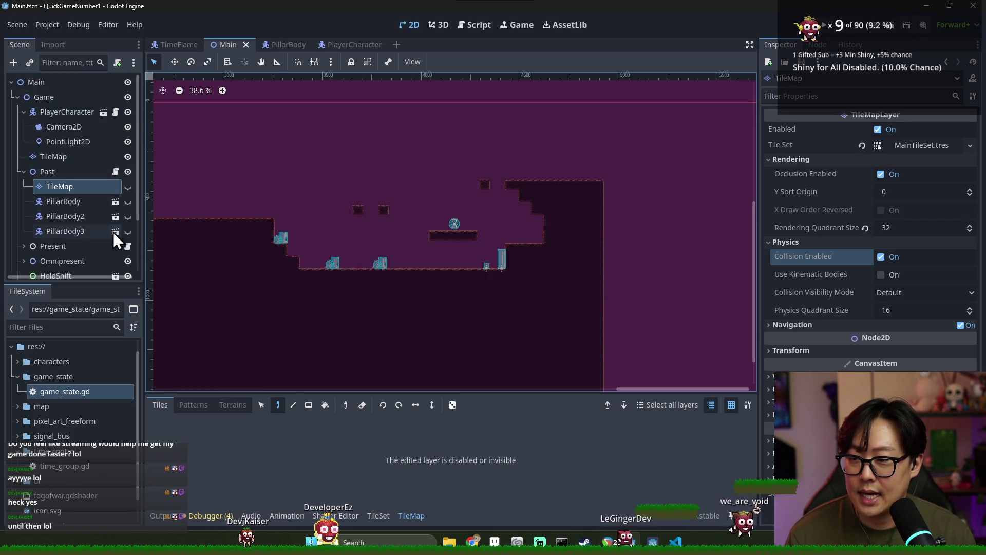
- Open game_state.gd and look over the _on_time_toggle index code
scroll(113, 232, "down", 3)
double_click(94, 391)
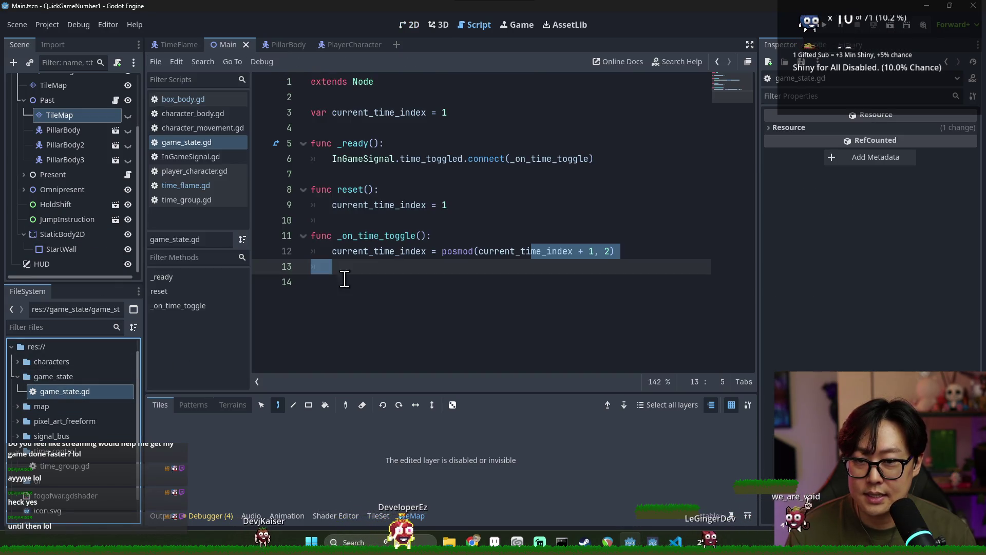
left_click(406, 221)
left_click(586, 251)
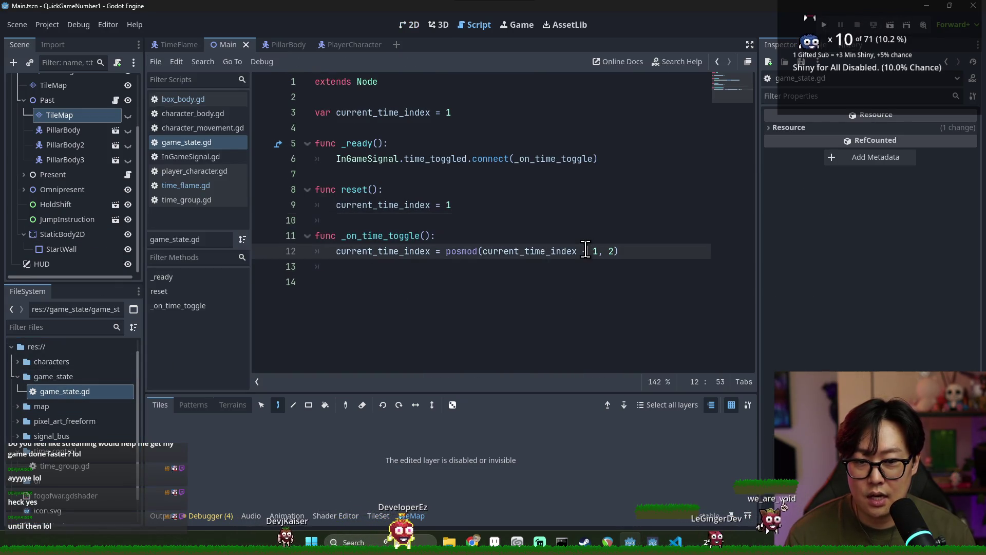
- Open time_group.gd from the Past node and start a new line after line 16
double_click(537, 250)
scroll(107, 119, "up", 2)
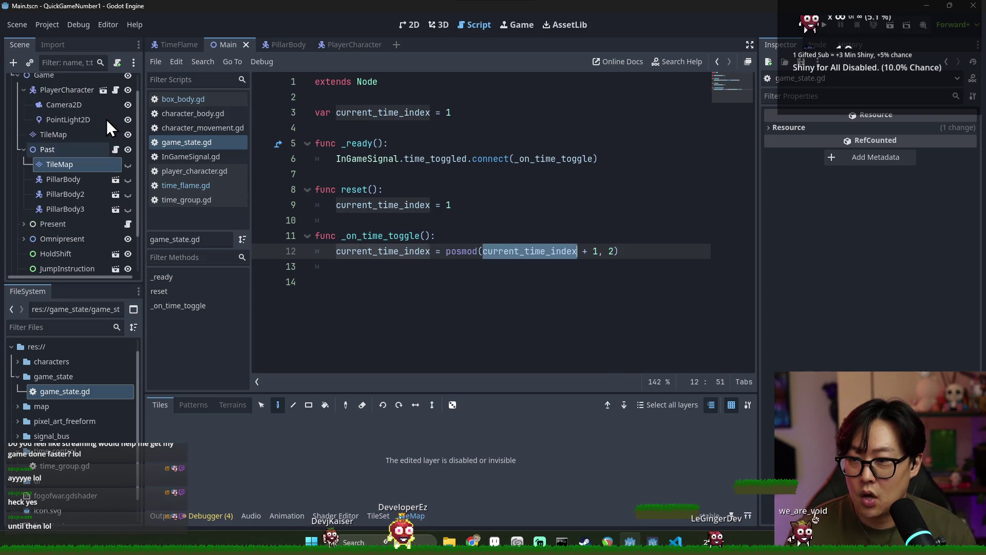
left_click(115, 149)
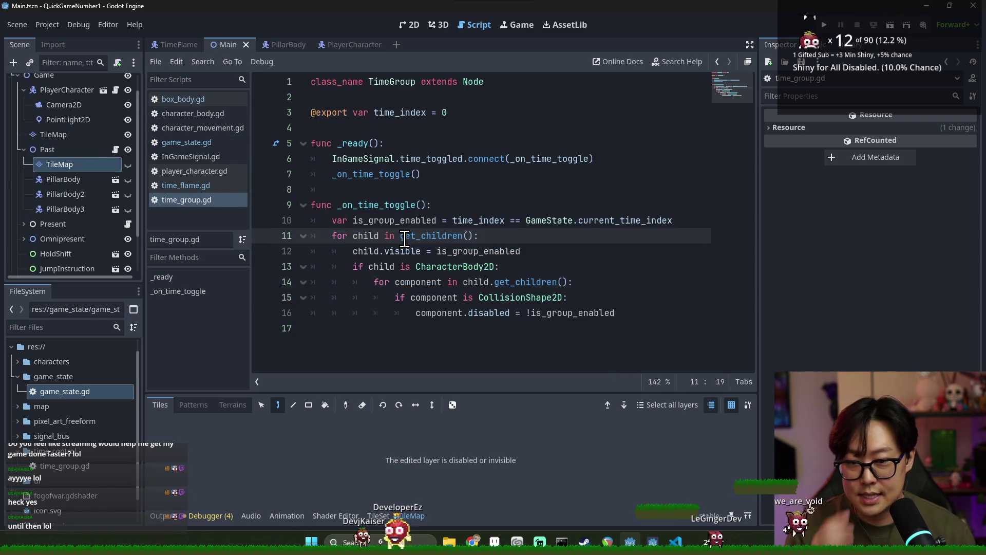
left_click(406, 235)
double_click(406, 251)
left_click(550, 272)
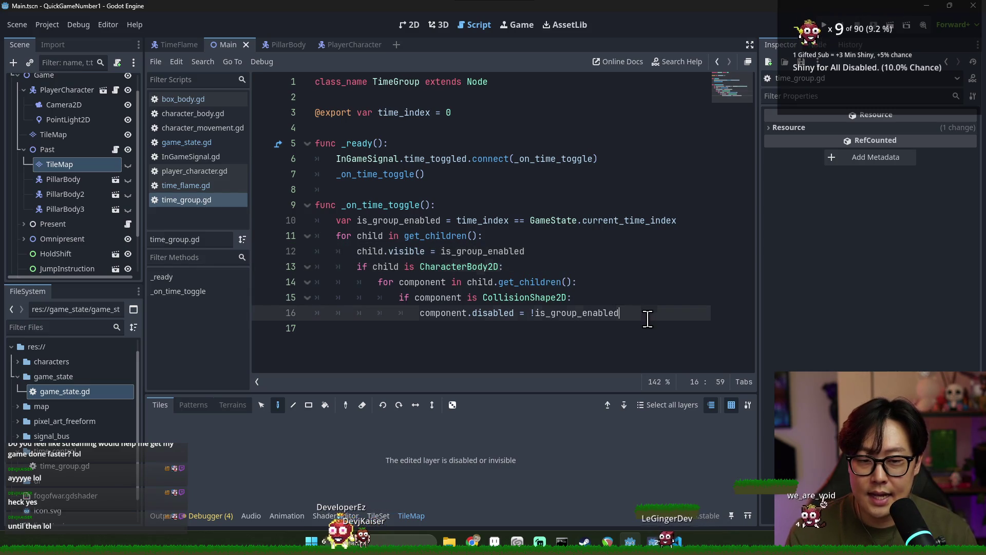
left_click(640, 312)
key("Return")
key("BackSpace")
- Add an 'elif child is TileMapLayer:' branch beginning 'child.collision_enabled ='
type("elif child is ")
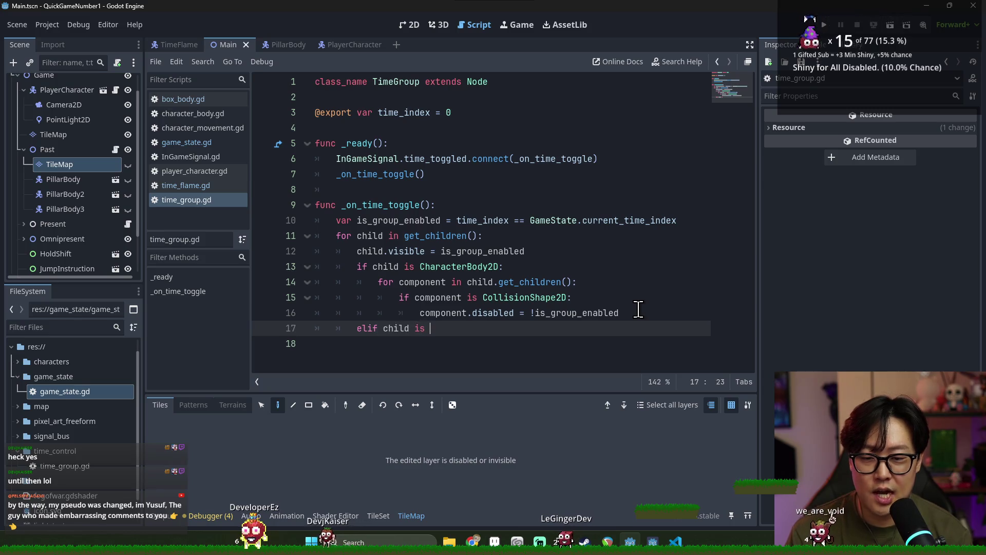
type("TileMapL")
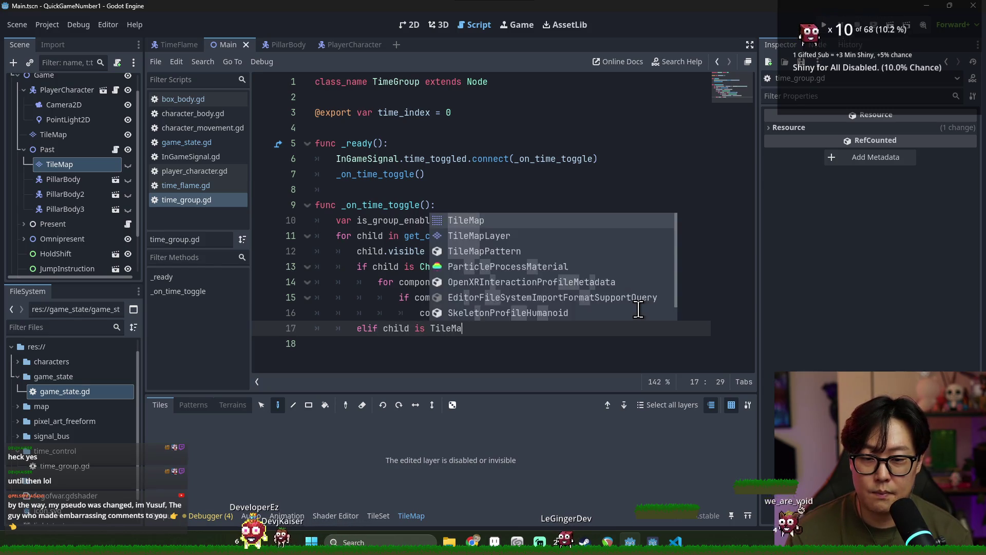
key("Return")
type(".")
key("Return")
type("child.")
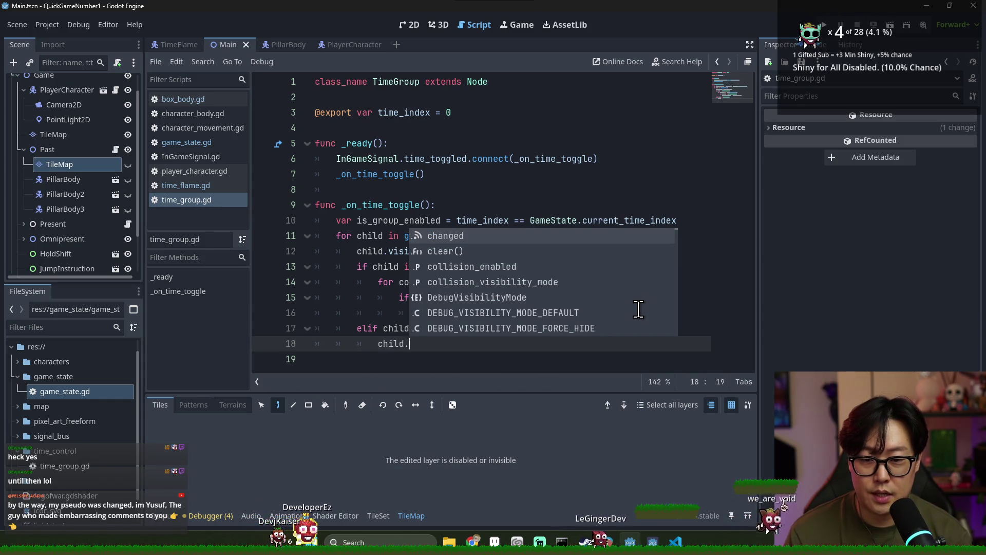
key("Down")
key("Down")
key("Return")
type("=")
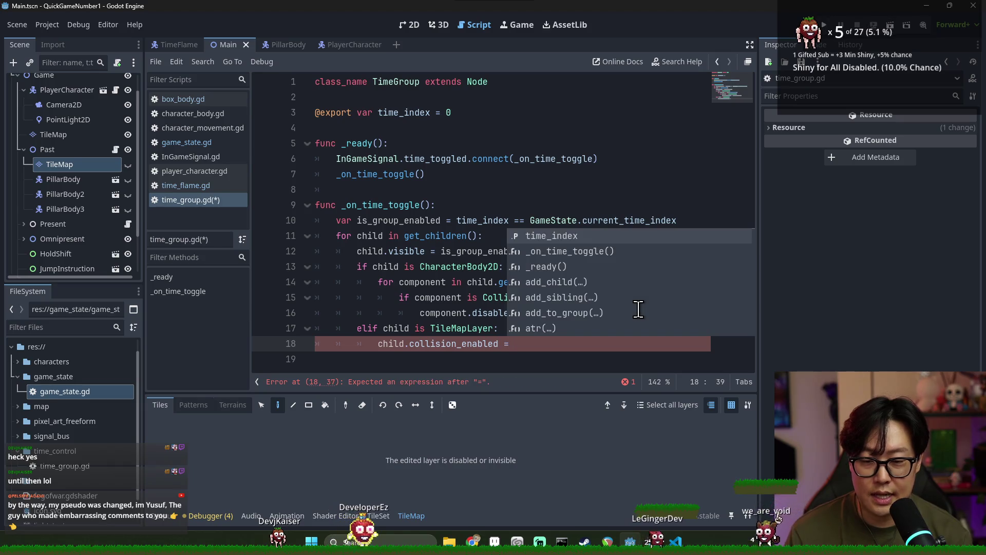
key("Escape")
- Finish the assignment as '!is_group_enabled' by copy-paste and save time_group.gd
double_click(442, 313)
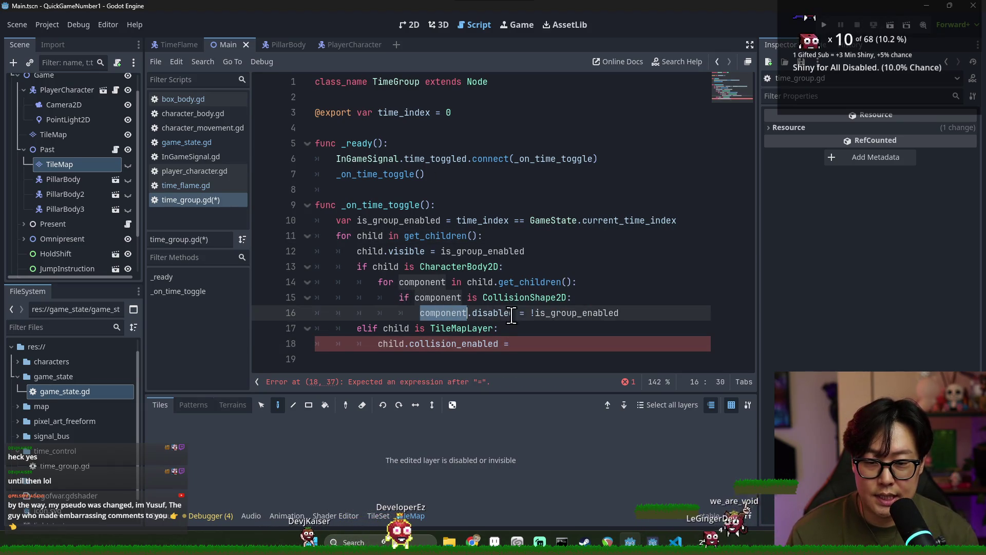
double_click(576, 313)
key("ctrl+c")
left_click(516, 344)
type("!")
key("ctrl+v")
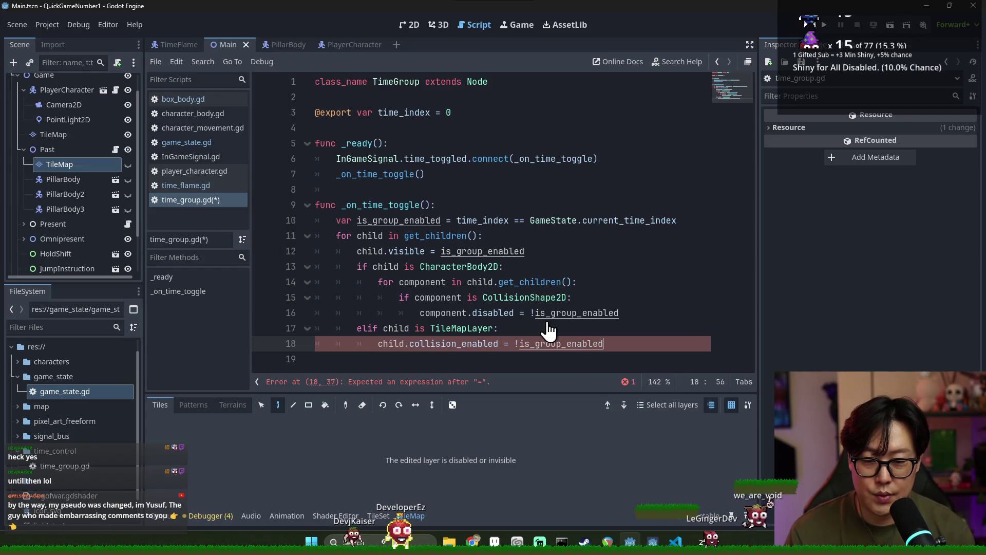
key("ctrl+s")
double_click(454, 343)
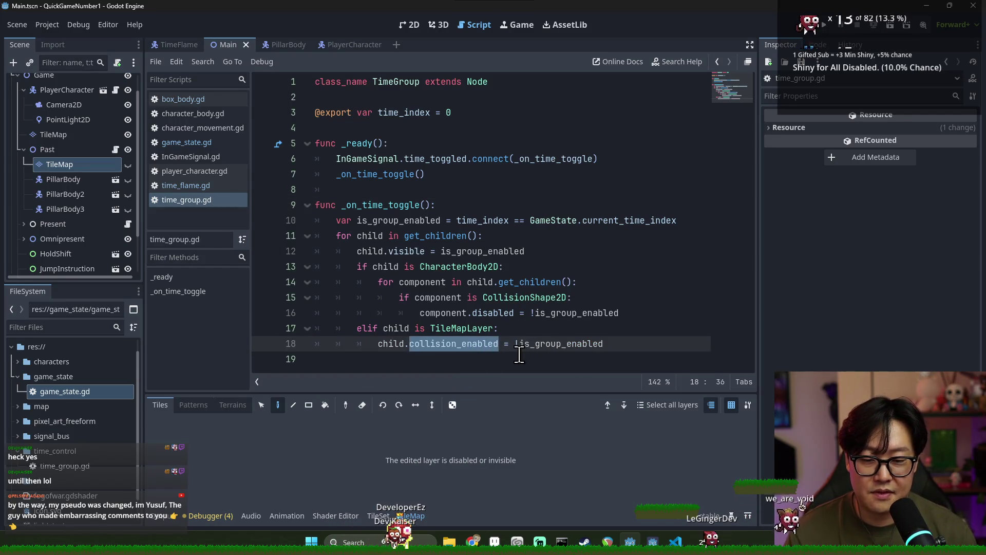
left_click(631, 282)
key("super")
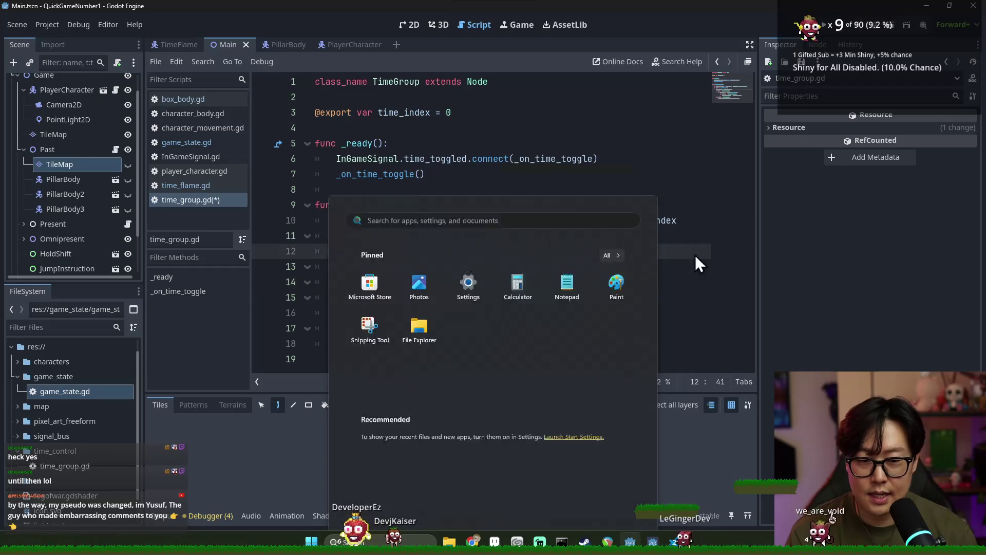
- Launch the game and run the player right through the level, jumping onto higher ground near the pillar
key("Escape")
left_click(827, 32)
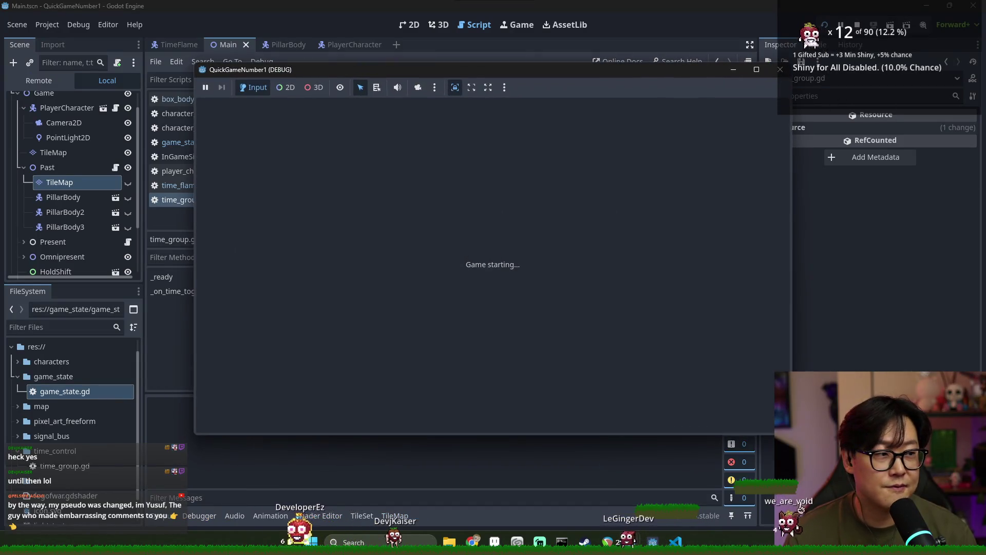
key("Right")
key("Right")
key("Right")
key("Right")
- Toggle the level's time at the hourglass and jump around the platforms to test collisions
key("Right")
key("Right")
key("space")
key("Right")
key("Right")
key("Right")
key("space")
key("Right")
key("Left")
key("Left")
key("space")
key("Left")
key("space")
key("Right")
key("e")
key("Left")
key("Right")
key("space")
key("Left")
key("space")
key("e")
key("Left")
key("space")
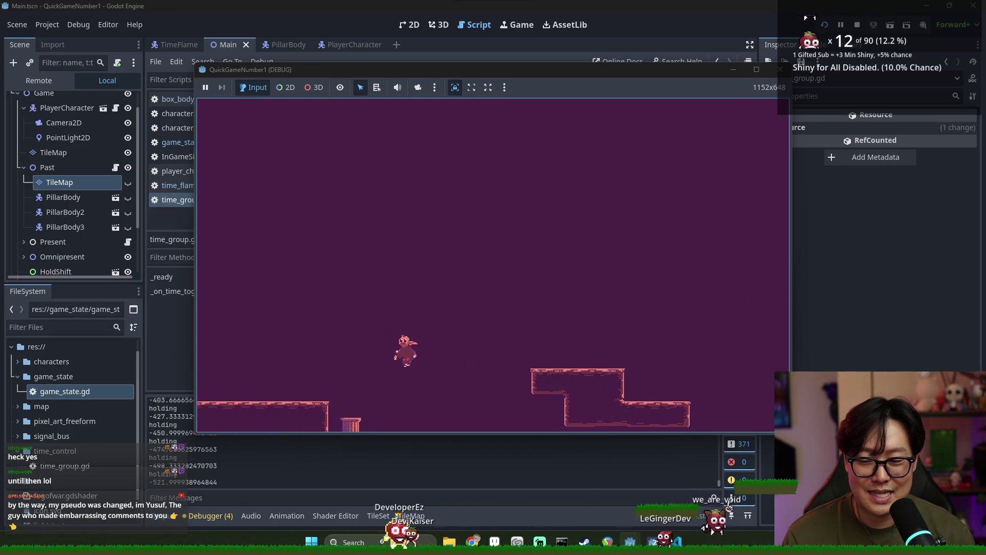
key("Right")
key("space")
key("Left")
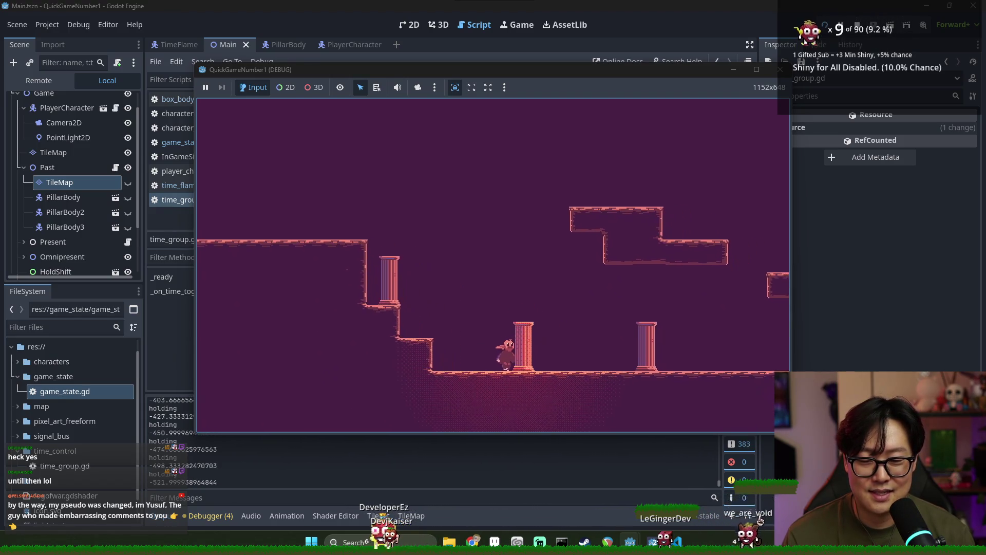
key("Left")
key("space")
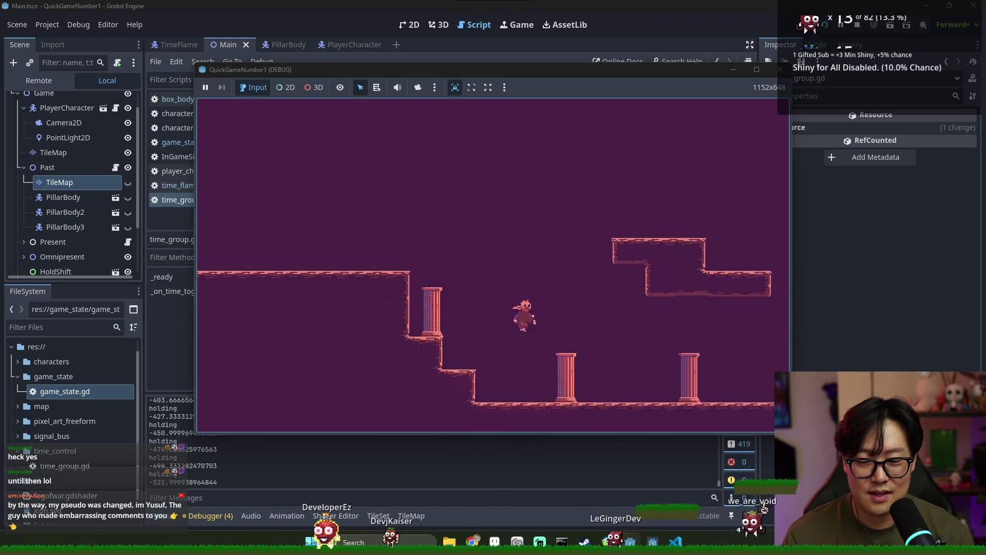
- Jump onto and between the pillars to test landing, then stop the debug run
key("Left")
key("Right")
key("space")
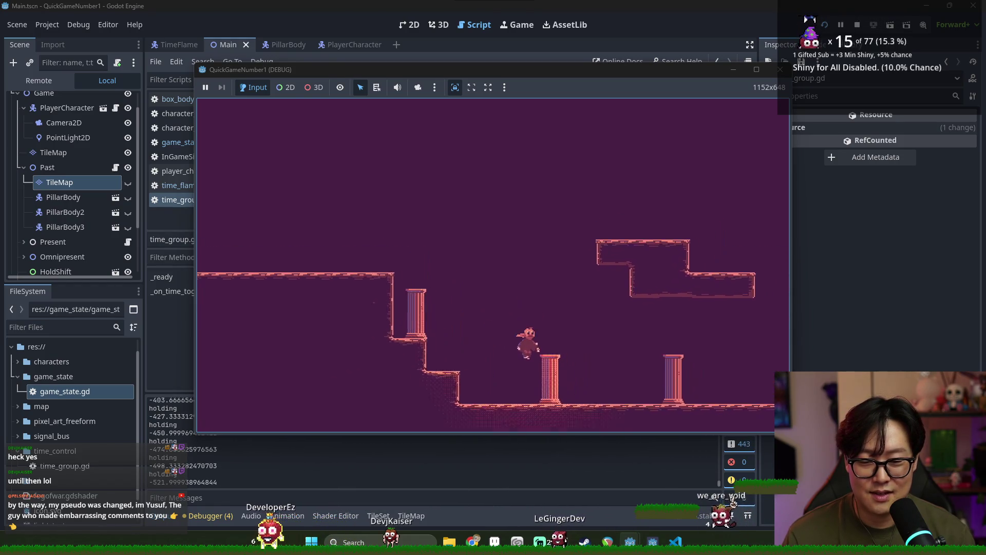
key("Left")
key("space")
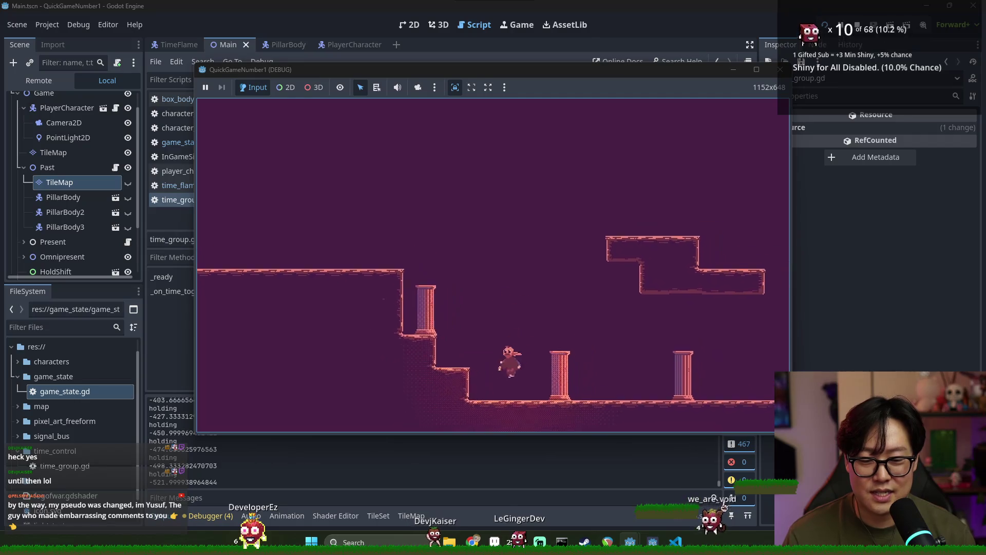
key("Right")
key("space")
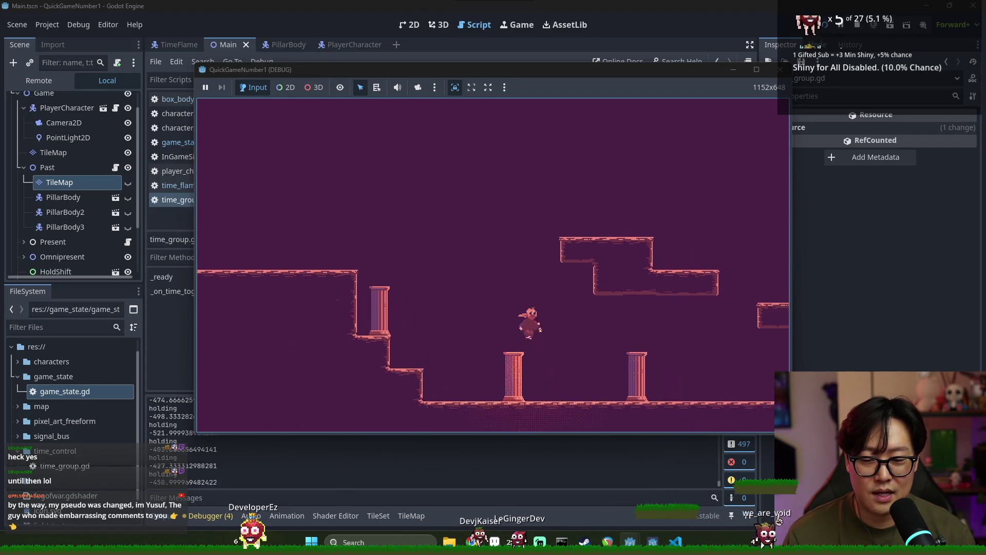
key("Right")
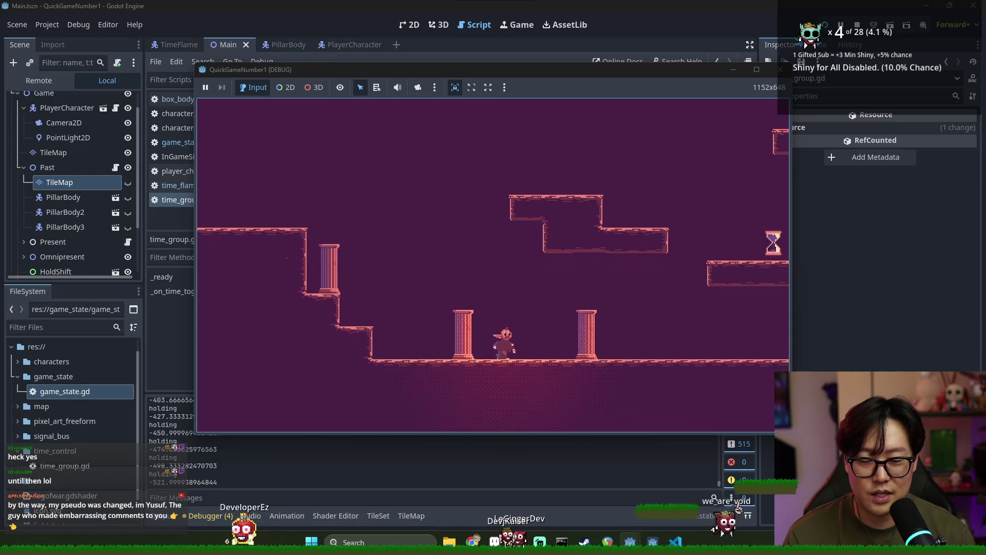
key("F8")
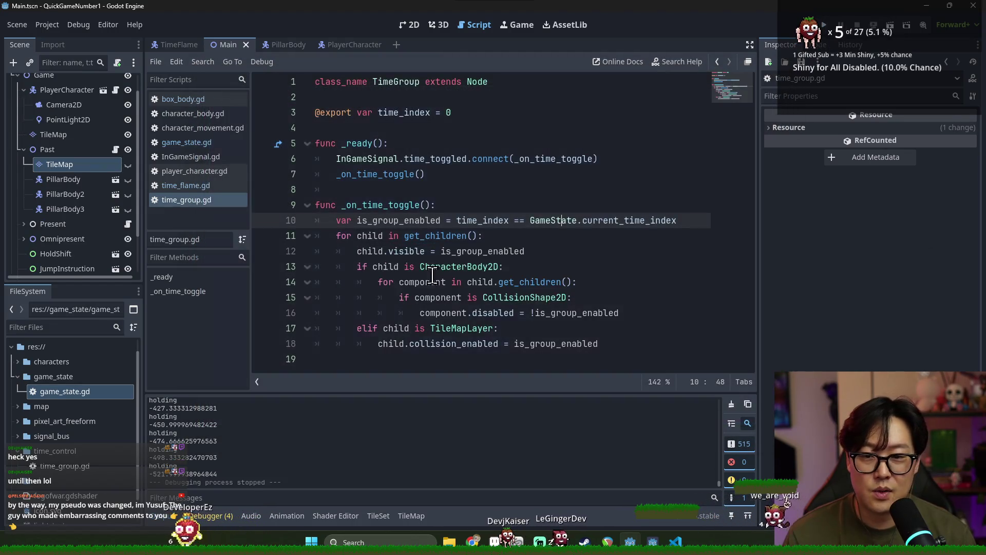
- Save the Main scene, switch to the 2D level view, and collapse the Past group
left_click(433, 268)
key("F5")
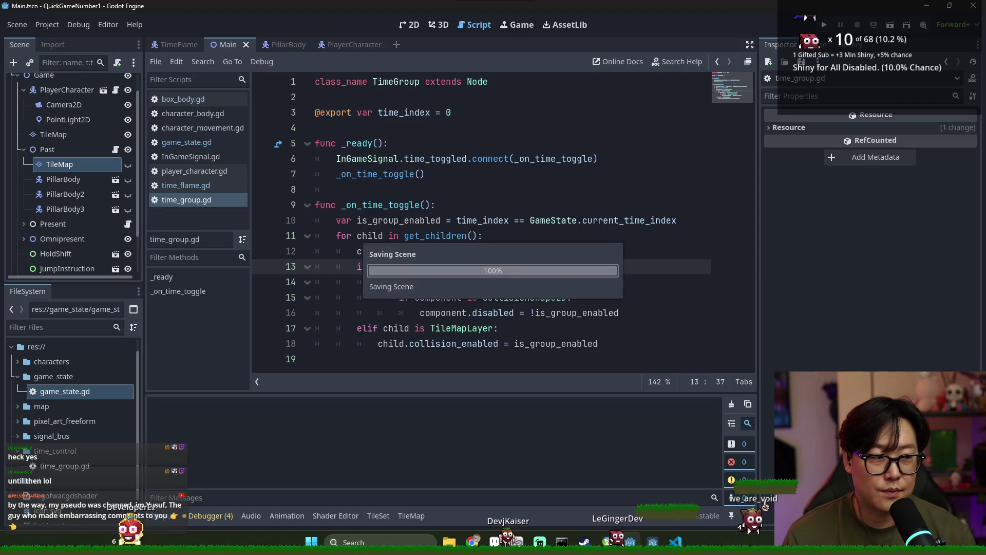
left_click(410, 26)
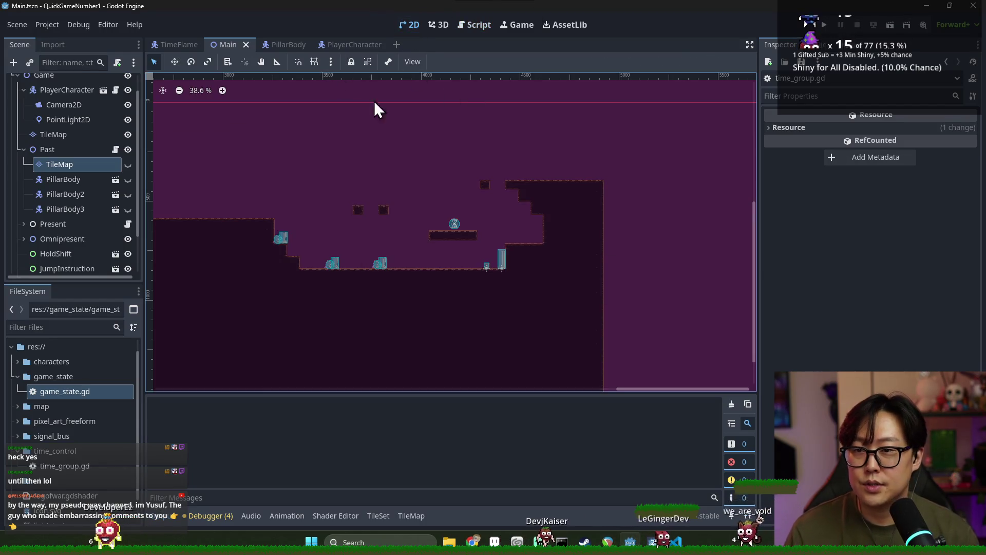
scroll(468, 234, "up", 5)
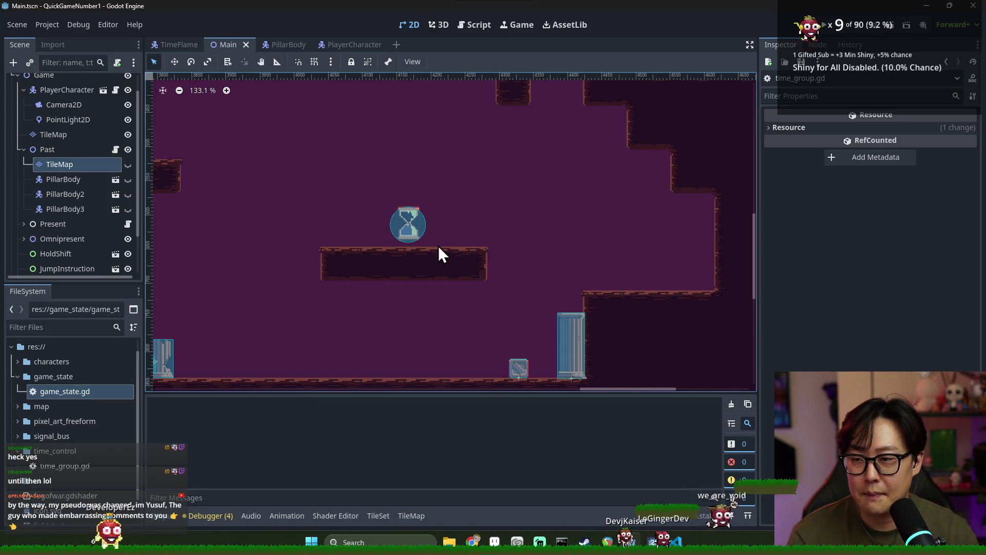
scroll(359, 169, "down", 3)
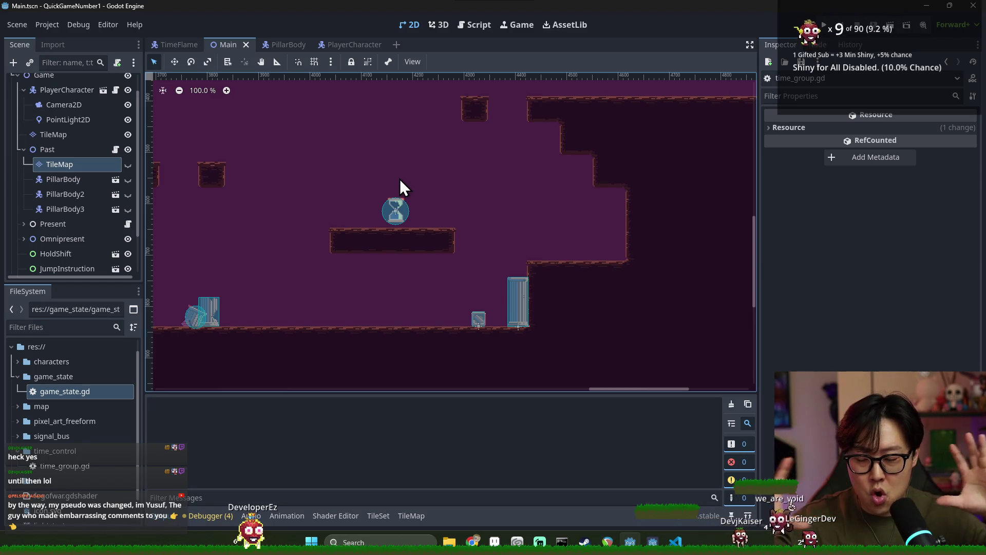
key("ctrl+s")
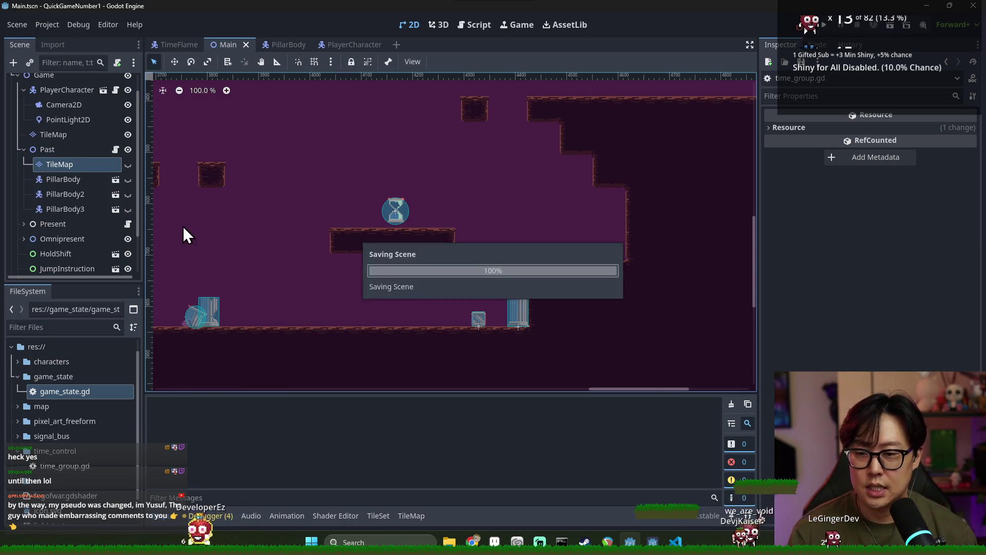
left_click(25, 148)
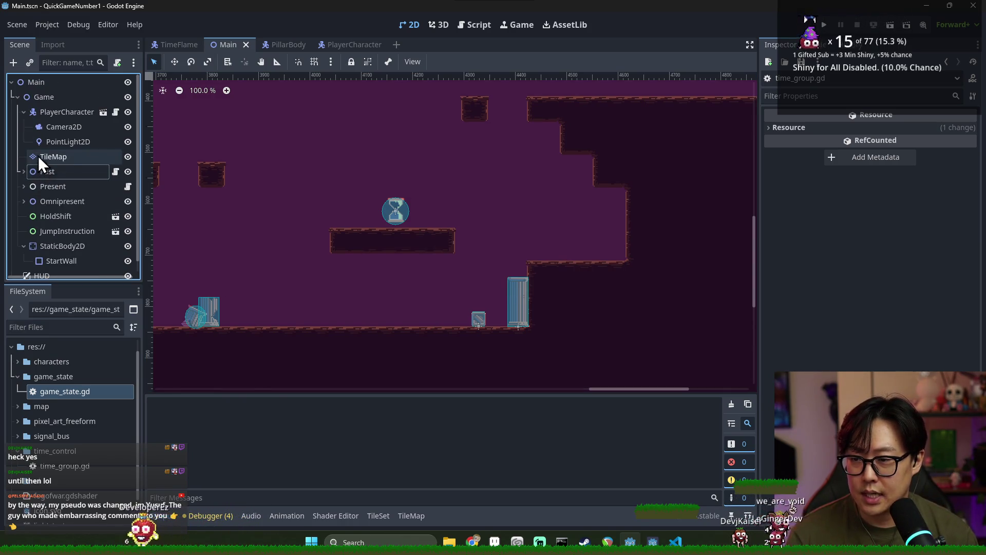
- Collapse the Game node, cancel adding a child node to Main, and switch to Aseprite
left_click(38, 155)
left_click(14, 96)
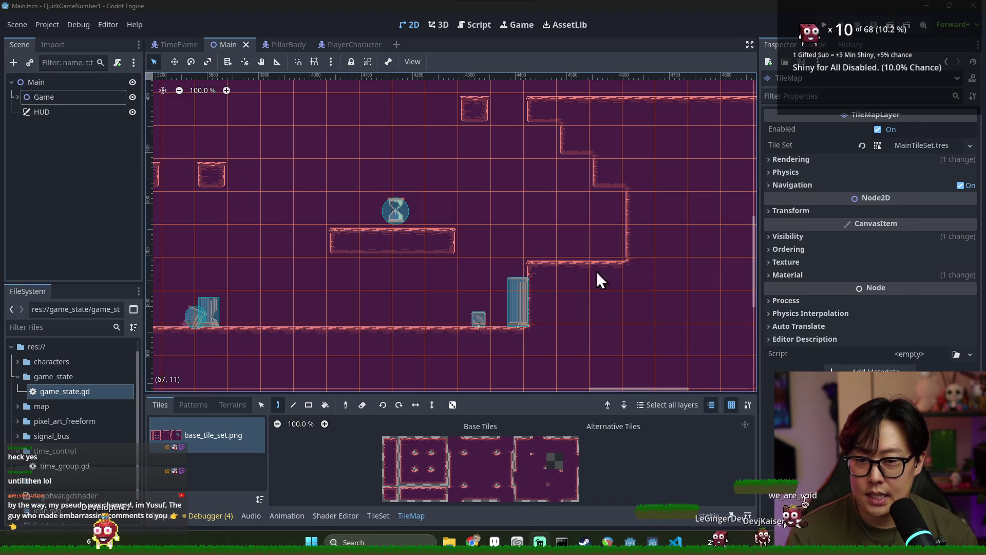
right_click(24, 85)
left_click(65, 95)
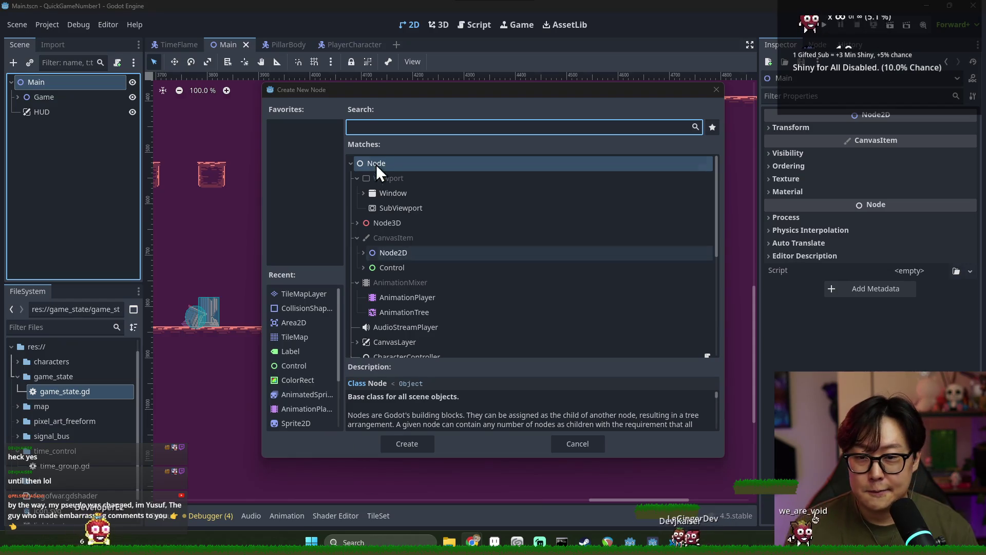
key("Escape")
scroll(333, 333, "down", 5)
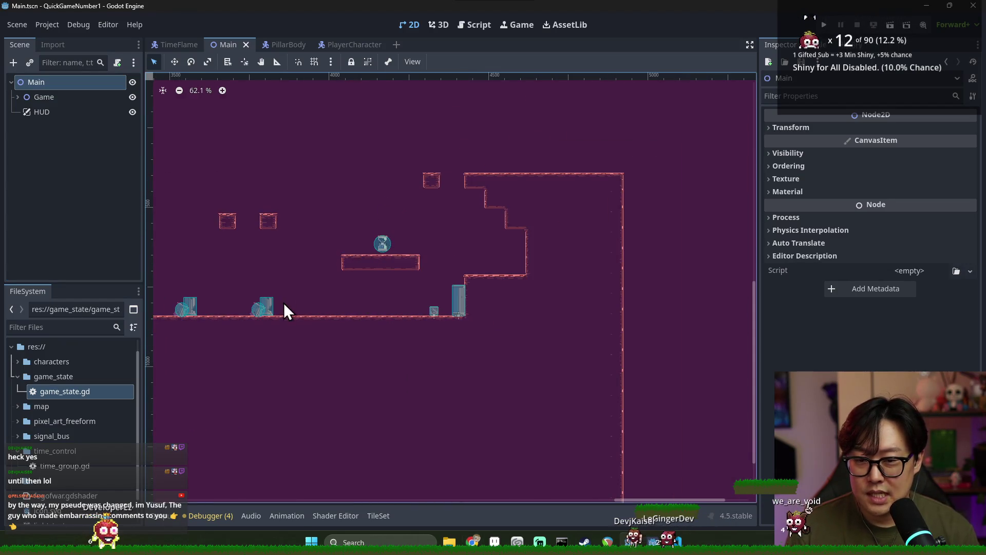
scroll(374, 303, "up", 3)
key("alt+Tab")
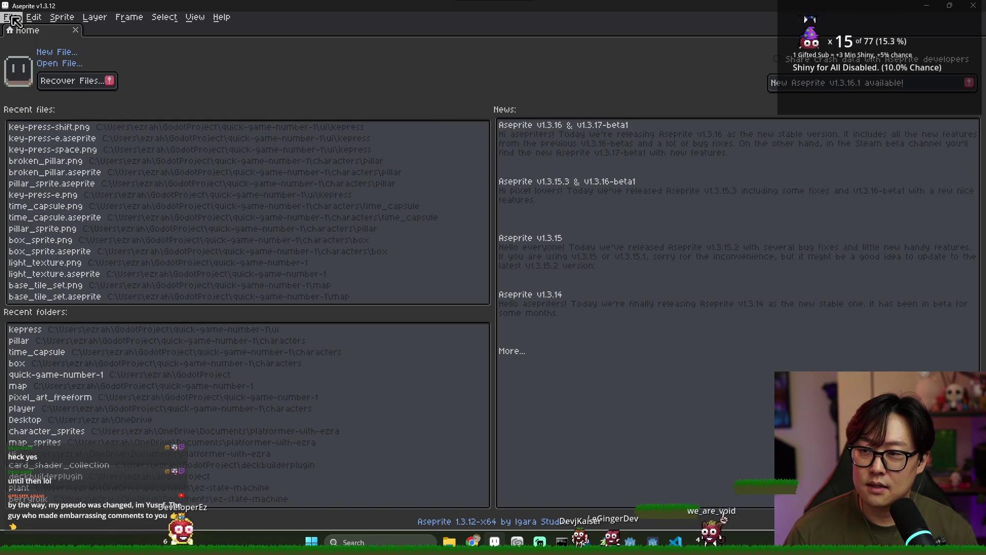
- Browse File > Open through the kepress and ui folders, then cancel the dialog
left_click(13, 19)
left_click(21, 40)
left_click(215, 84)
left_click(220, 97)
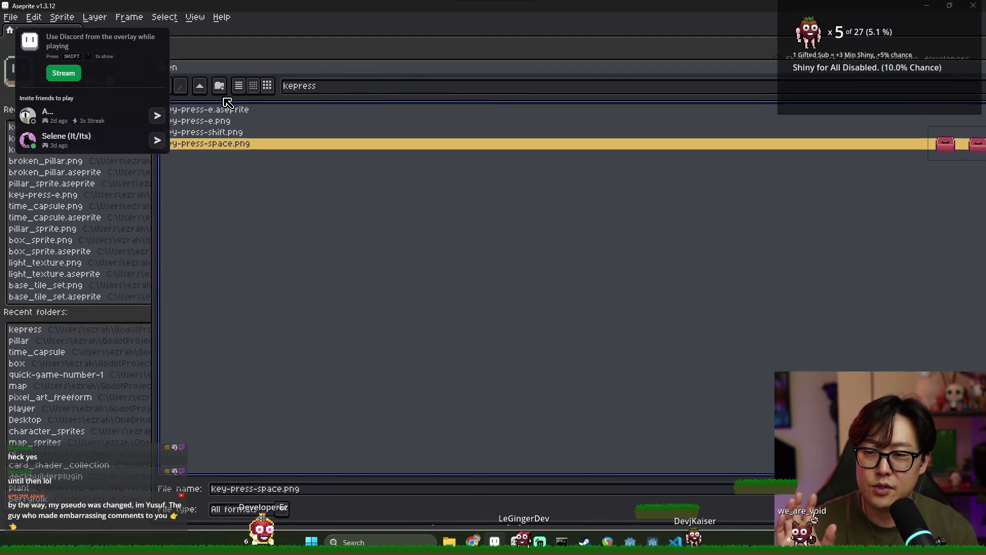
left_click(200, 86)
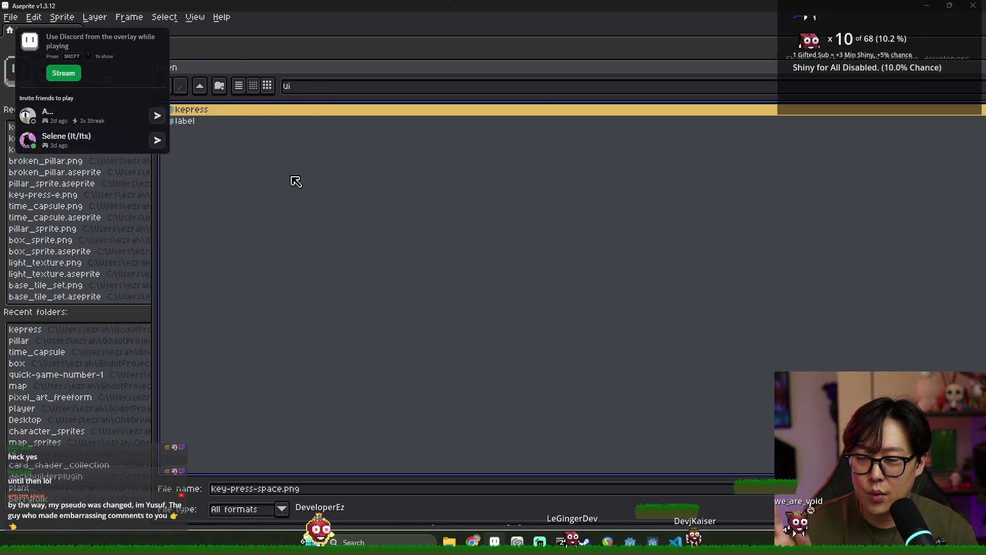
key("Escape")
- Create a new 256 × 256 px sprite
key("alt+f")
key("n")
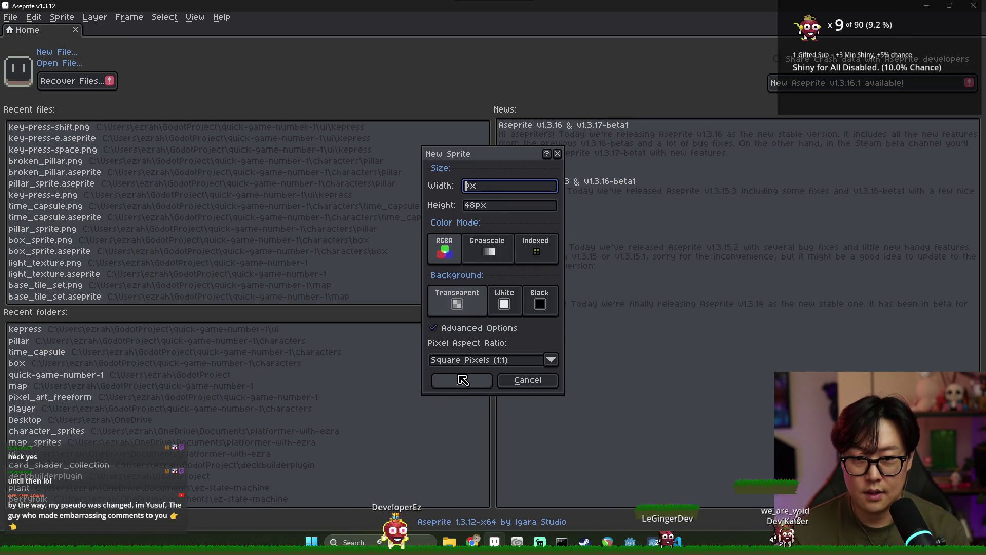
key("alt+Tab")
key("alt+Tab")
double_click(484, 191)
left_click(484, 205)
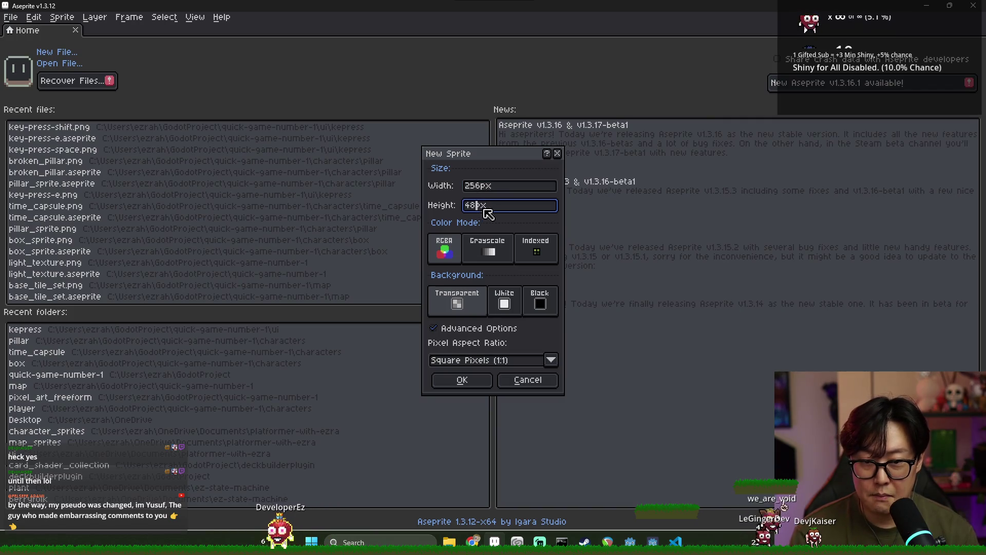
type("256")
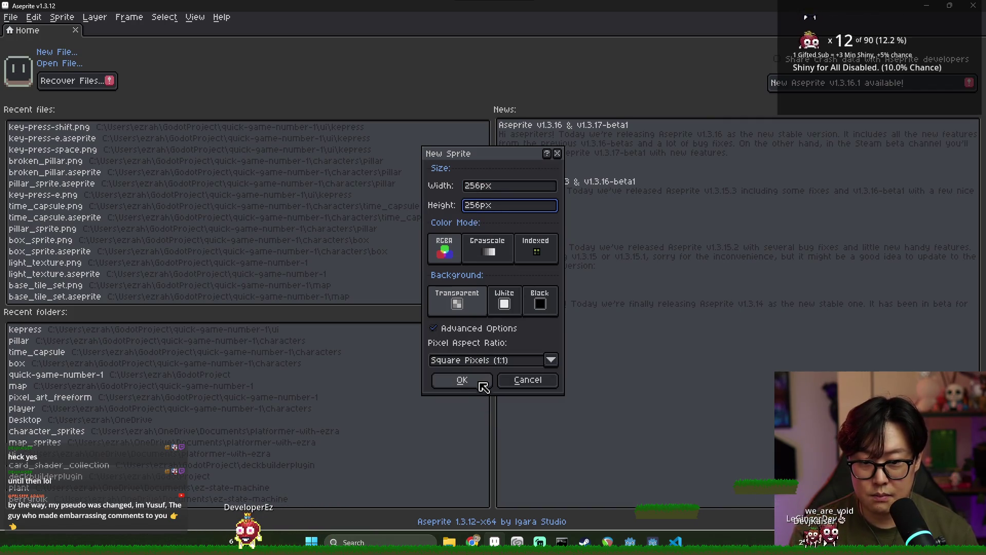
left_click(462, 380)
scroll(546, 234, "up", 2)
scroll(546, 233, "down", 2)
- Load the midnight_library palette and fill the canvas with dark purple
scroll(546, 233, "up", 1)
scroll(546, 233, "down", 1)
left_click(43, 51)
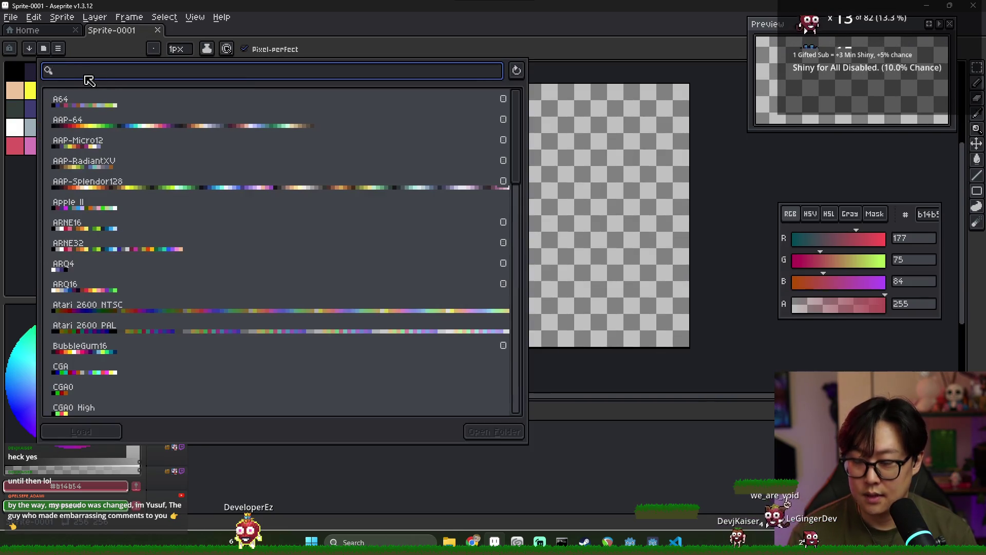
type("mid")
key("Return")
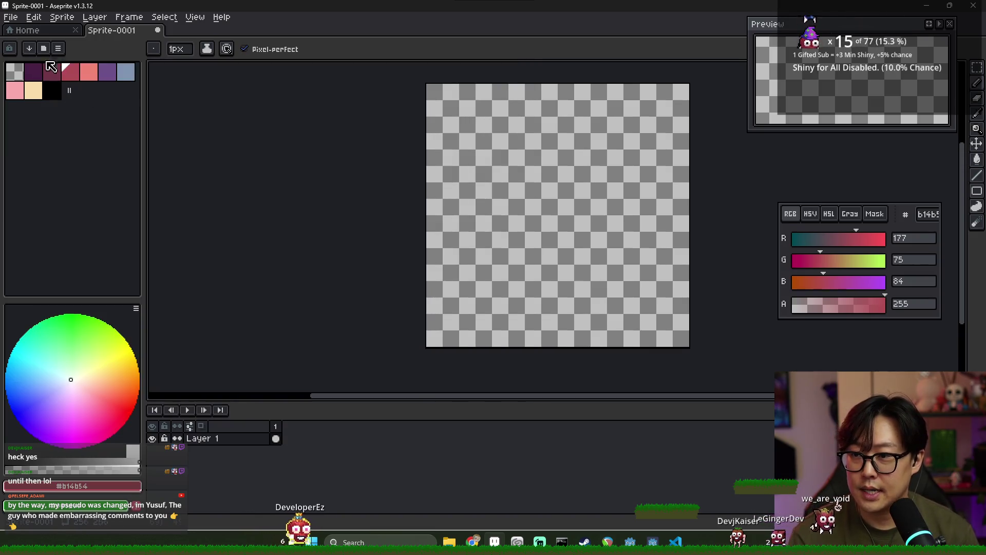
key("g")
left_click(589, 228)
scroll(565, 247, "up", 2)
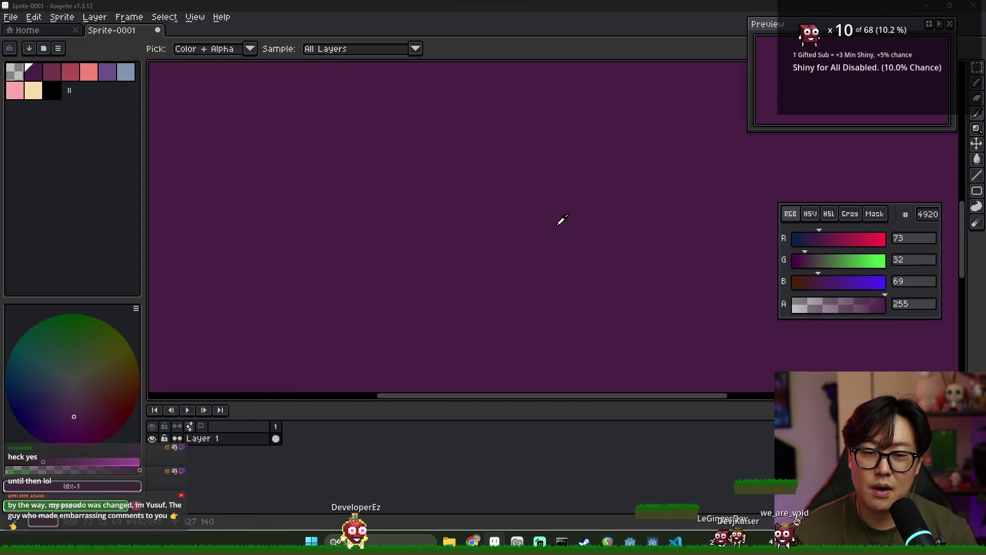
- Compare the Godot level with the Aseprite canvas by switching between the two windows
key("alt+Tab")
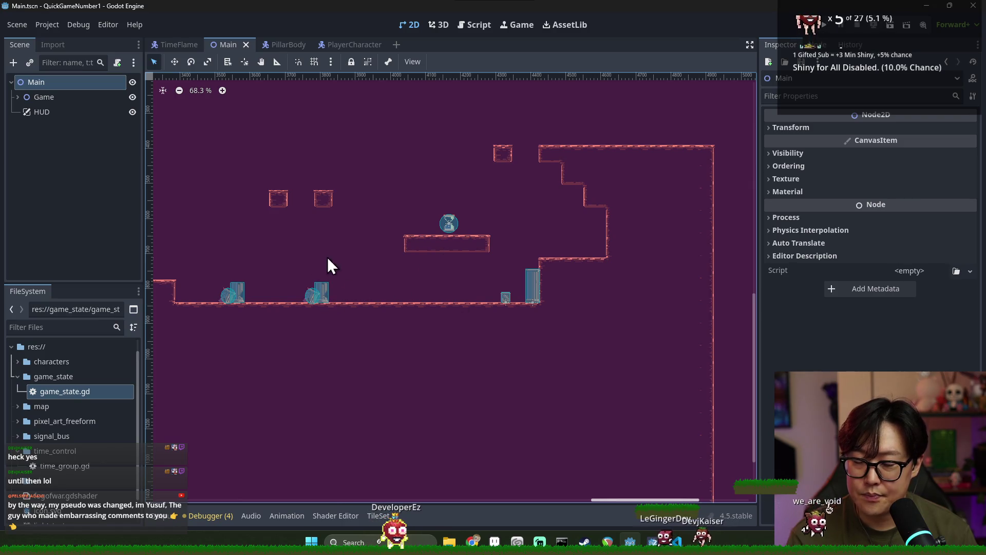
key("alt+Tab")
key("alt+Tab")
key("alt+Tab")
scroll(423, 236, "down", 3)
scroll(394, 226, "up", 1)
scroll(394, 226, "up", 1)
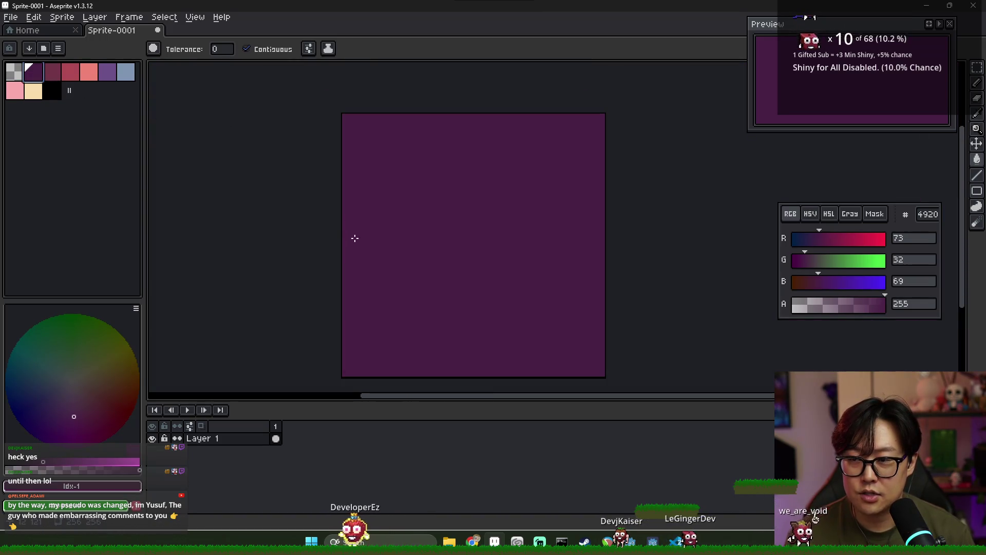
scroll(458, 184, "up", 1)
scroll(458, 183, "down", 1)
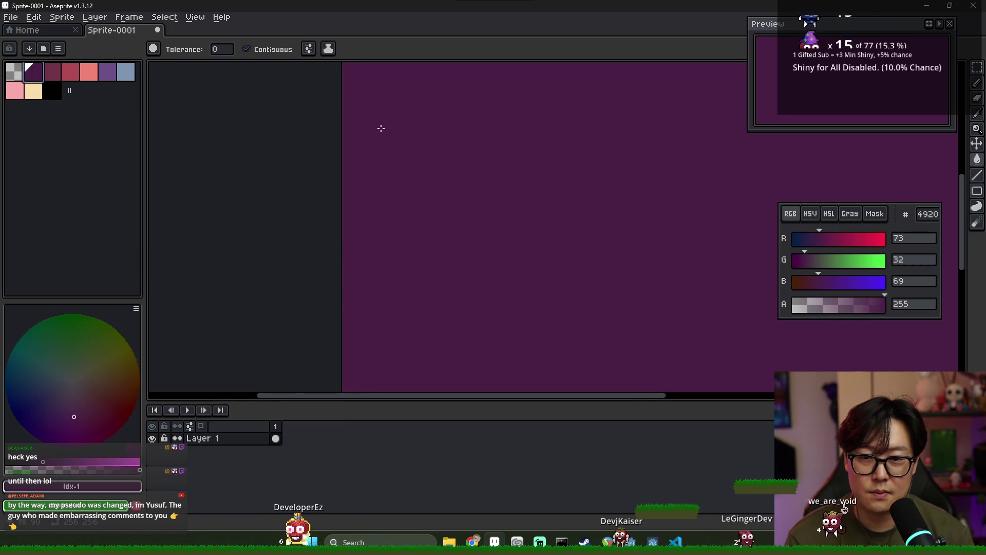
scroll(431, 145, "down", 2)
key("alt+Tab")
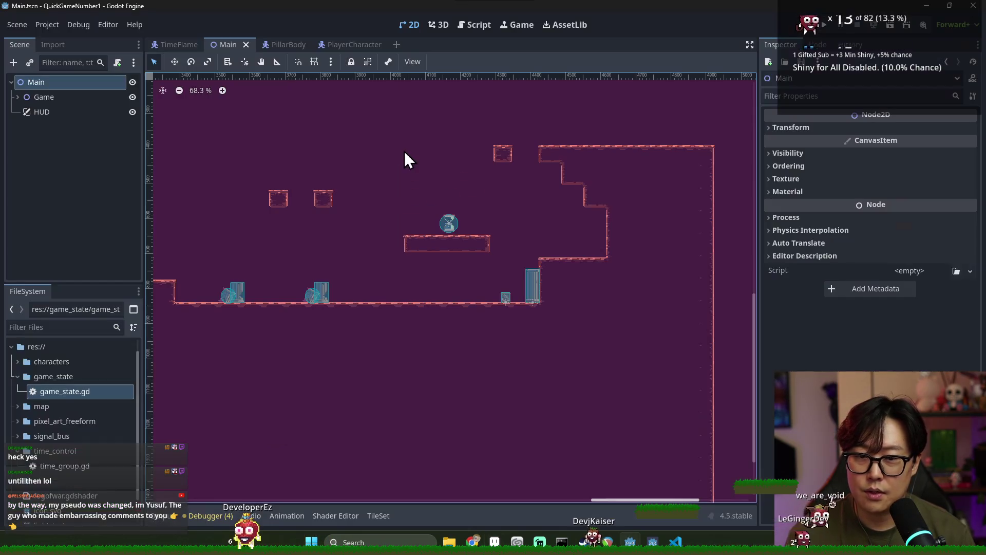
scroll(531, 264, "up", 2)
scroll(526, 261, "down", 1)
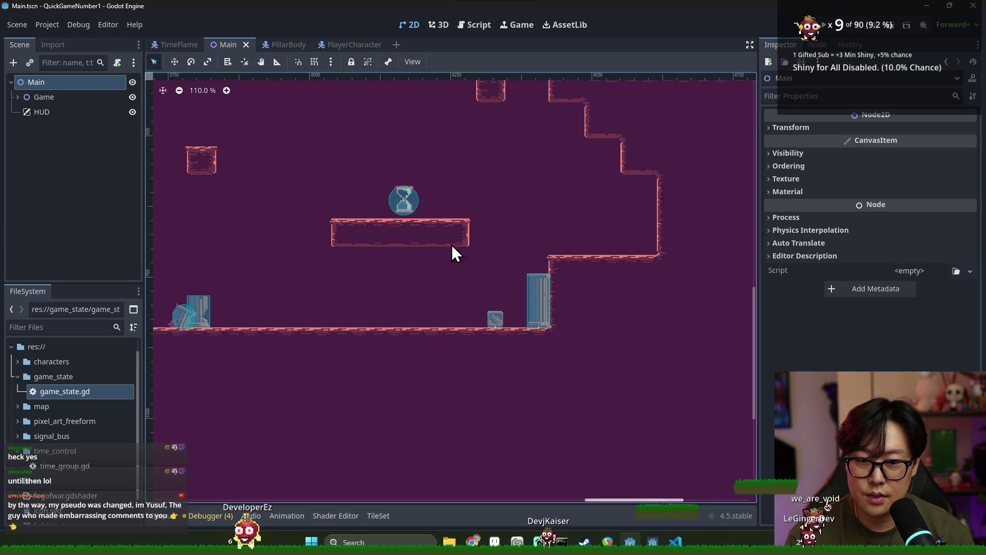
key("alt+Tab")
- Pick the light blue and muted purple palette colours, enlarge the palette, and choose the one-pixel pencil
left_click(124, 77)
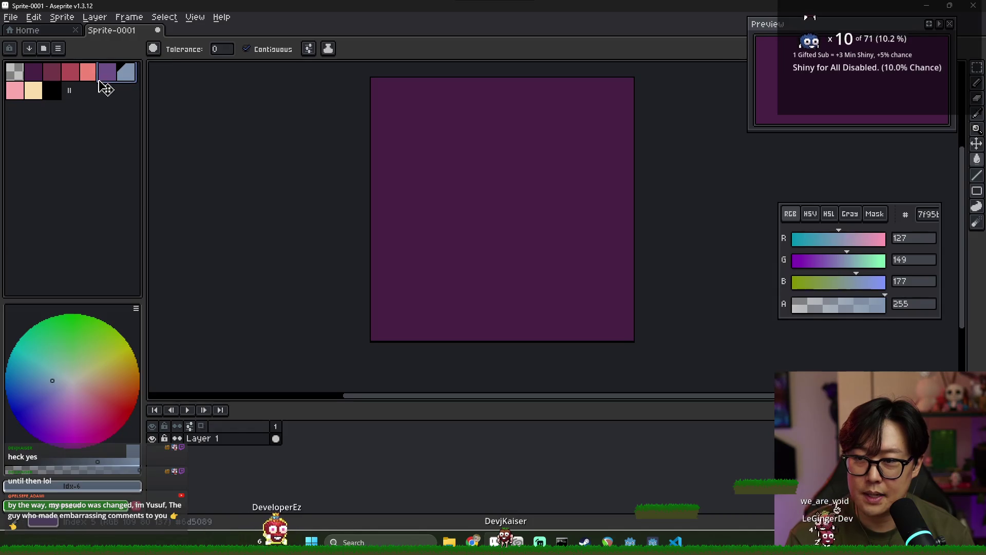
left_click(113, 81)
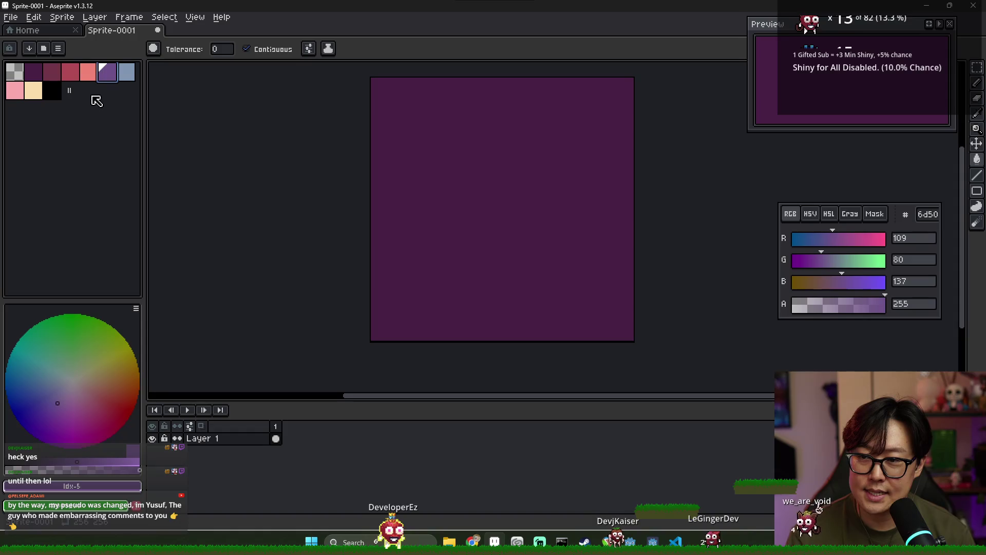
left_click_drag(73, 90, 107, 127)
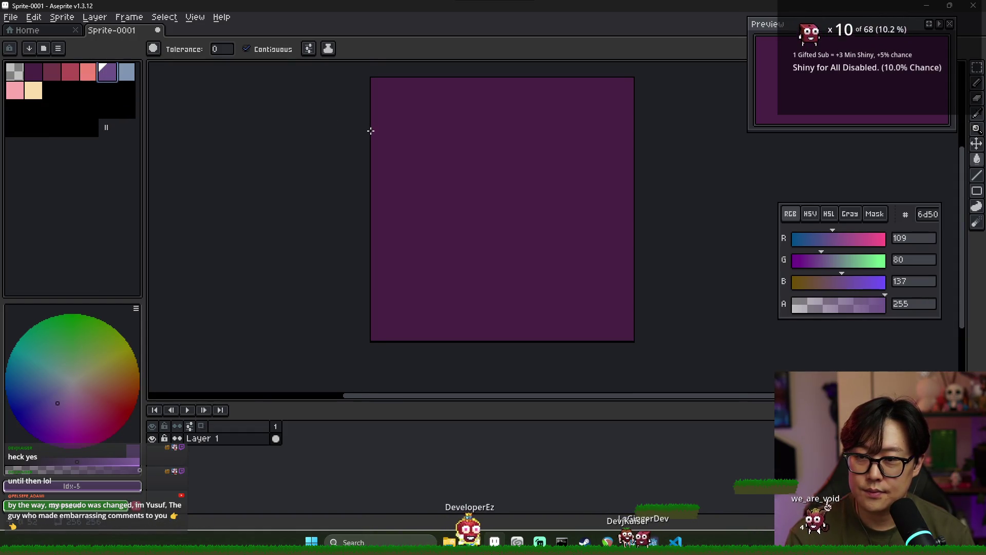
scroll(384, 136, "up", 2)
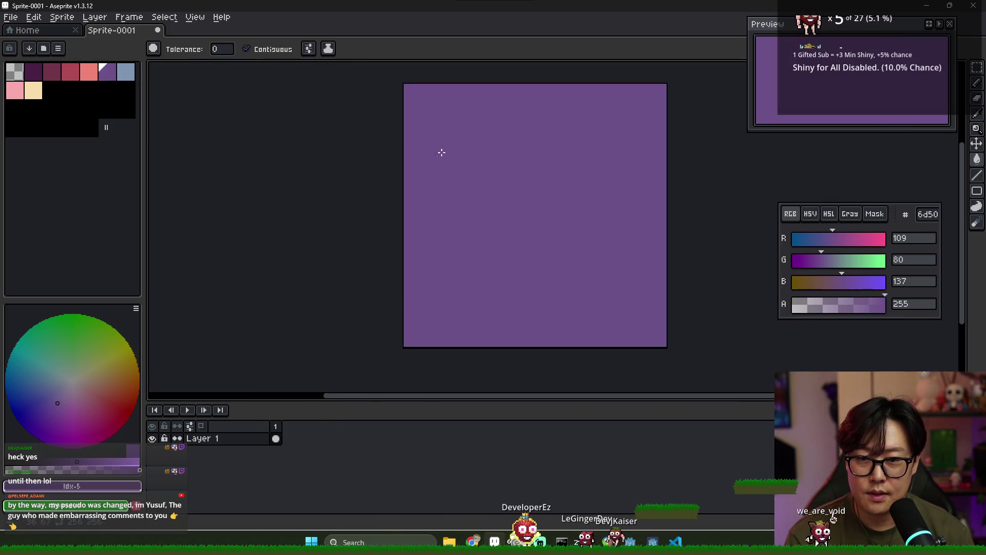
scroll(448, 181, "down", 2)
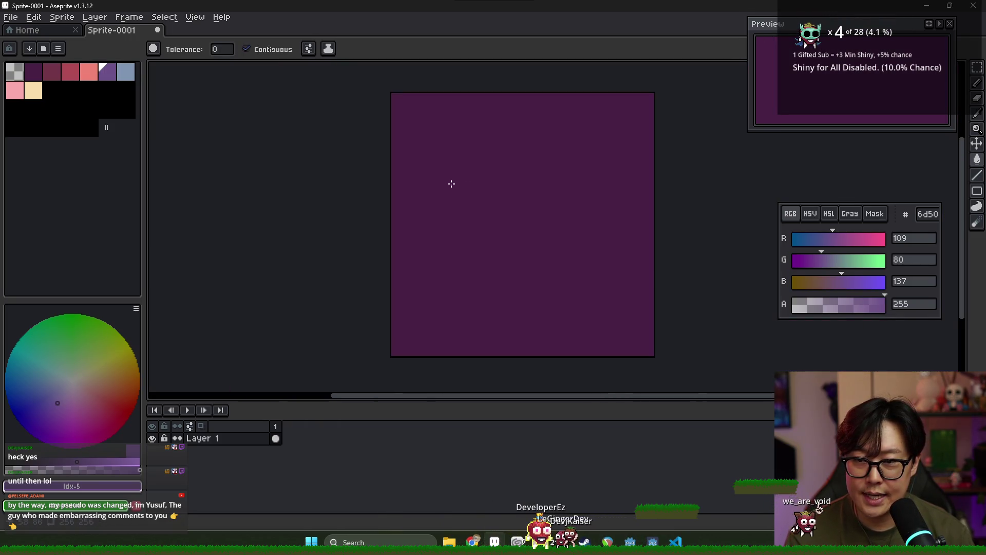
key("b")
scroll(414, 202, "up", 2)
scroll(400, 175, "down", 2)
scroll(385, 158, "up", 1)
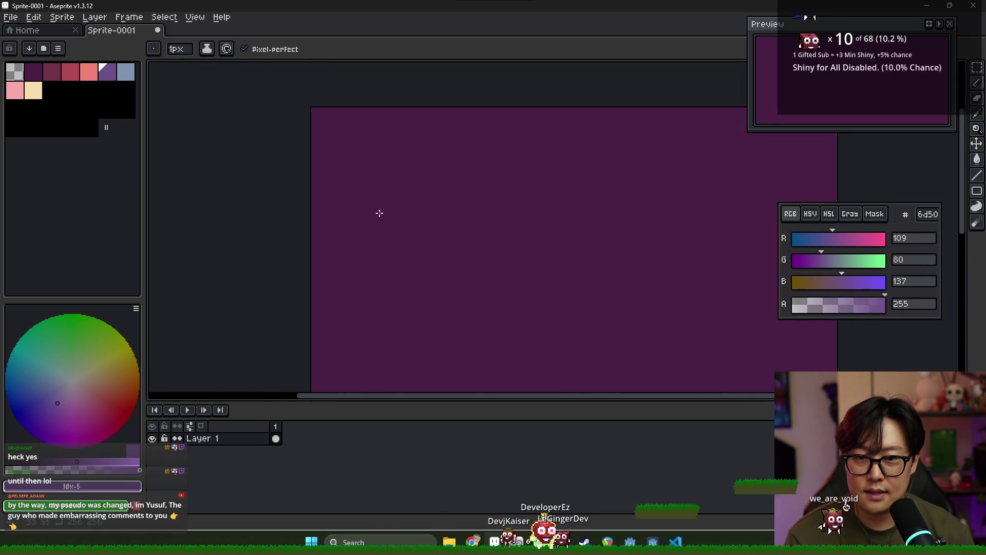
- Bring Godot forward, then switch to the 'ancient library' search results
key("alt+Tab")
left_click(420, 186)
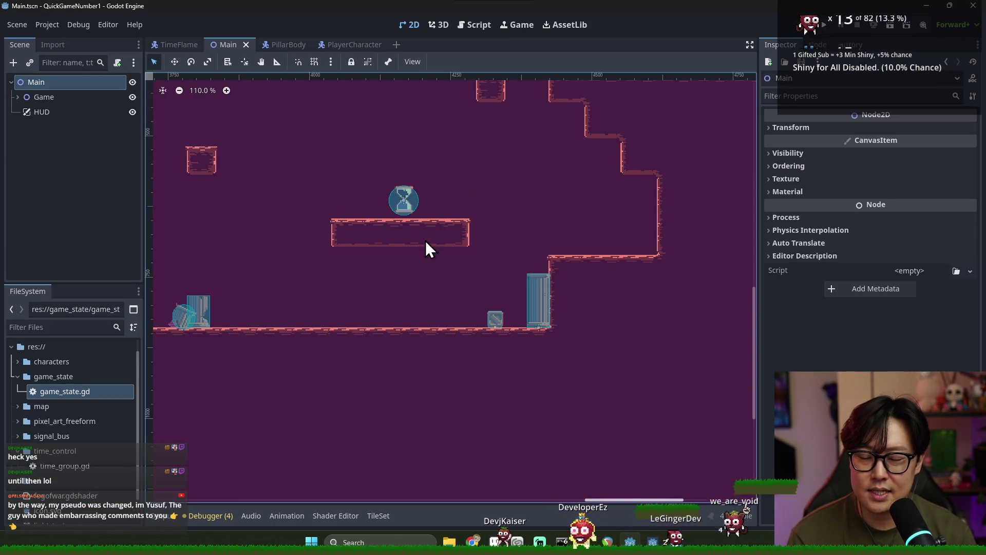
key("alt+Tab")
key("Escape")
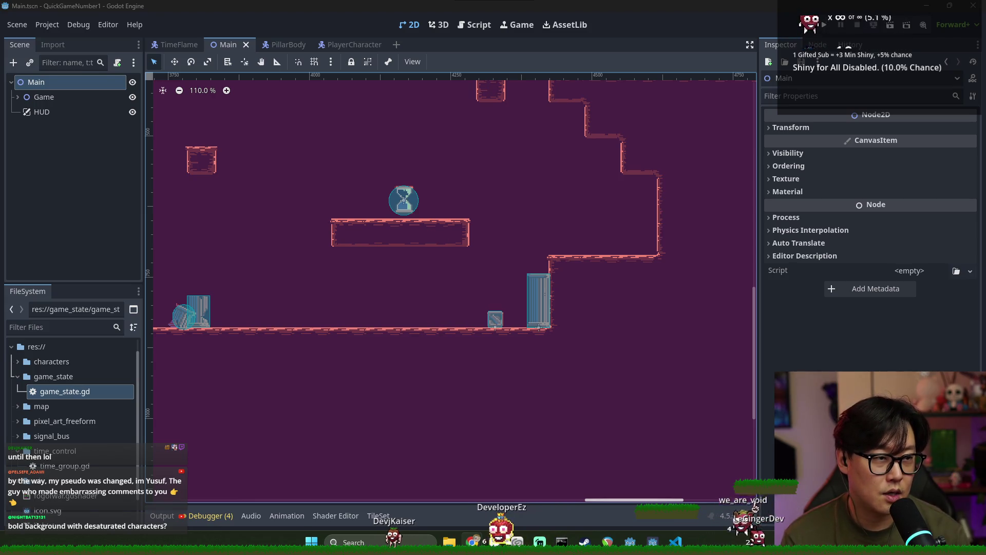
key("alt+Tab")
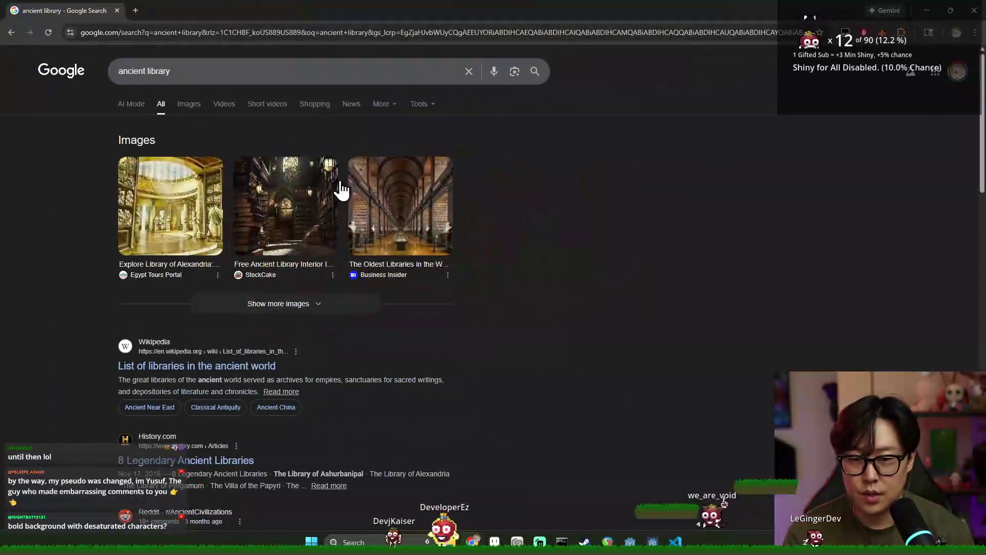
- Filter 'ancient library' to Images and preview the Business Insider long library hall photo
left_click(191, 109)
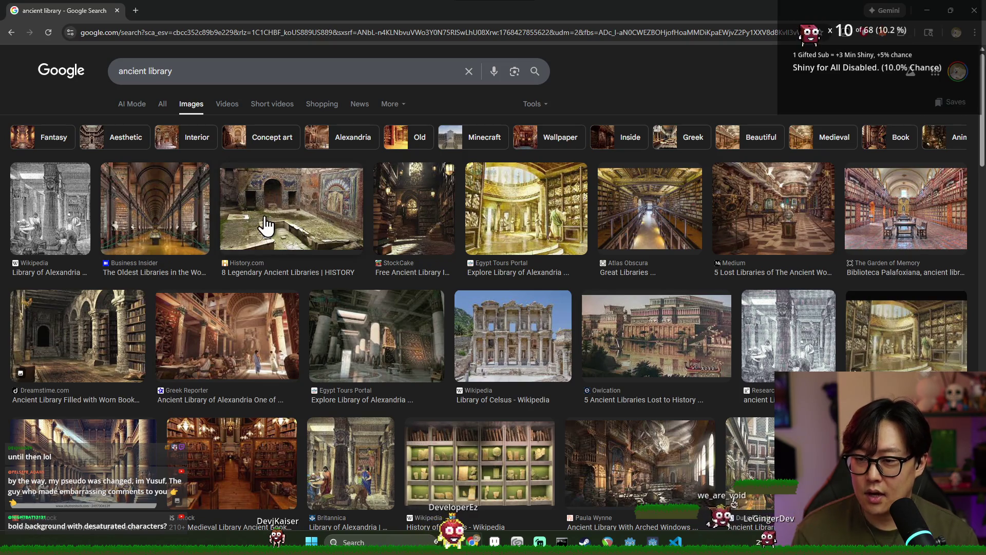
left_click(198, 228)
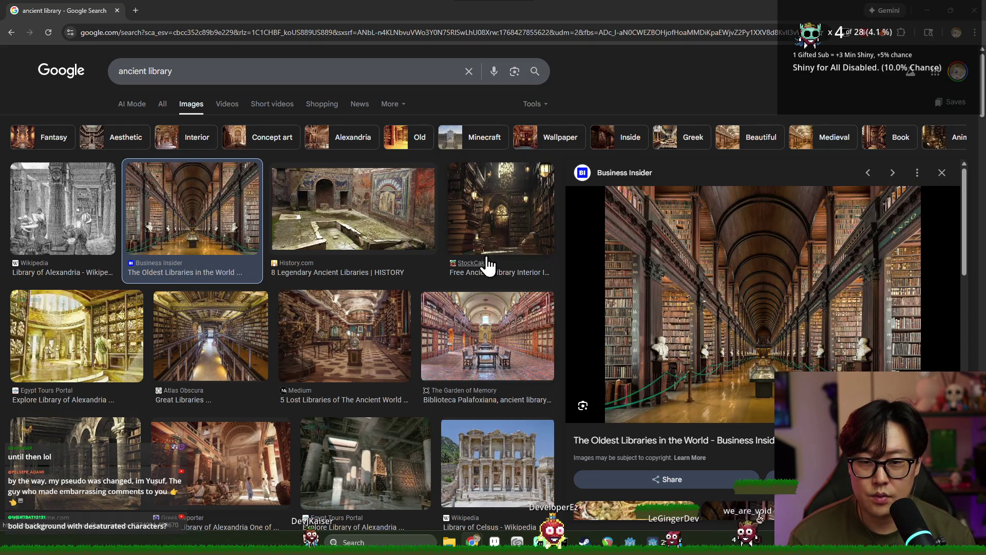
key("alt+Tab")
key("alt+Tab")
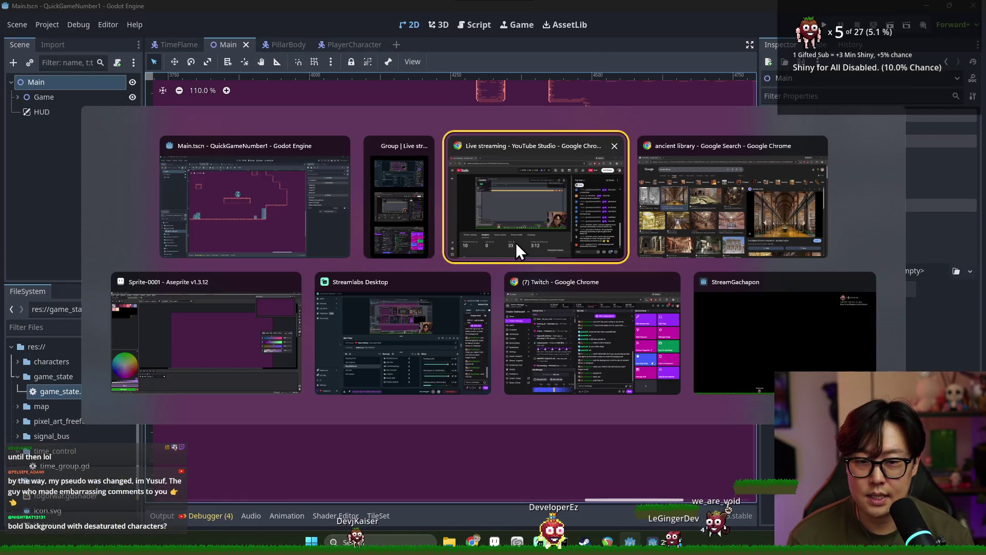
key("alt+Tab")
- Zoom into the purple canvas, select the thin vertical strokes, and place a copy to their right
left_click(279, 311)
scroll(278, 312, "up", 1)
scroll(496, 243, "up", 1)
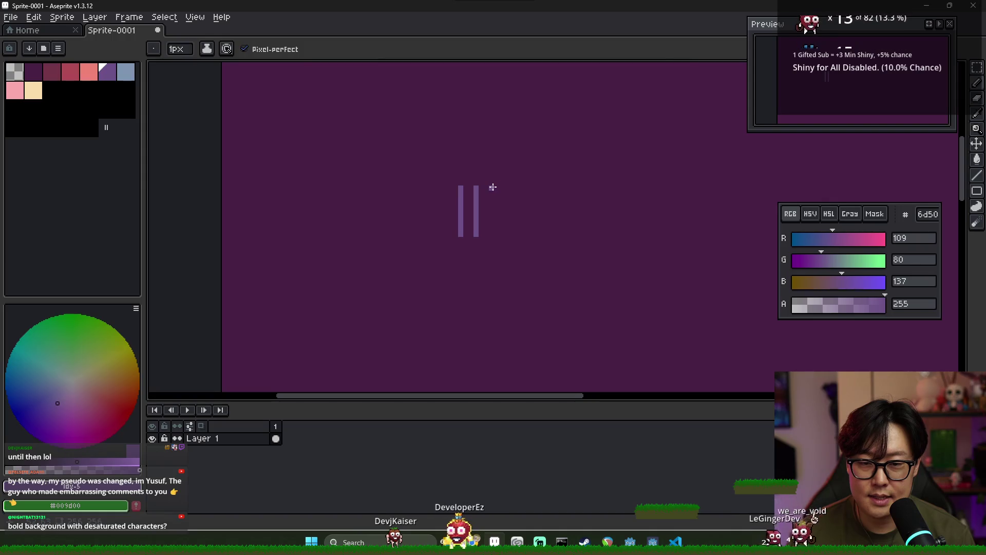
scroll(555, 220, "down", 1)
scroll(439, 203, "up", 1)
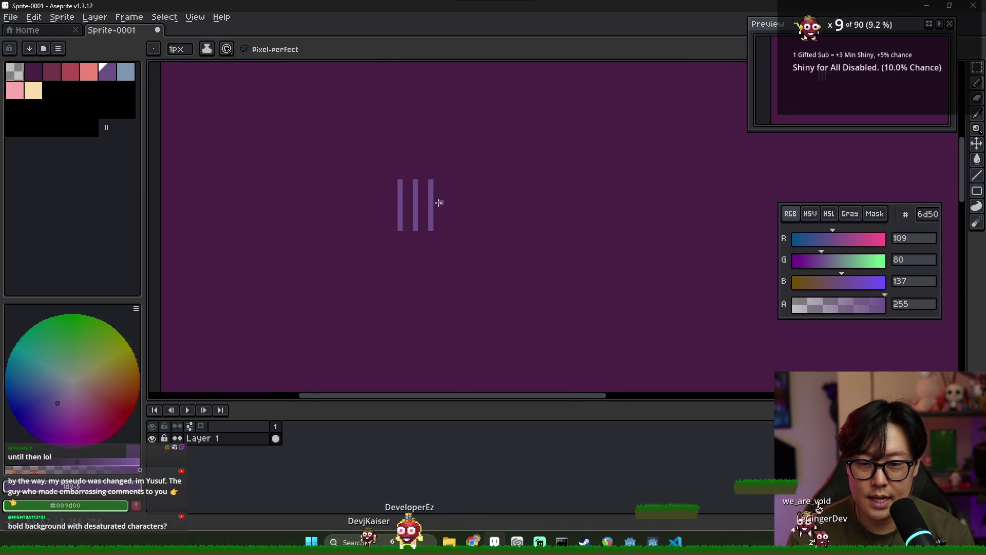
scroll(448, 197, "down", 1)
key("m")
left_click_drag(387, 167, 479, 247)
left_click_drag(430, 213, 486, 218)
- Undo the copied strokes to clear the canvas, and add a new empty layer
key("Return")
key("ctrl+z")
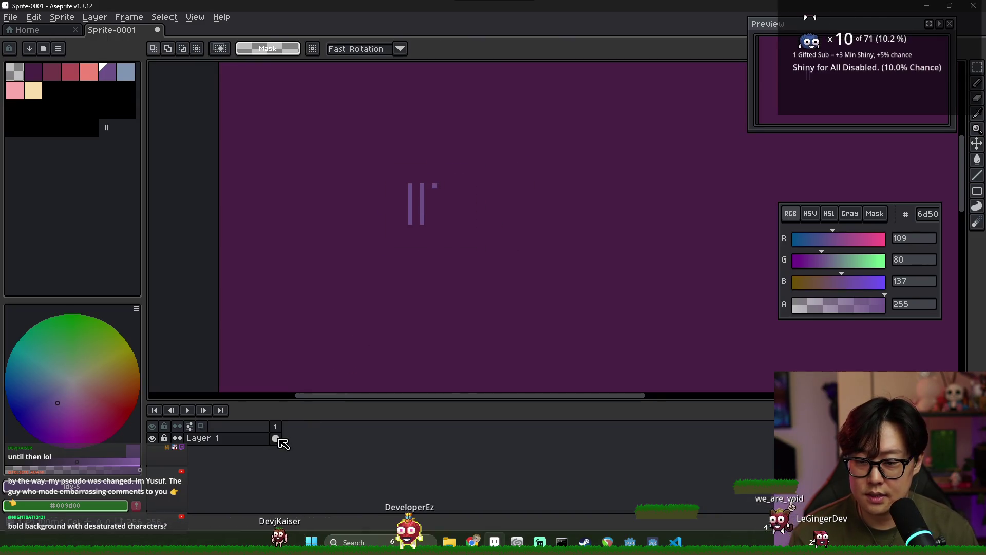
key("ctrl+z")
key("ctrl+z")
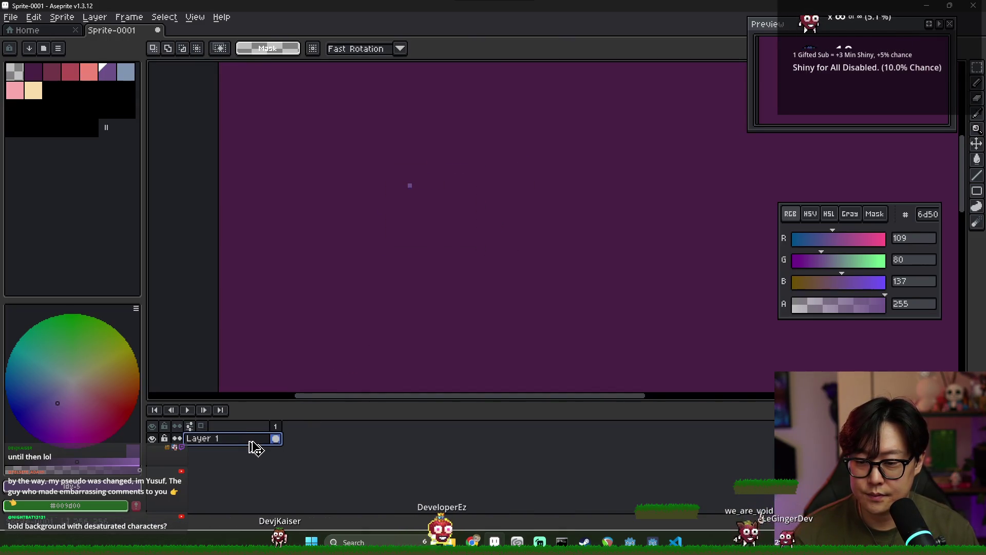
right_click(256, 443)
mouse_move(264, 450)
left_click(360, 448)
- Rename Layer 1 to 'background'
left_click(235, 452)
double_click(226, 452)
left_click(227, 452)
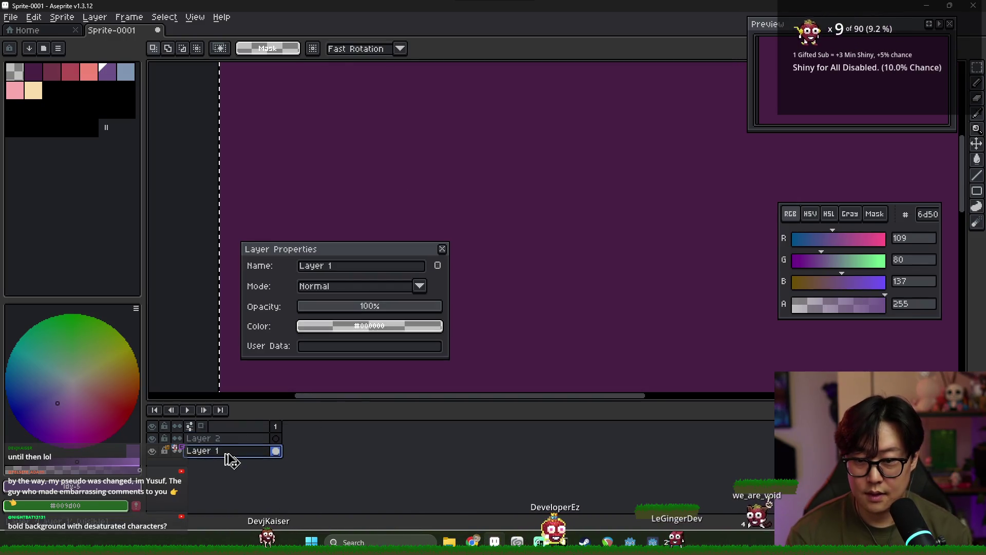
key("b")
left_click_drag(332, 266, 315, 267)
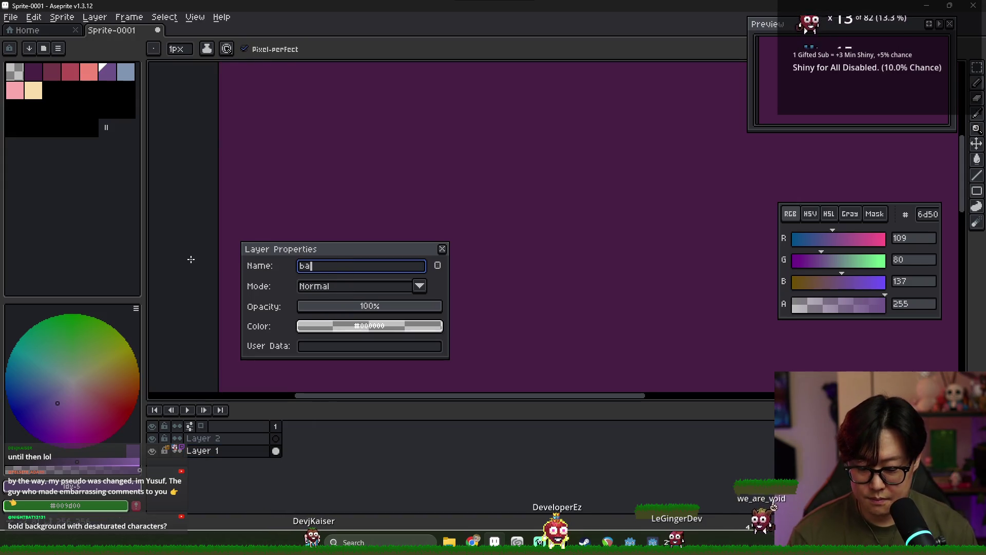
type("nd")
key("Return")
left_click(221, 438)
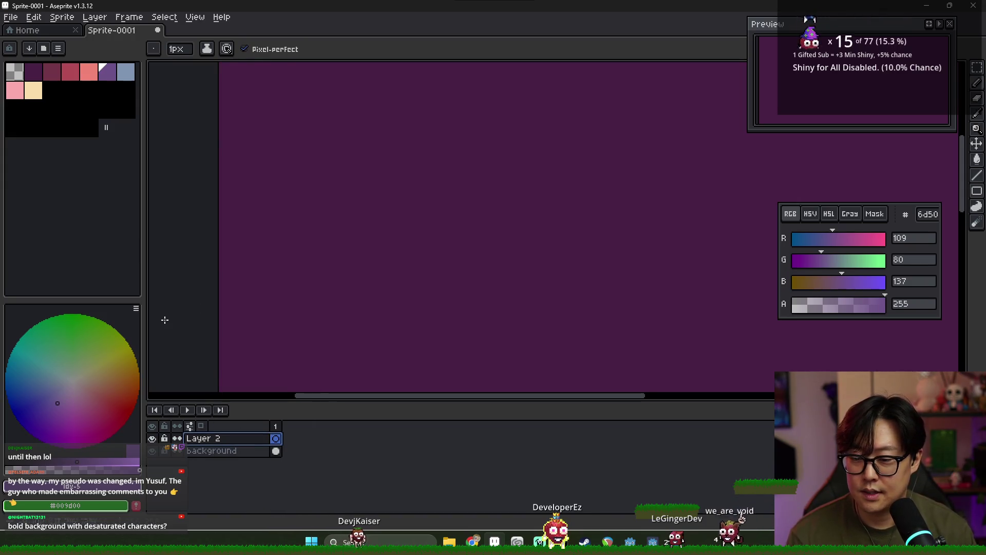
- Draw three evenly spaced vertical pencil stripes near the canvas centre on Layer 2
left_click(418, 176)
left_click(418, 256, "shift")
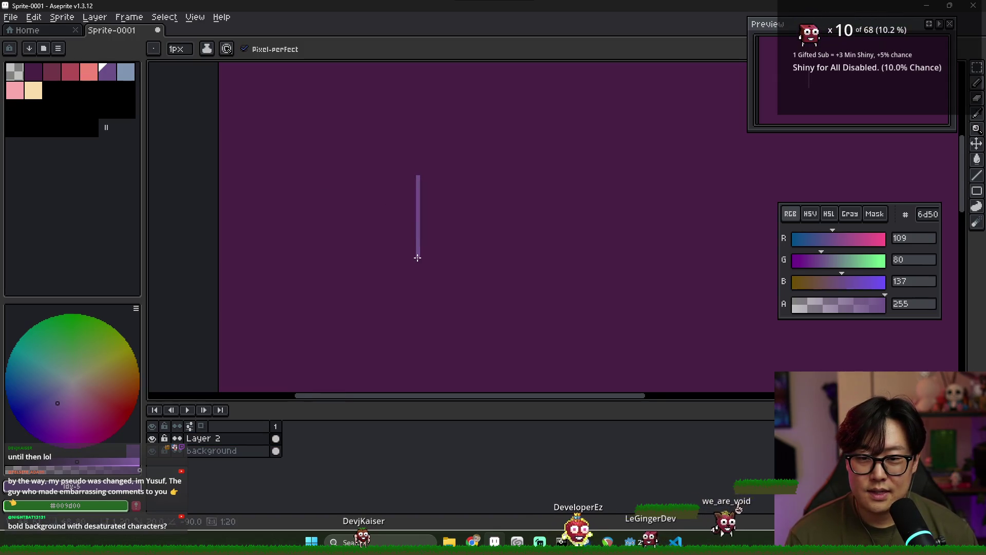
left_click(426, 176)
left_click(426, 255, "shift")
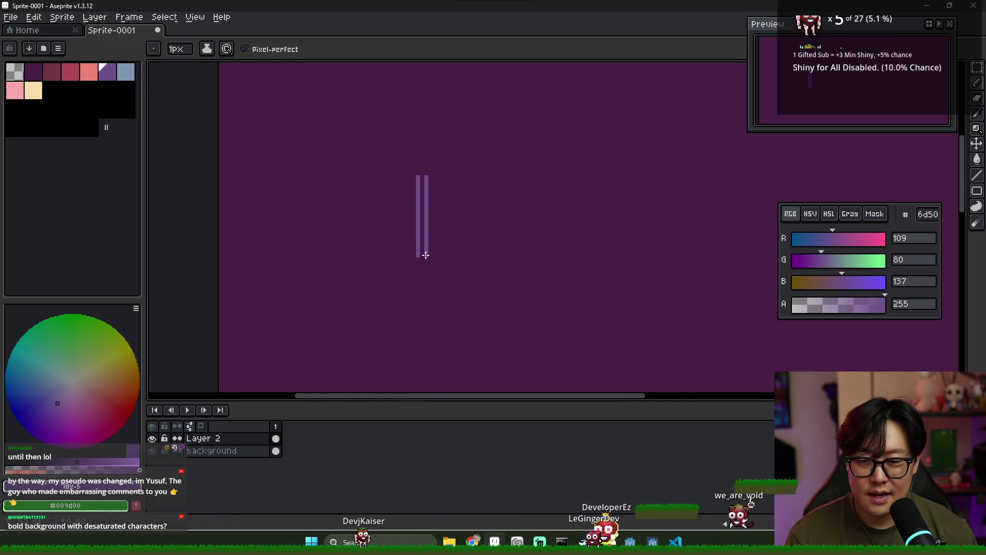
left_click(434, 256)
left_click(434, 176, "shift")
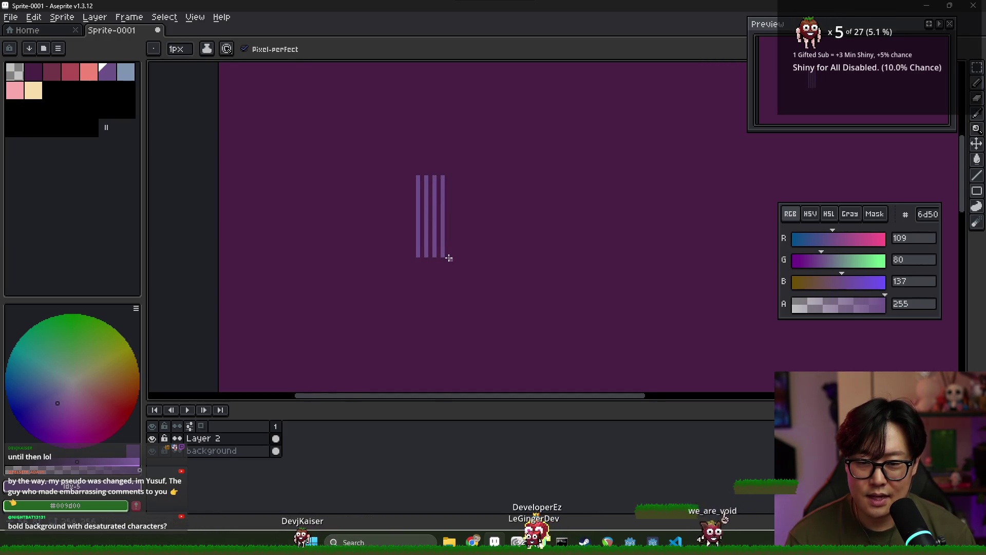
- Select the three stripes and place a copy further right to extend the colonnade
key("m")
left_click_drag(459, 251, 373, 152)
mouse_move(441, 222)
left_mouse_down()
mouse_move(506, 238)
mouse_move(508, 224)
mouse_move(531, 225)
mouse_move(514, 239)
left_mouse_up()
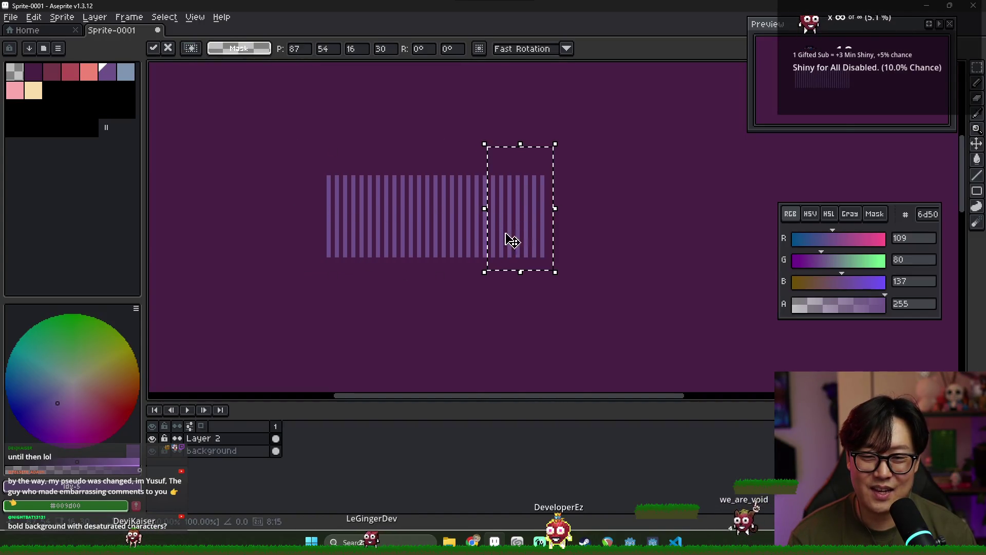
scroll(515, 239, "down", 3)
key("super+Tab")
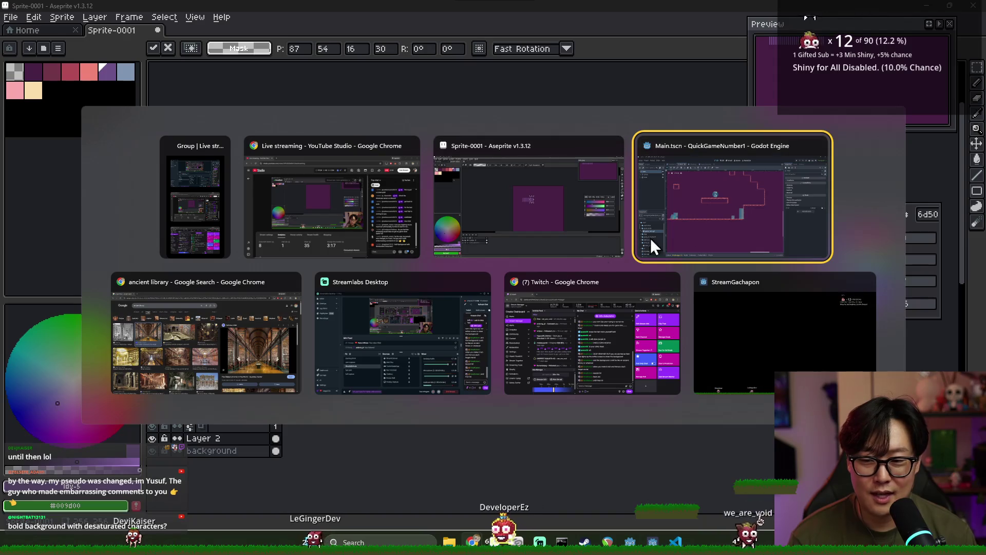
left_click(286, 339)
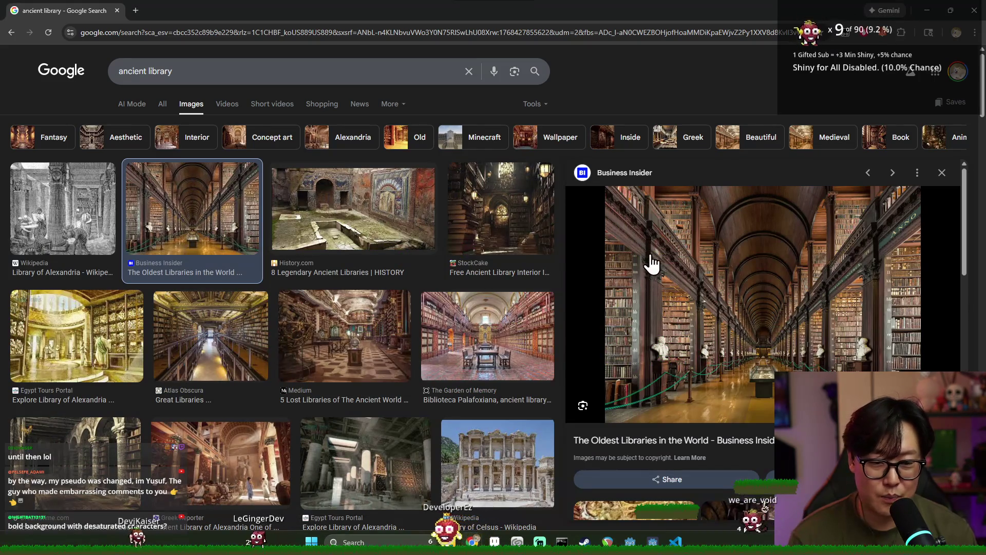
key("alt+Tab")
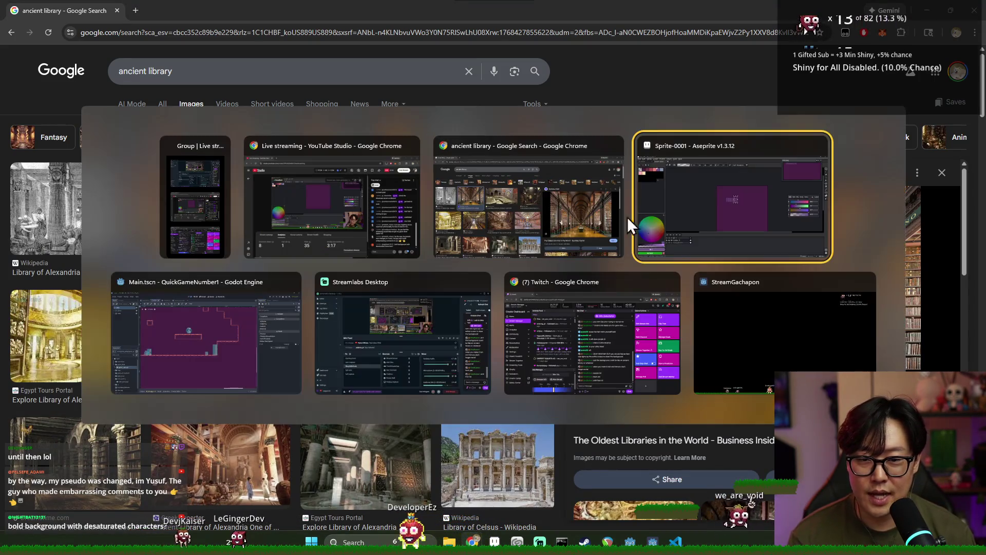
scroll(505, 221, "up", 4)
key("i")
key("b")
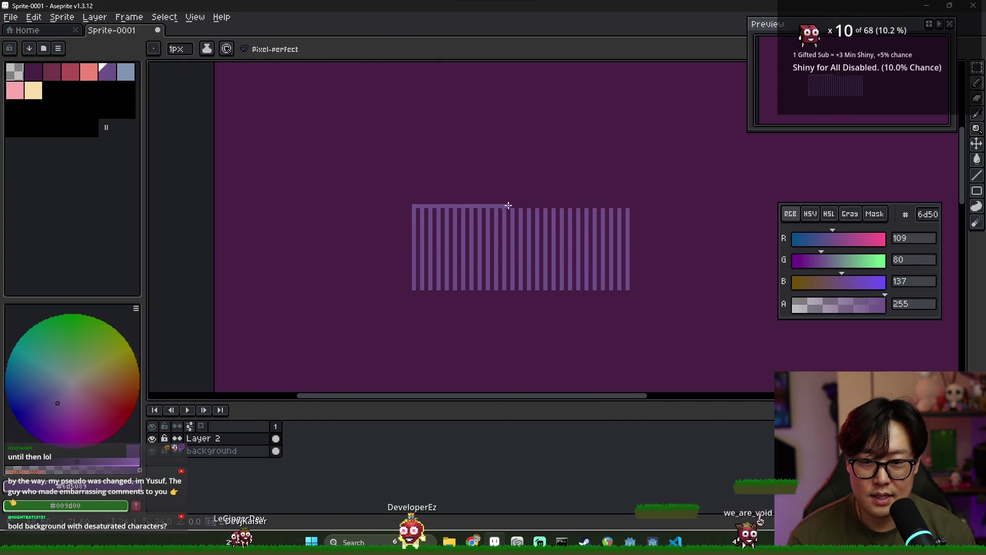
- Replace the stripes' top line with a wider cap slab row, then switch back to the Chrome library images
key("ctrl+z")
left_click_drag(408, 201, 501, 201)
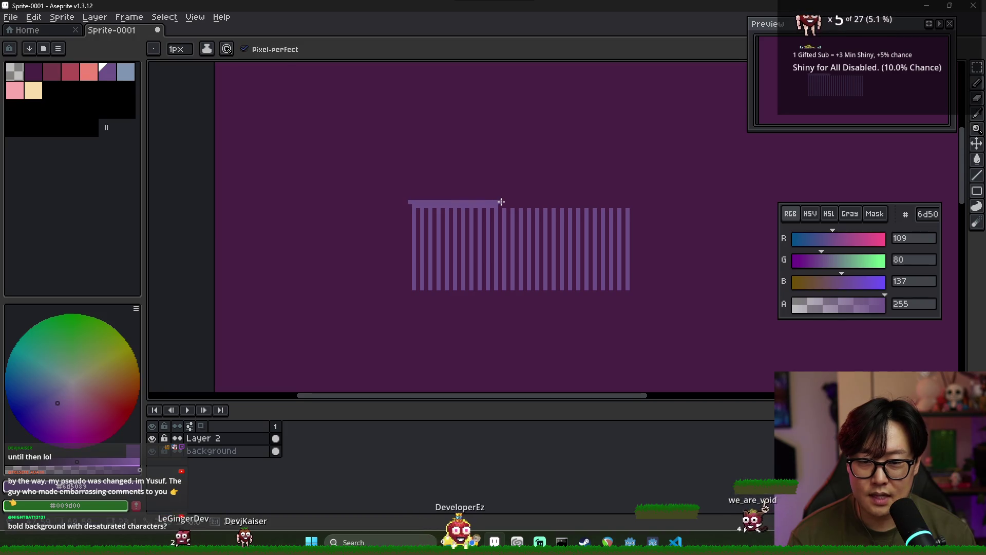
left_click_drag(401, 197, 503, 197)
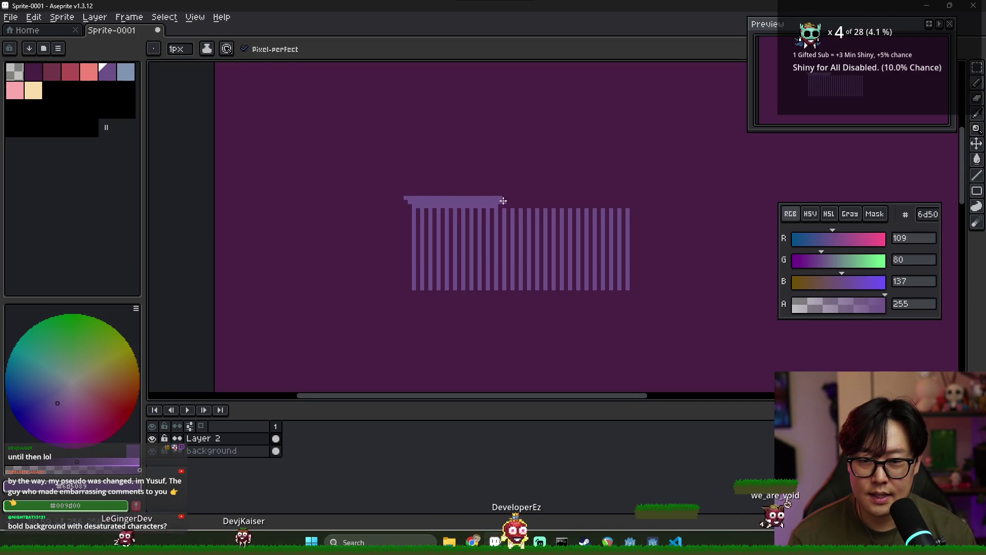
scroll(428, 199, "up", 2)
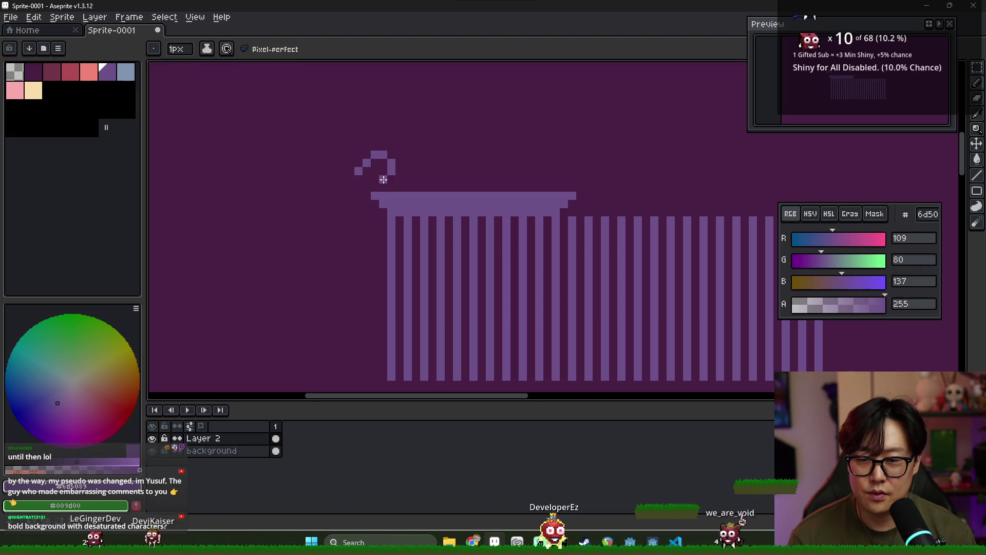
key("alt+Tab")
key("alt+Tab")
key("alt+Tab")
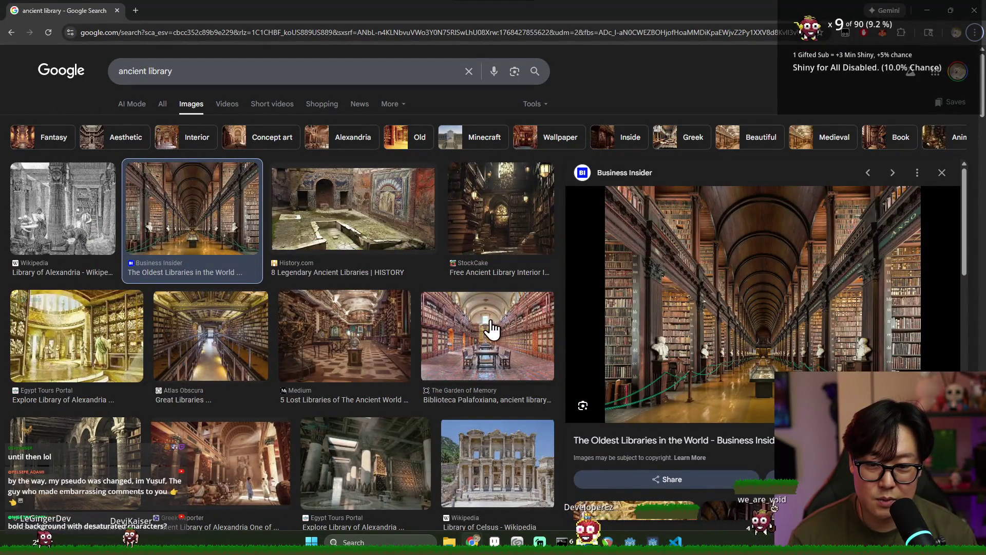
- Preview the Library of Celsus photo, then return to Aseprite and add a pixel to the small curl
left_click(476, 451)
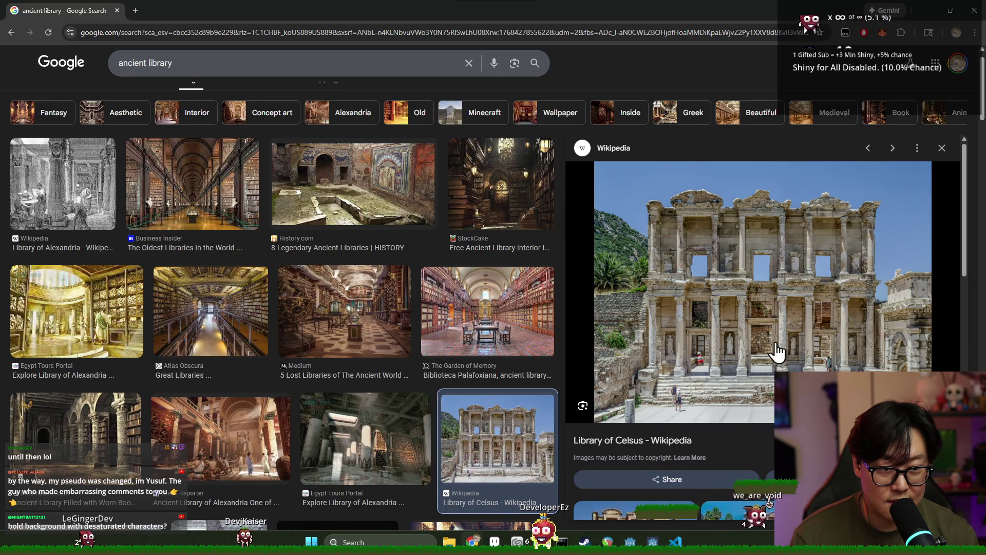
key("alt+Tab")
left_click(367, 164)
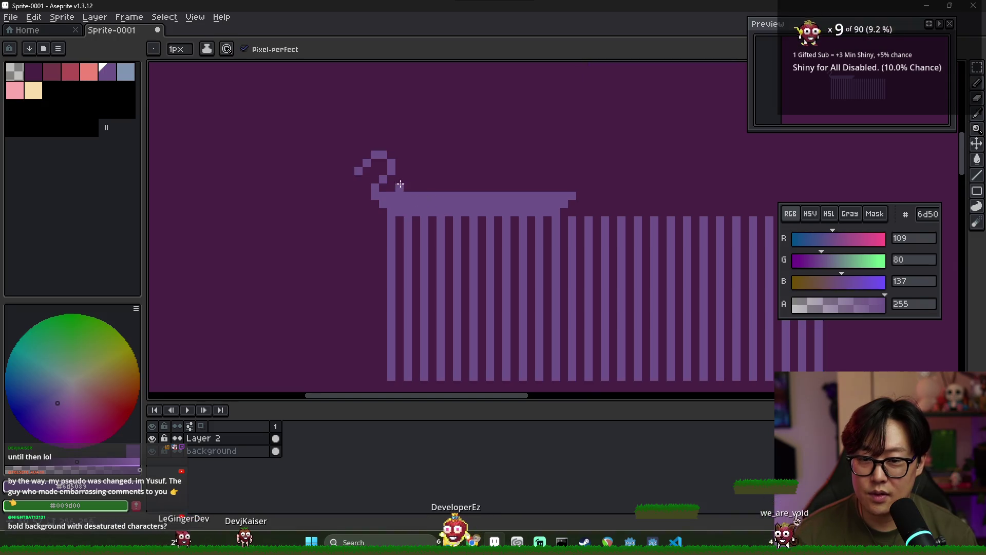
- Widen the capital slab with another row and erase stripes on the right side
mouse_move(383, 188)
left_mouse_down()
mouse_move(573, 190)
mouse_move(452, 176)
left_mouse_up()
left_click_drag(595, 200, 528, 200)
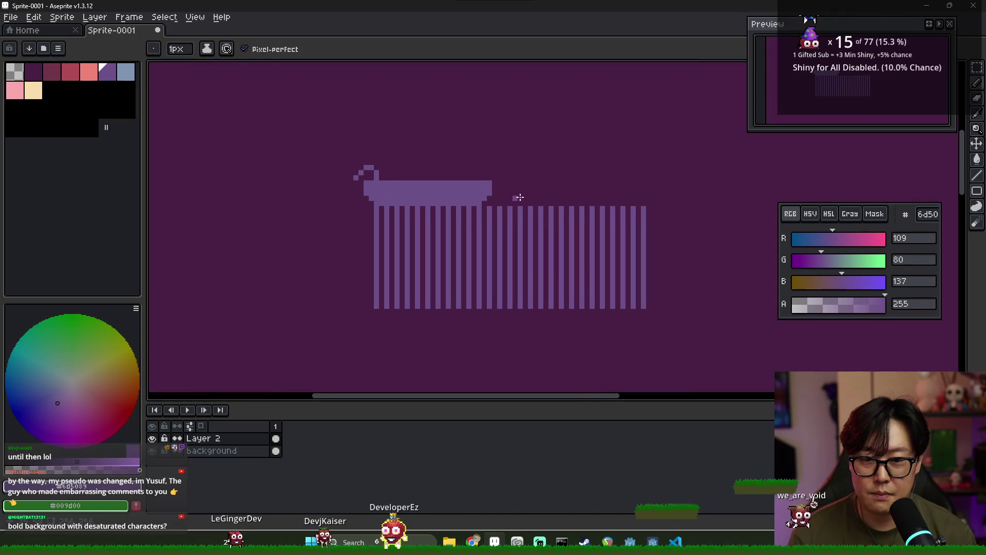
key("e")
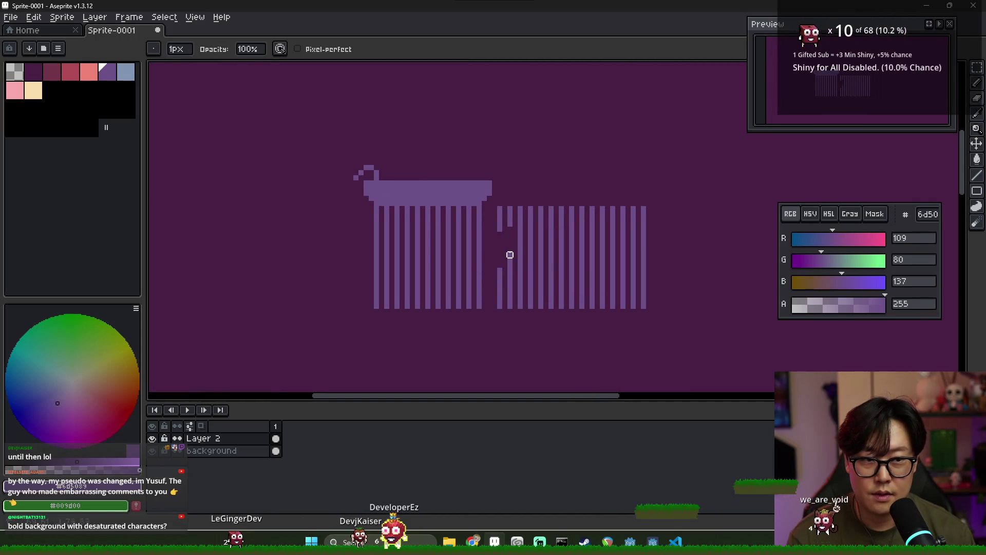
mouse_move(515, 199)
left_mouse_down()
mouse_move(513, 310)
mouse_move(540, 227)
mouse_move(539, 296)
left_mouse_up()
- Select and delete the right-hand group of stripes and their leftover stubs
key("m")
left_click_drag(663, 310, 522, 190)
key("Delete")
left_click_drag(570, 327, 510, 291)
key("Delete")
- Erase the curl pixels above the slab's left end
scroll(389, 209, "up", 3)
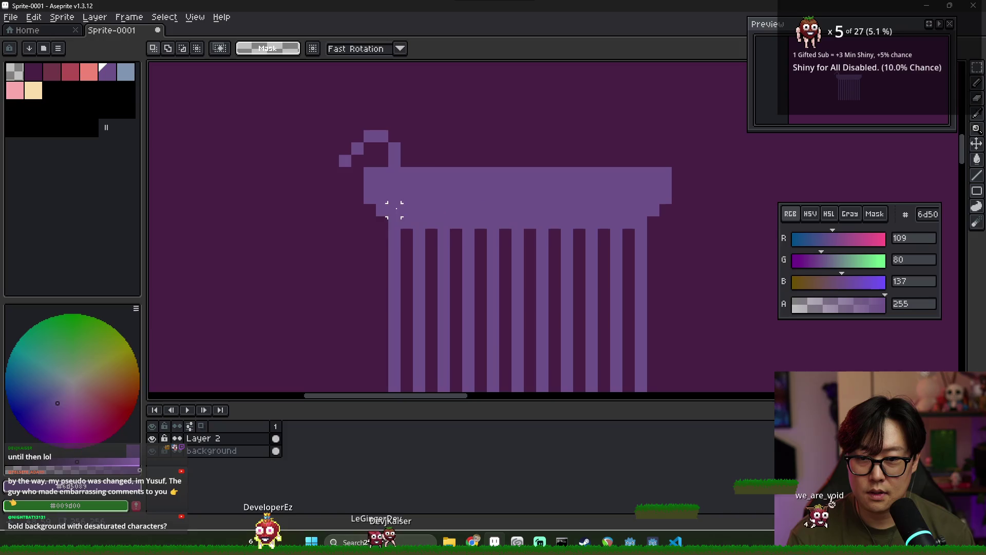
key("e")
left_click_drag(383, 135, 344, 136)
key("]")
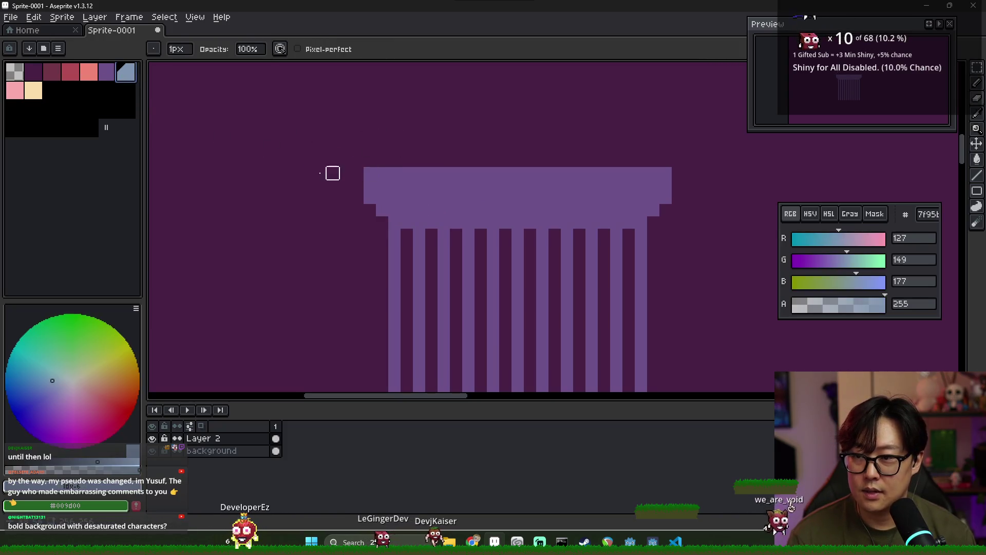
- Draw light blue blocks on the capital's left and middle, trimming their edges with purple
key("b")
left_click(395, 185)
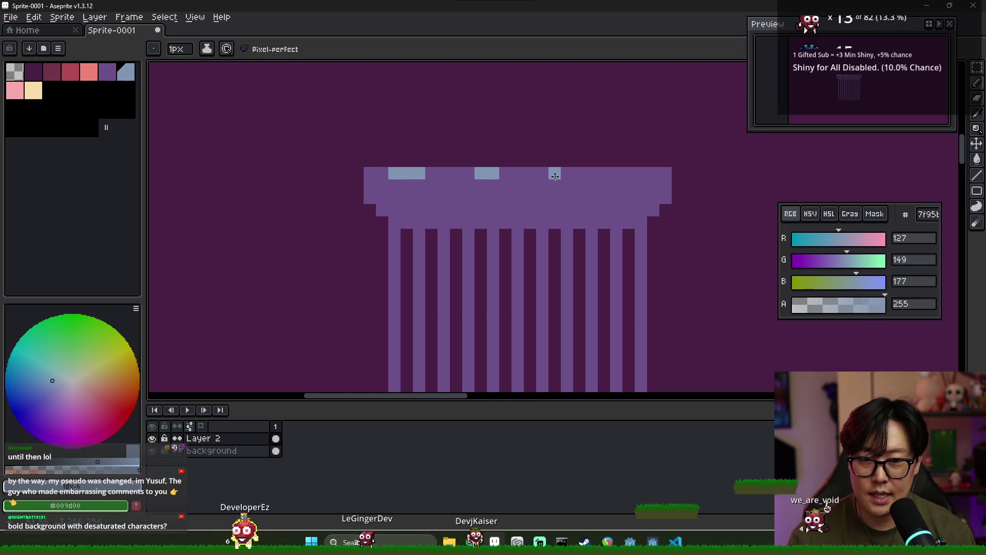
left_click(506, 173)
mouse_move(567, 174)
left_mouse_down()
mouse_move(580, 174)
mouse_move(561, 185)
mouse_move(457, 175)
mouse_move(445, 185)
mouse_move(456, 186)
left_mouse_up()
key("bracketleft")
left_click(580, 173)
left_click(480, 174)
key("bracketright")
left_click(443, 199, "alt")
left_click(419, 173)
left_click(394, 173, "alt")
left_click(407, 185)
- Shape the fourth and fifth blue blocks toward the capital's right end, undoing stray pixels
key("bracketleft")
left_click_drag(542, 176, 555, 185)
key("bracketright")
left_click(580, 174)
key("ctrl+z")
left_click(592, 173)
left_click(599, 185)
left_click(604, 173)
left_click(592, 185)
left_click(651, 174)
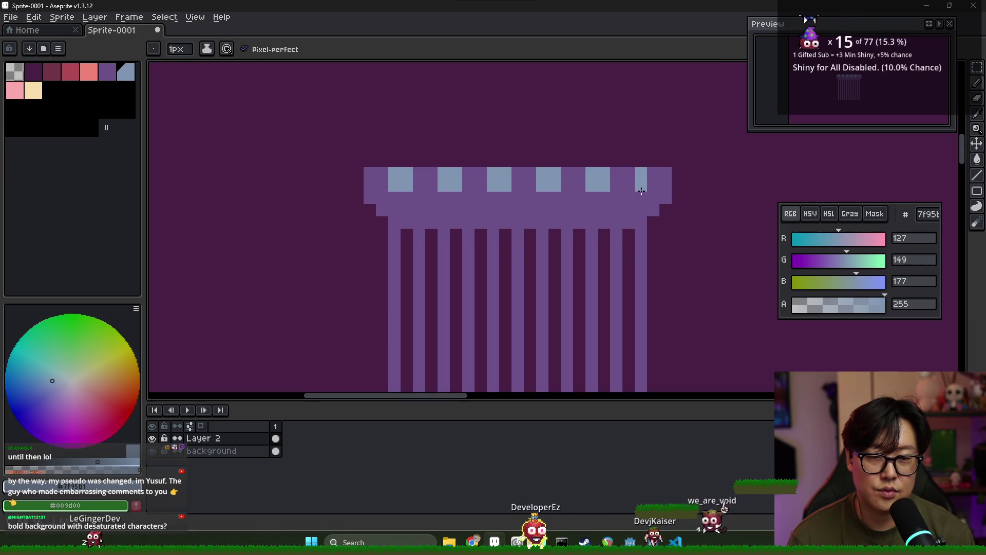
key("ctrl+z")
scroll(567, 209, "down", 2)
scroll(539, 208, "up", 3)
- Add a blue pixel under the fourth block and briefly select the pillar's right edge
left_click(538, 208)
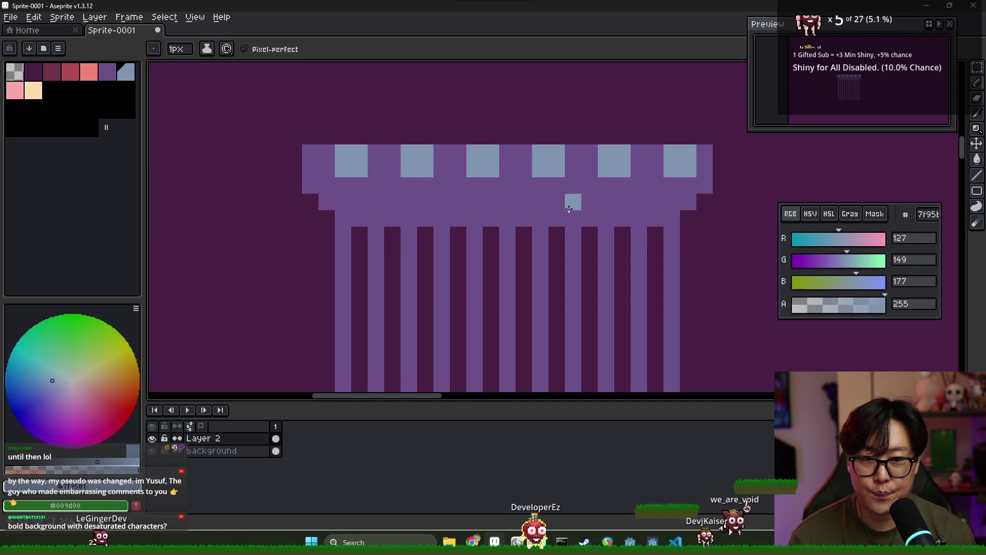
scroll(696, 203, "down", 2)
scroll(620, 205, "up", 2)
scroll(475, 177, "down", 3)
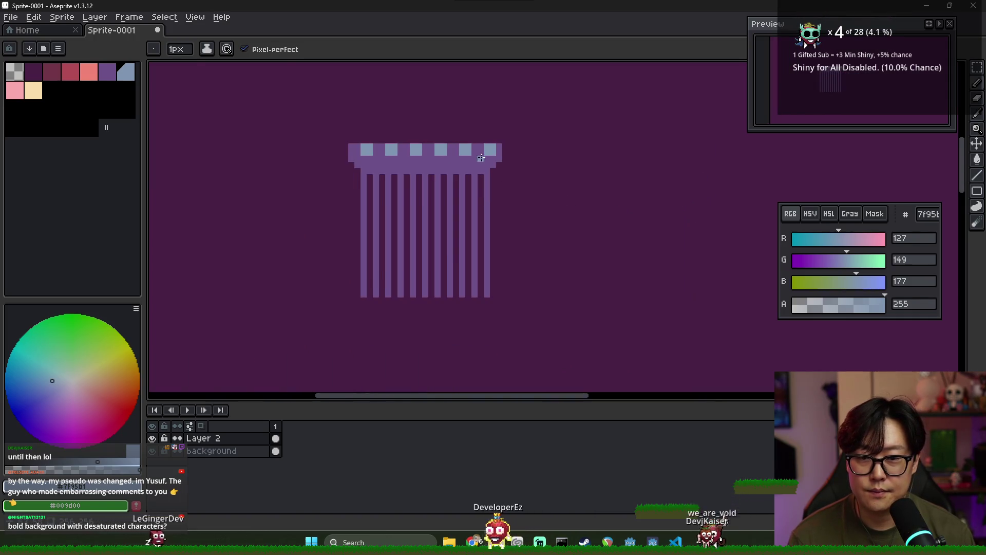
key("m")
left_click_drag(476, 129, 516, 244)
key("ctrl+d")
scroll(505, 203, "up", 3)
scroll(591, 163, "down", 3)
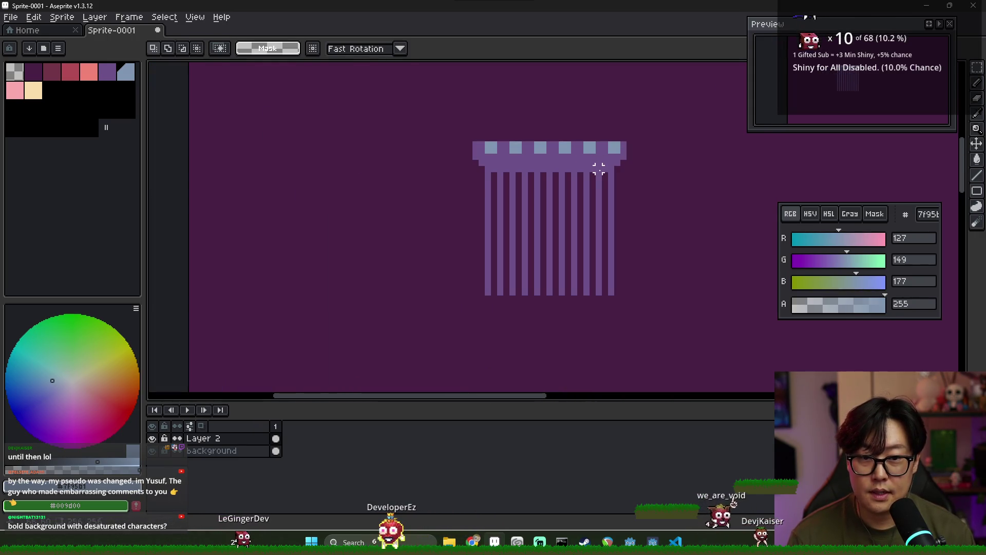
scroll(525, 169, "up", 3)
key("b")
- Fill the capital's top row with blue blocks through to the top-right block
left_click(413, 93)
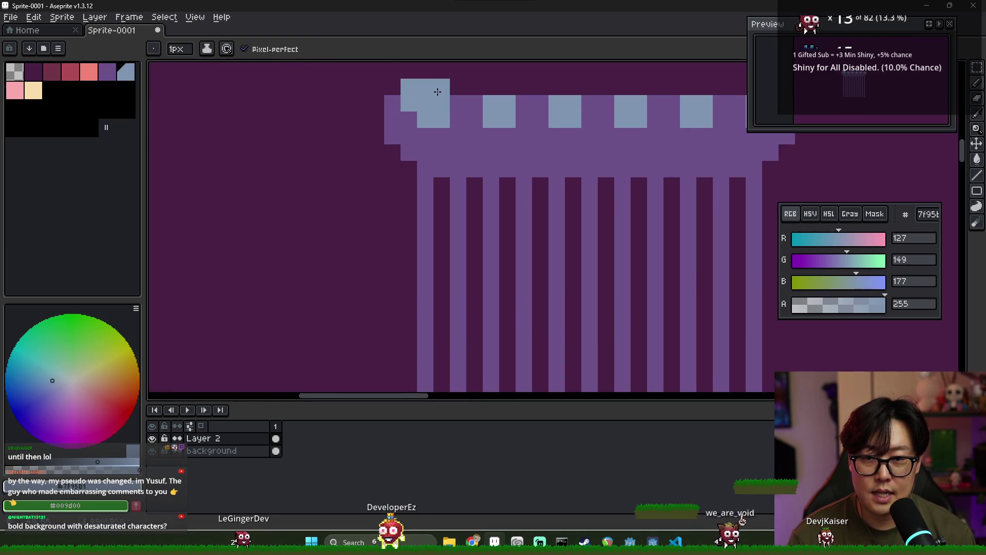
left_click_drag(477, 89, 568, 101)
left_click(572, 88)
left_click(557, 87)
left_click(590, 87)
scroll(605, 123, "right", 5)
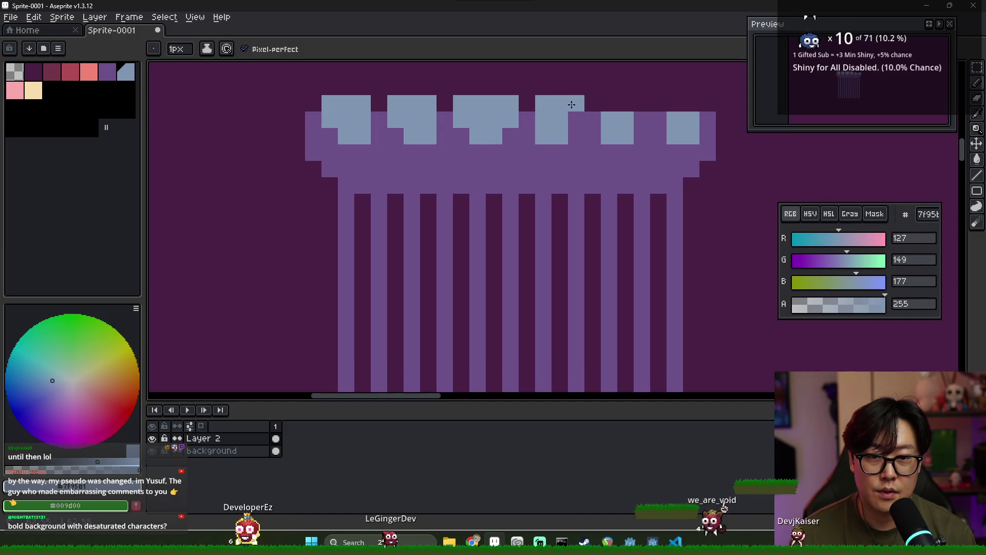
left_click(602, 106)
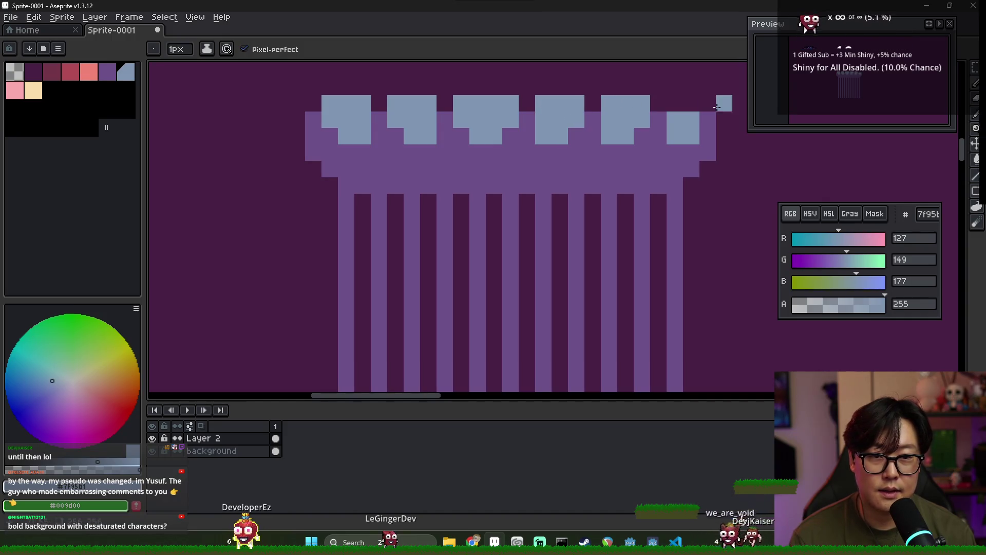
left_click_drag(675, 103, 708, 120)
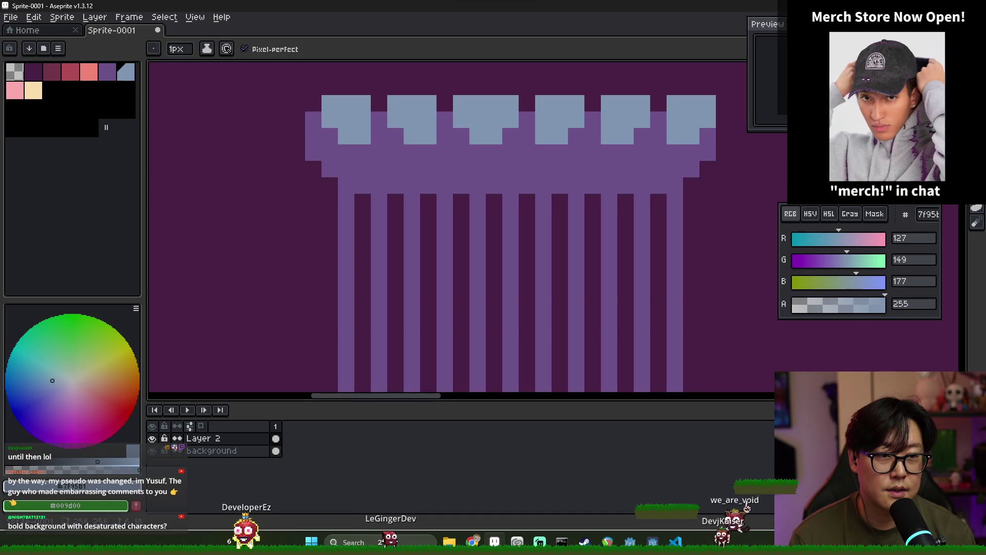
scroll(384, 196, "up", 1)
scroll(380, 200, "down", 2)
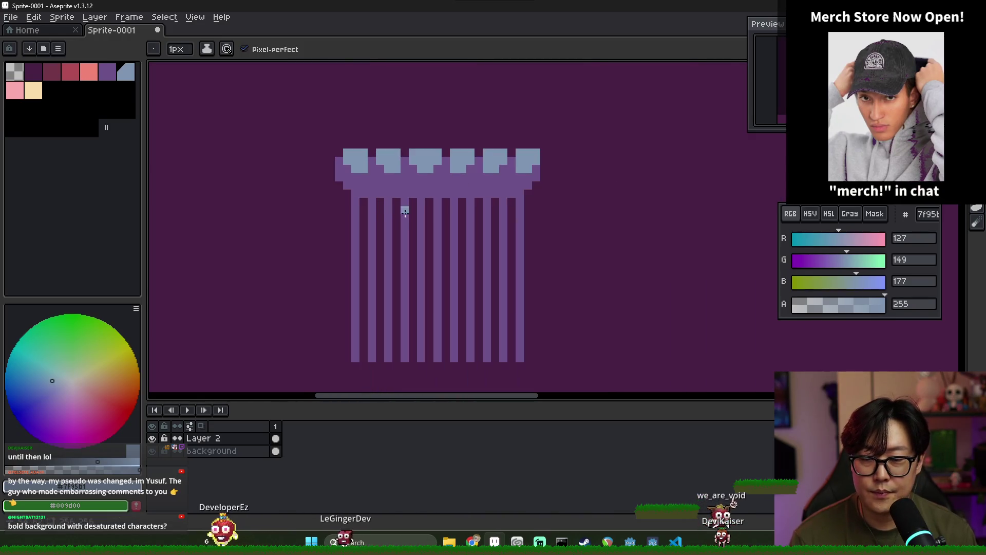
scroll(377, 194, "up", 1)
left_click(381, 194, "alt")
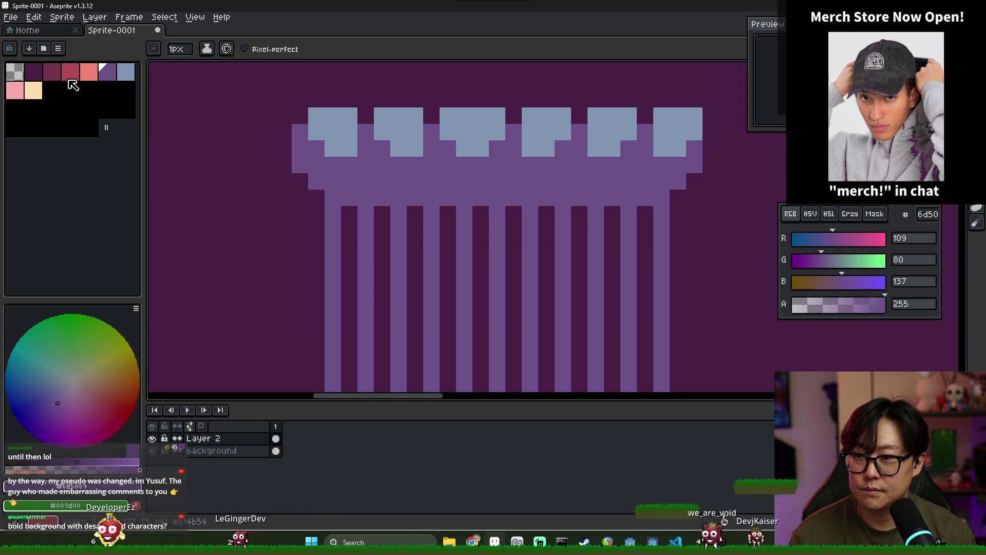
- Choose the maroon 713547 swatch and draw a dark red line across the capital
scroll(362, 186, "down", 1)
left_click(52, 71)
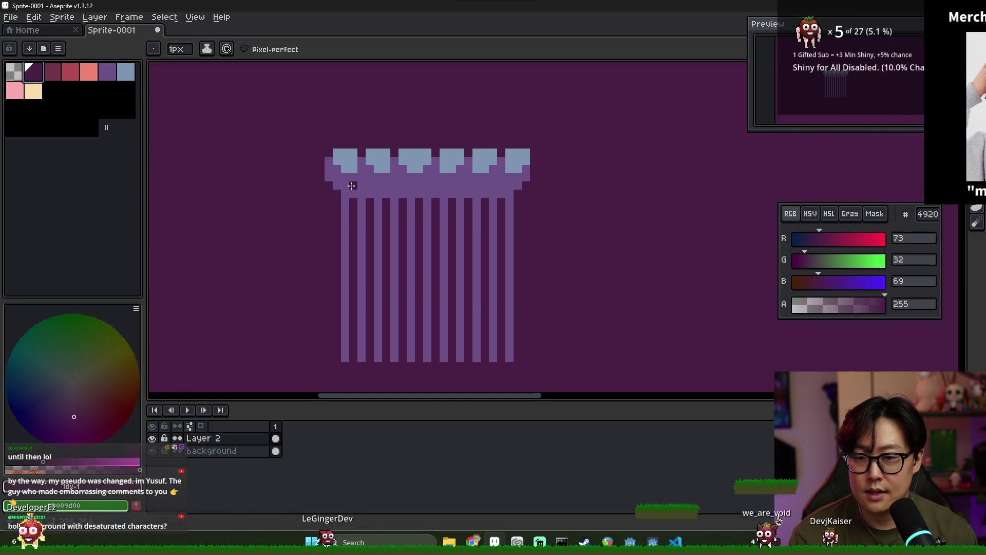
mouse_move(334, 178)
left_mouse_down()
mouse_move(451, 189)
mouse_move(524, 179)
left_mouse_up()
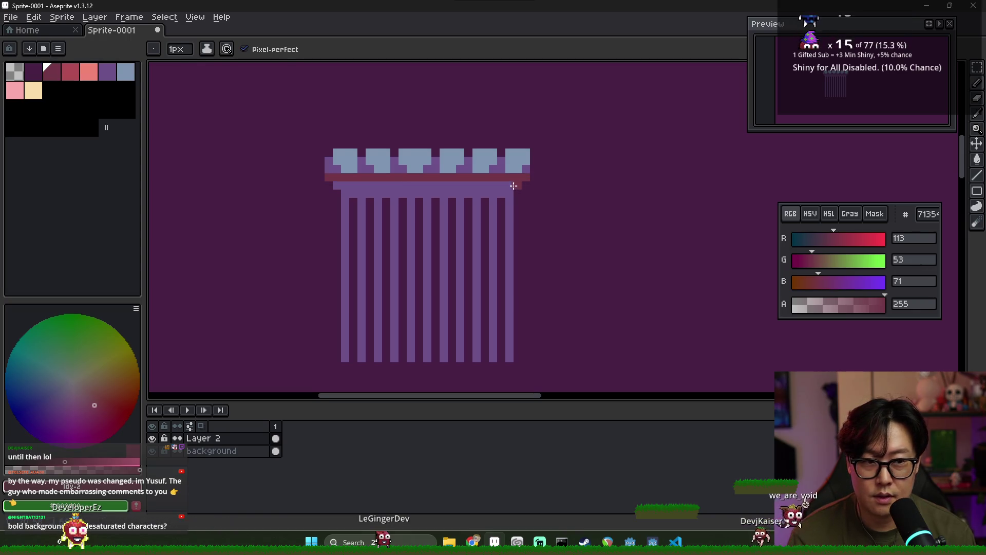
scroll(347, 171, "up", 5)
left_click(325, 160, "alt")
key("x")
- Fill the cells between the blue blocks with dark red, undoing the last one
left_click(319, 168)
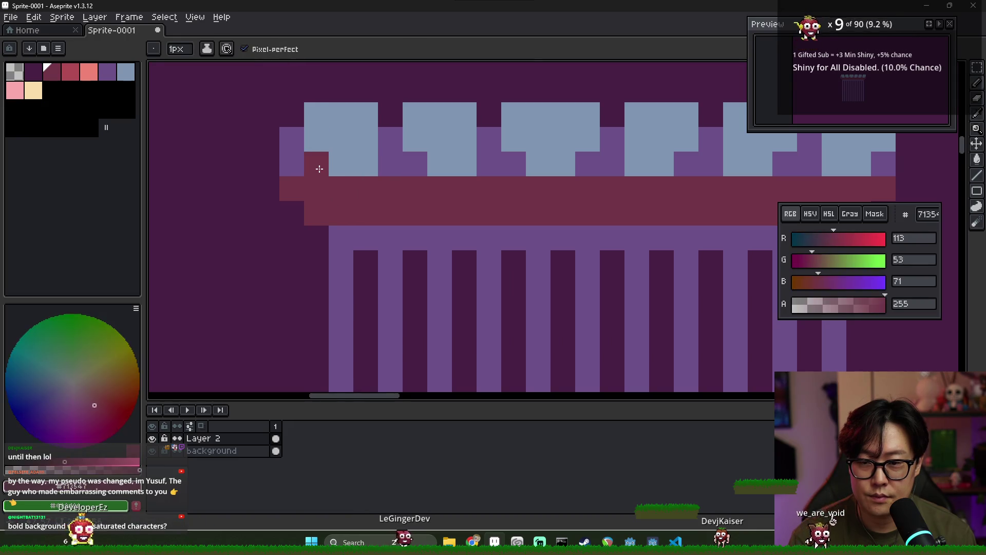
left_click(414, 164)
left_click(513, 164)
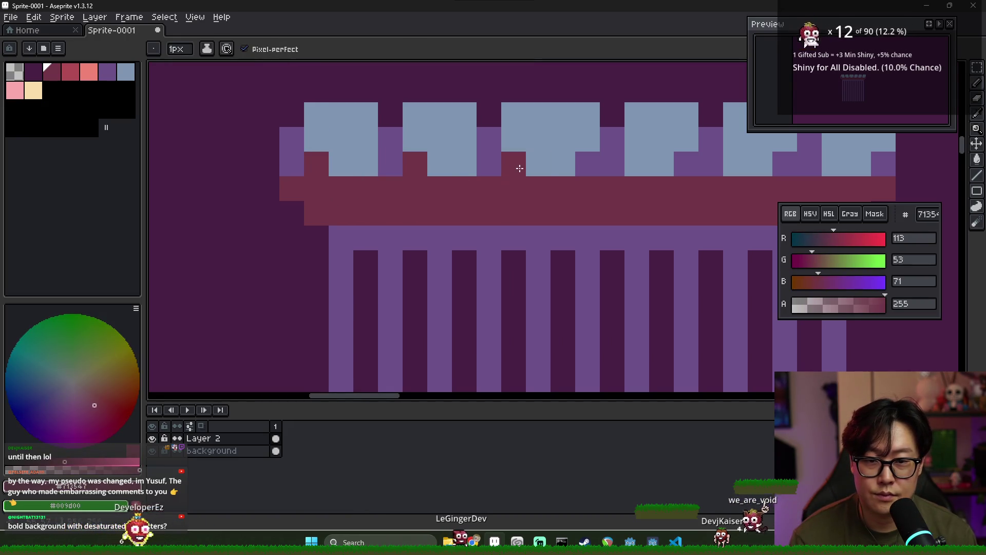
left_click(587, 164)
left_click(652, 173)
left_click(687, 163)
left_click(785, 163)
left_click_drag(806, 167, 661, 171)
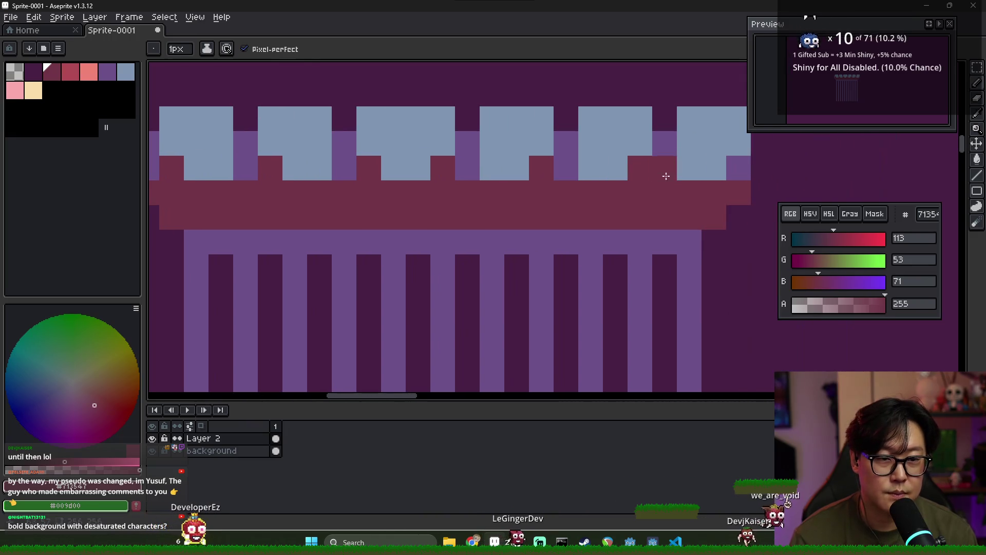
key("ctrl+z")
- Tint cells in the first two column grooves dark red
scroll(548, 220, "down", 4)
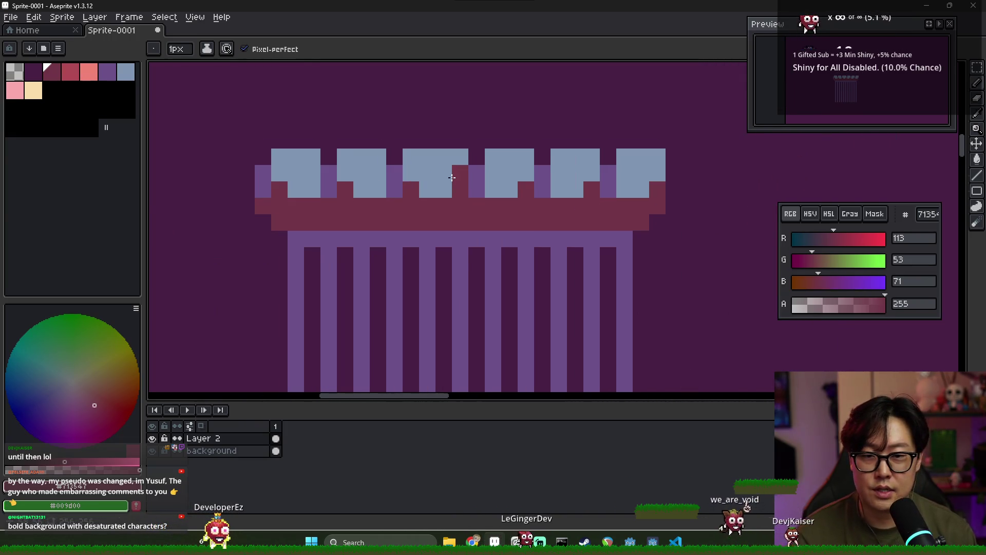
left_click(444, 220)
scroll(444, 220, "up", 1)
left_click(432, 201, "alt")
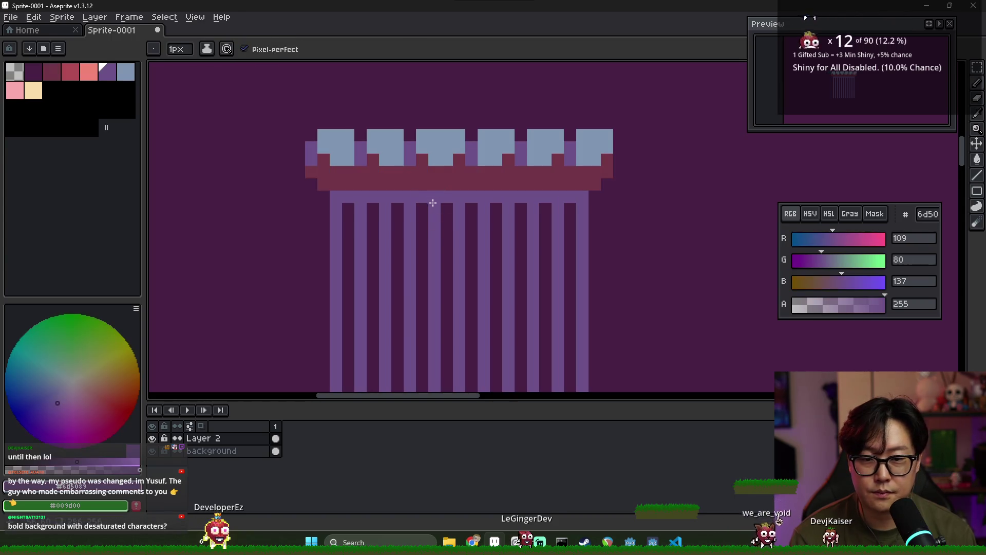
left_click(400, 184, "alt")
scroll(381, 229, "down", 1)
left_click(348, 172)
left_click(367, 266)
scroll(367, 264, "down", 2)
mouse_move(351, 92)
left_mouse_down()
mouse_move(352, 324)
mouse_move(375, 101)
left_mouse_up()
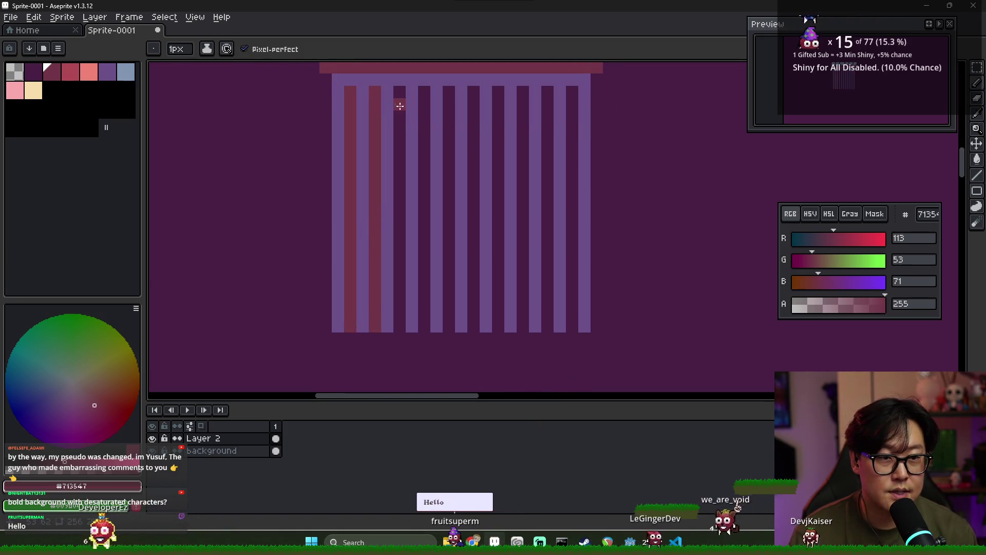
- Undo the dark red tint on the column grooves
key("ctrl+z")
key("ctrl+z")
key("b")
left_click(575, 211)
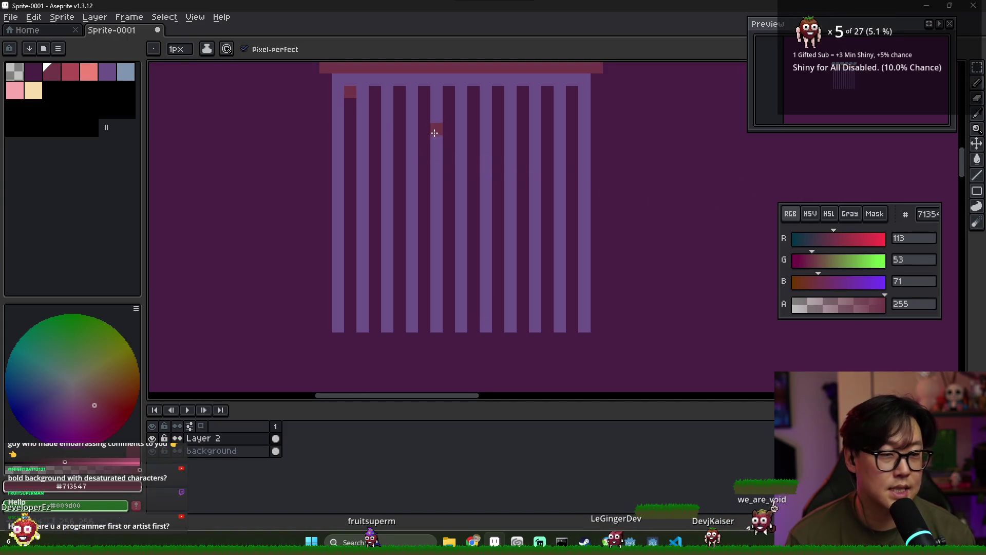
- Erase the leftover dark red top cell and draw a light purple line under the band
key("e")
left_click(350, 92)
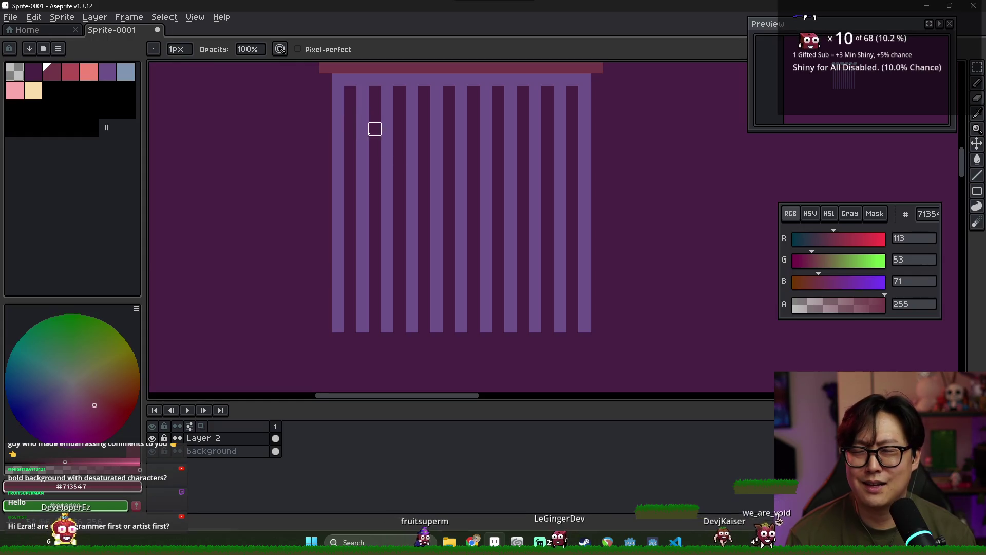
scroll(410, 152, "down", 2)
key("b")
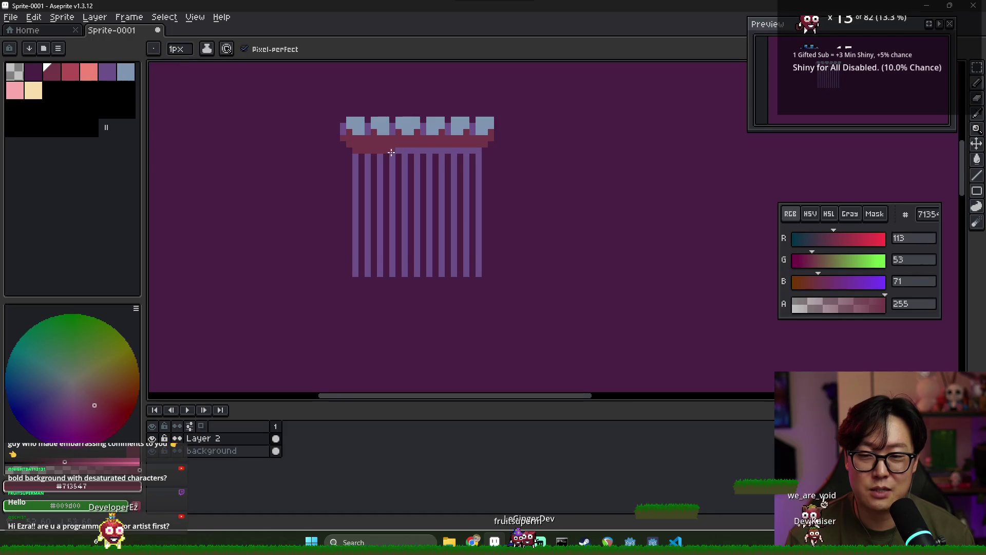
left_click(476, 150, "shift")
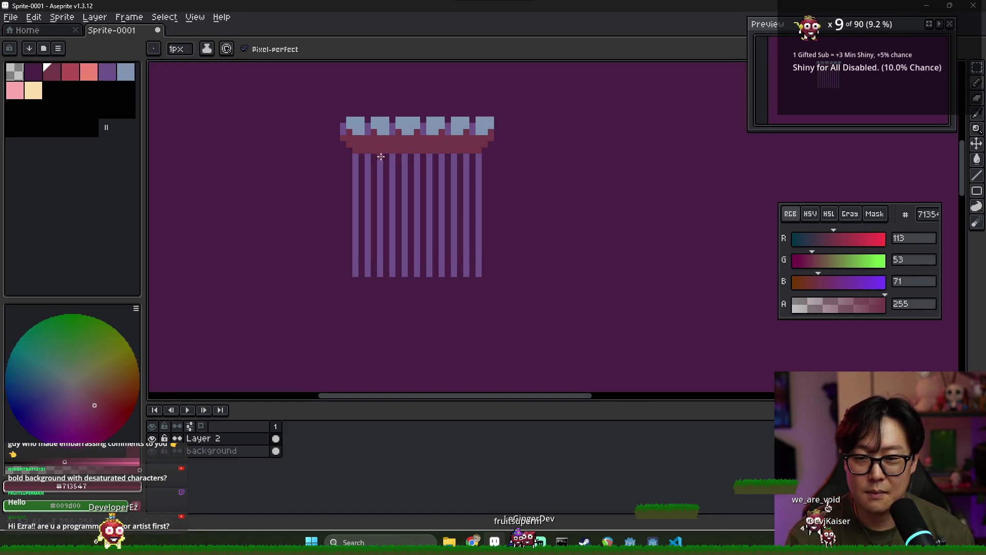
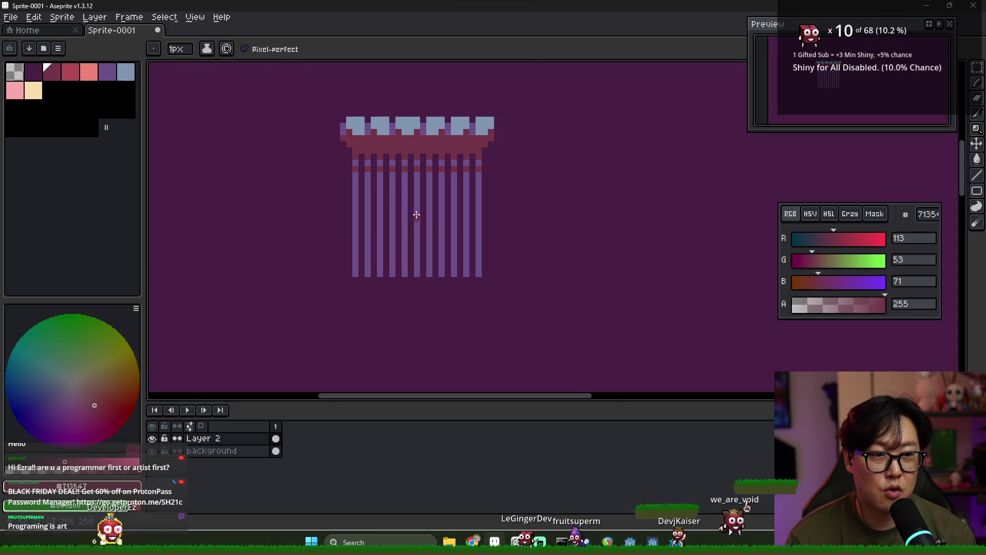
- Paint maroon pixels across the rows under the capital into a checkered band, then sample the purple
scroll(360, 184, "up", 3)
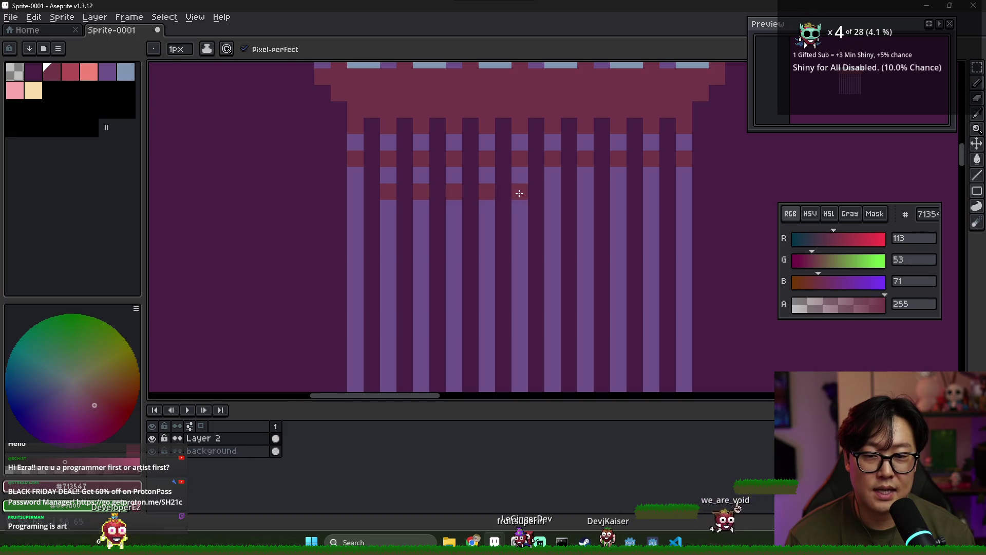
mouse_move(587, 192)
left_mouse_down()
mouse_move(649, 191)
mouse_move(603, 152)
mouse_move(528, 144)
left_mouse_up()
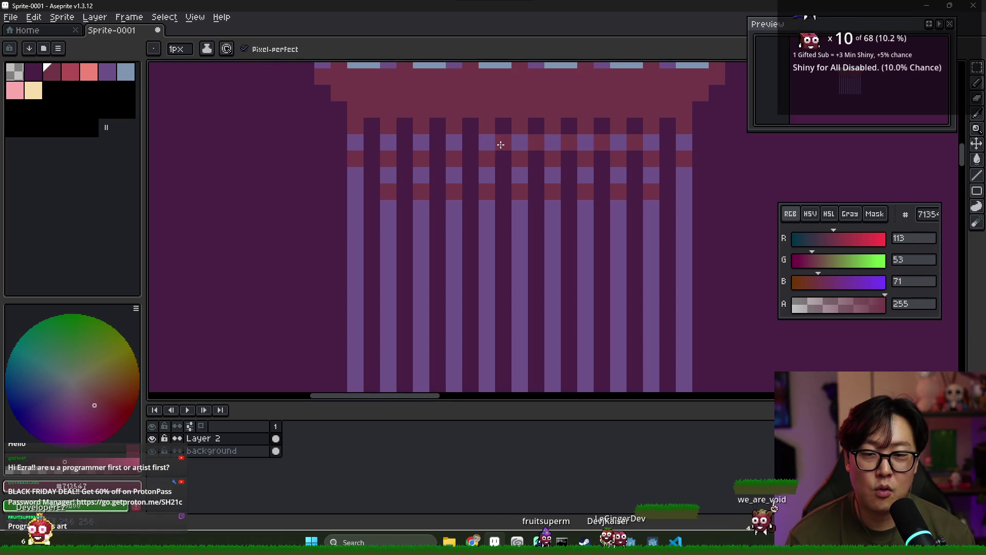
left_click_drag(407, 146, 374, 147)
left_click_drag(406, 177, 526, 180)
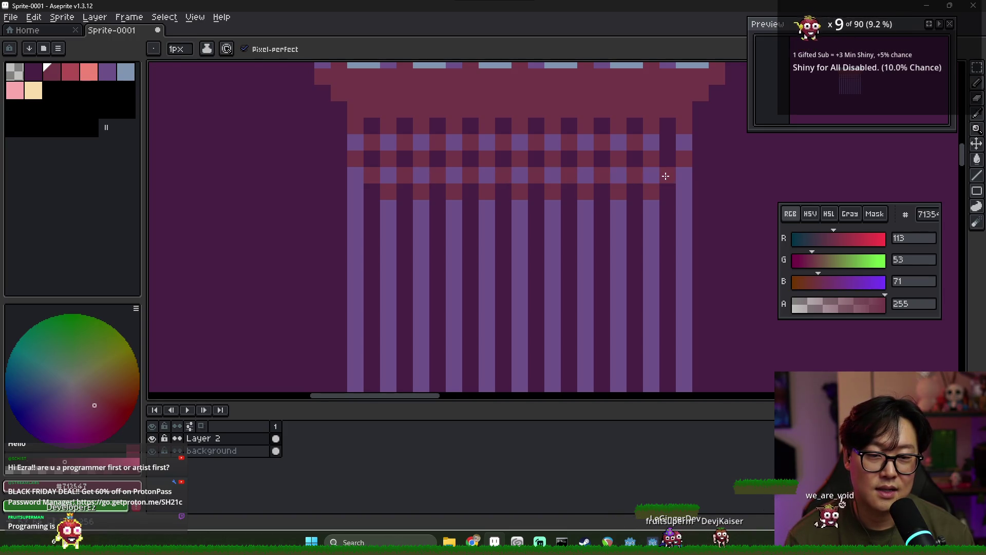
scroll(597, 180, "down", 6)
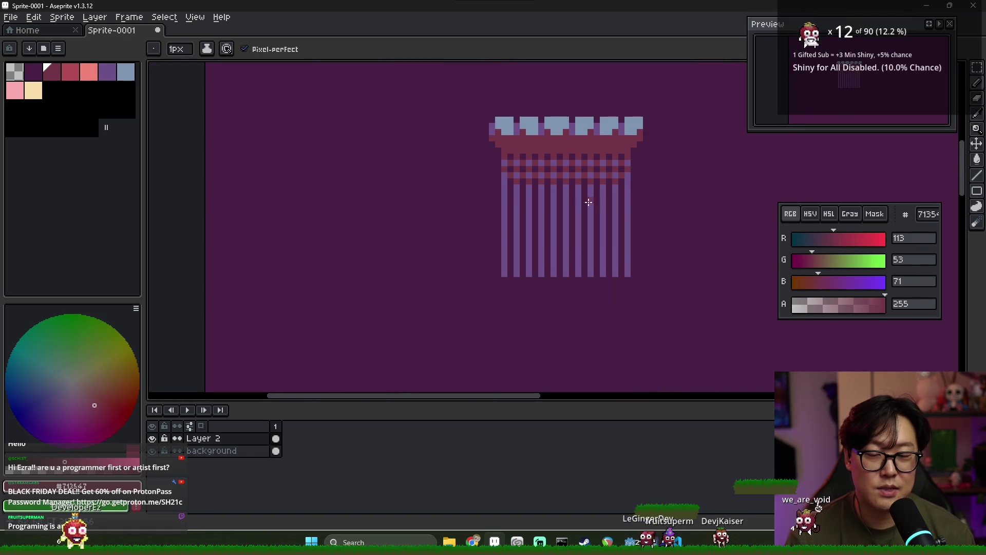
scroll(586, 200, "up", 4)
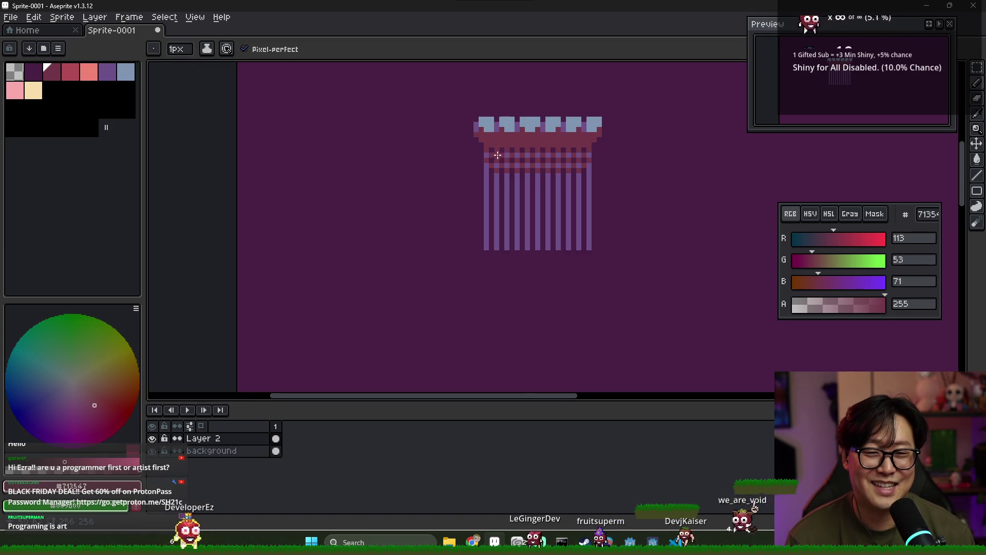
scroll(498, 156, "up", 1)
left_click(484, 158, "alt")
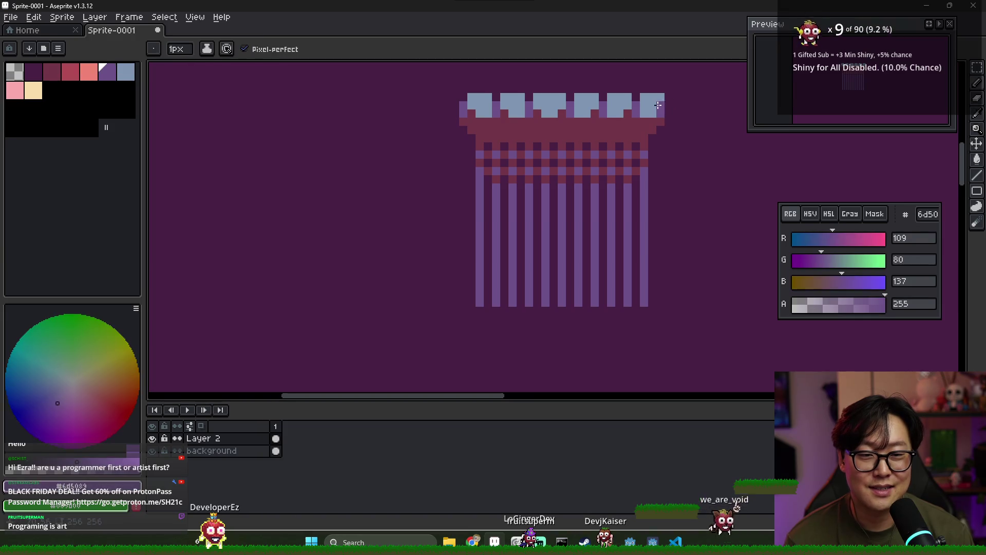
- Undo the stray purple pixels and the trial light-blue stripe down the pillar's middle
key("ctrl+z")
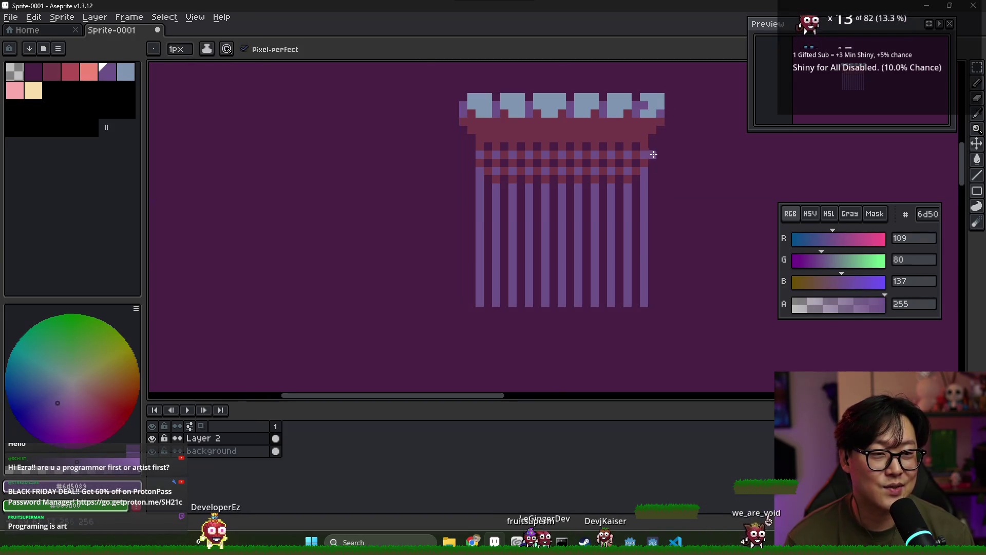
left_click(653, 97, "alt")
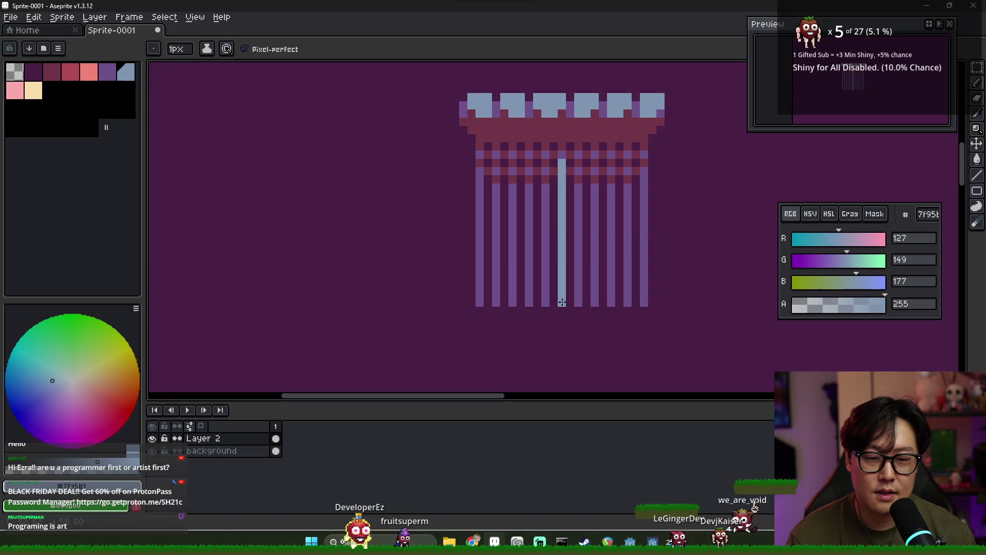
key("ctrl+z")
- Reselect the pillar's purple and bring up the ancient library reference images
scroll(585, 194, "down", 1)
scroll(577, 193, "up", 1)
left_click(514, 175, "alt")
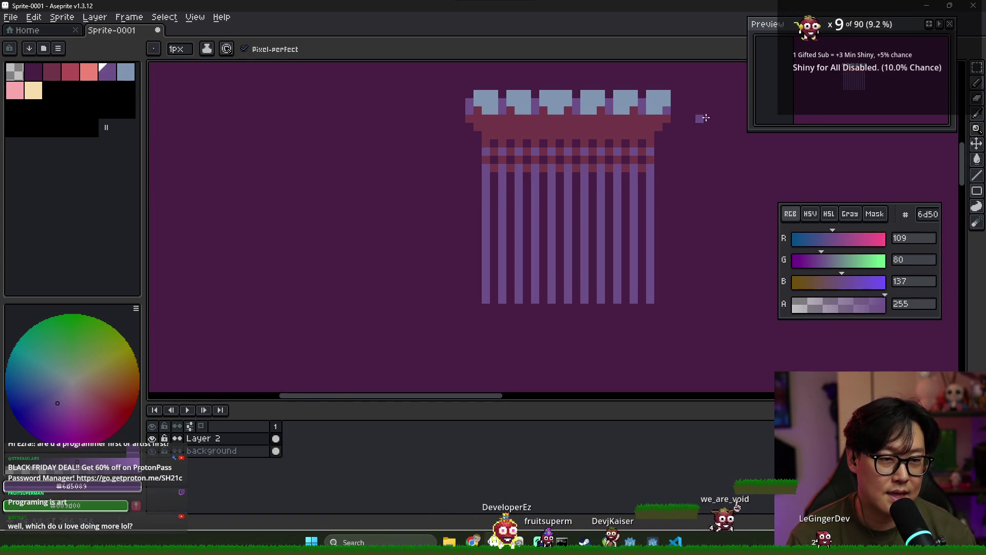
scroll(565, 180, "down", 4)
key("alt+Tab")
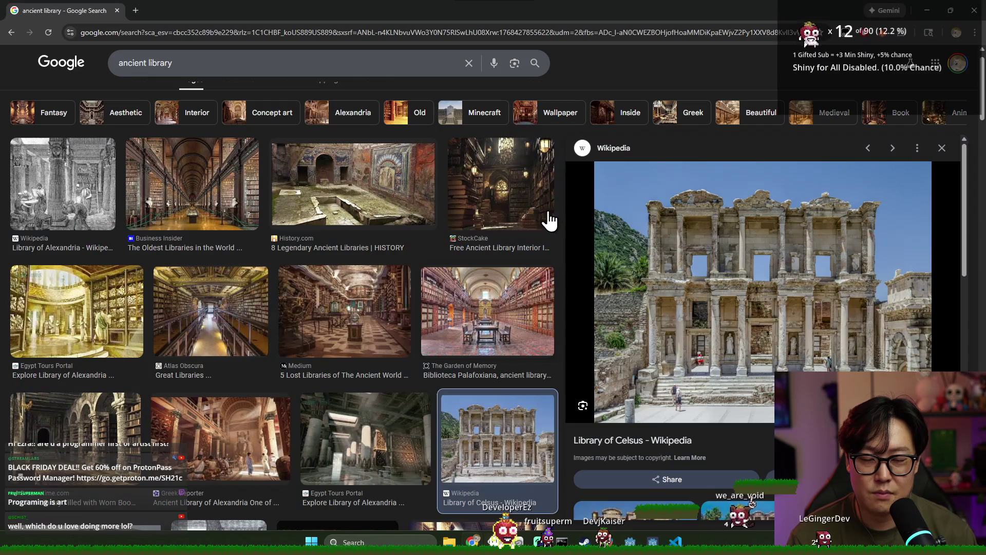
- Compare the Library of Celsus reference with the sprite, then sample the pillar's purple again
key("alt+Tab")
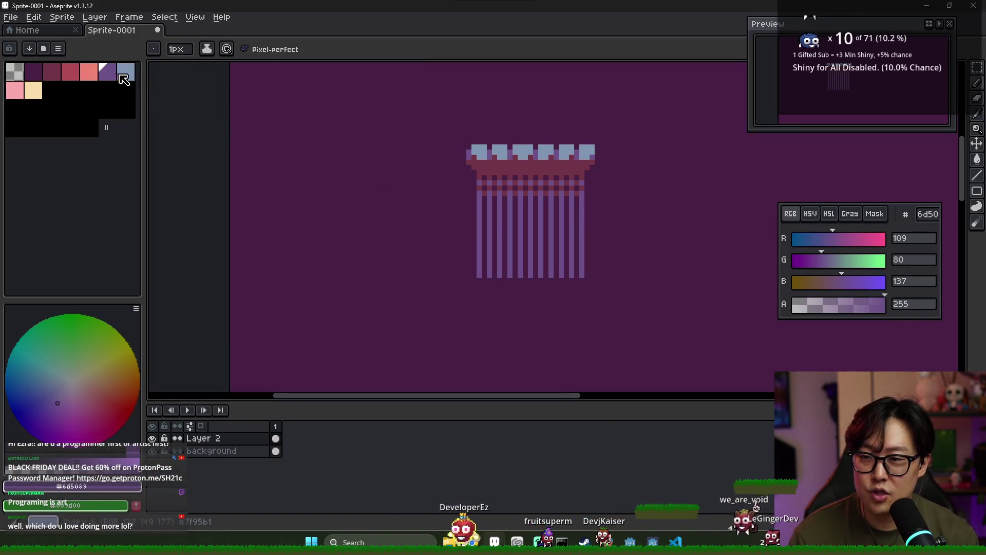
key("alt+Tab")
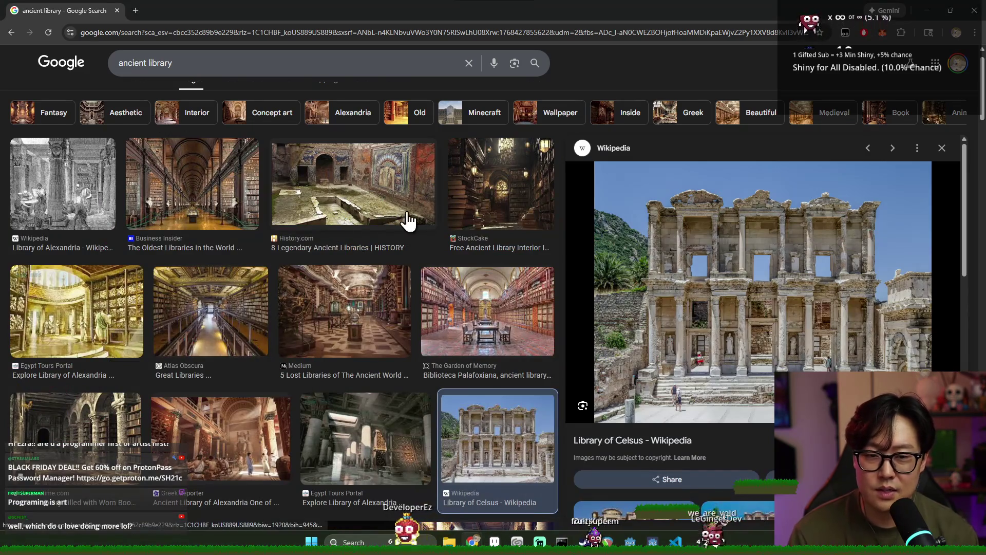
key("alt+Tab")
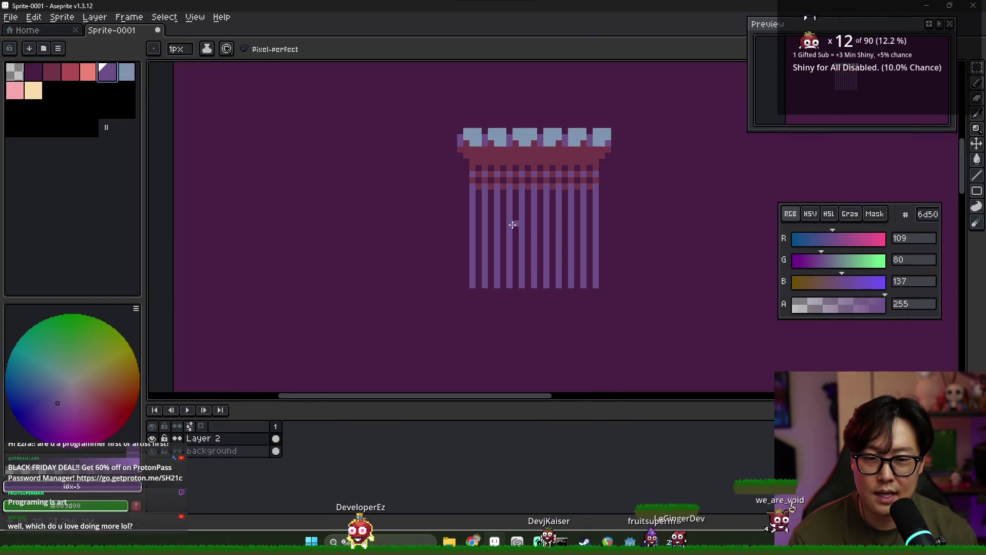
scroll(513, 224, "down", 1)
left_click(488, 264, "alt")
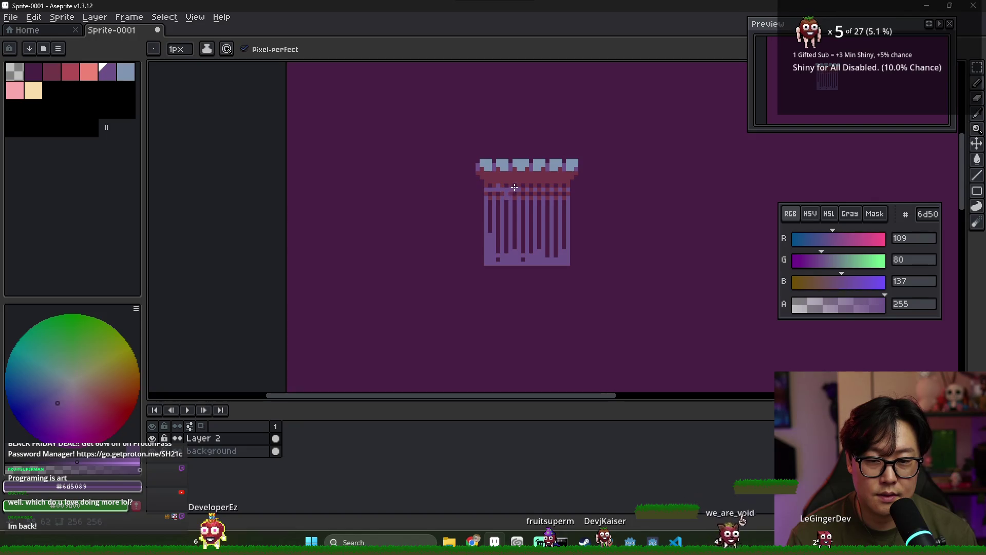
- Briefly check the layer bounds with the Move tool (V), then return to the Pencil (B)
key("v")
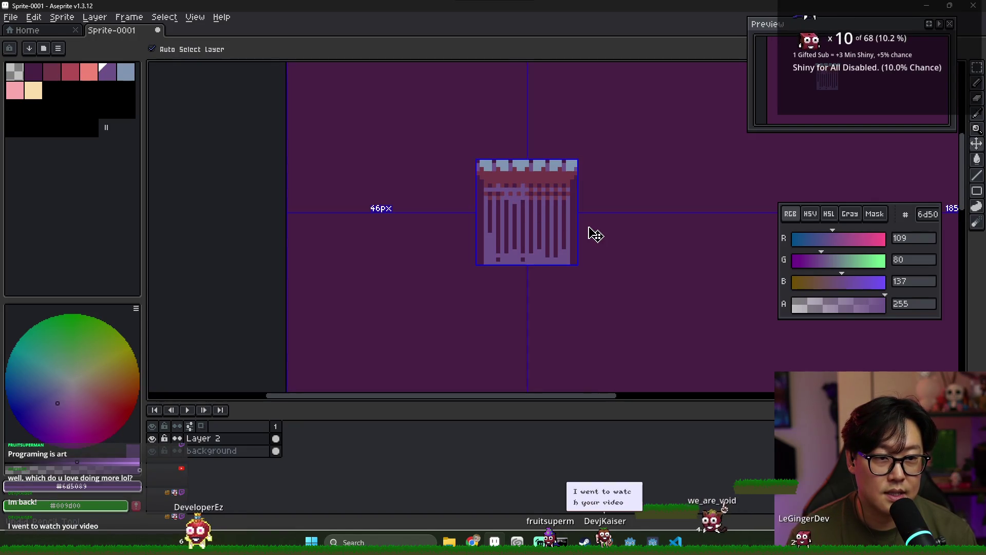
key("b")
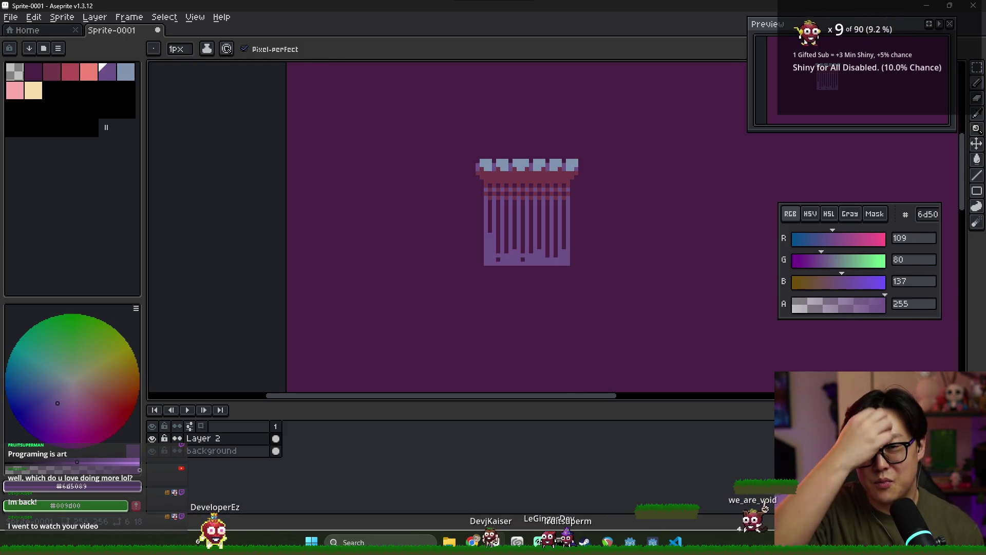
scroll(485, 243, "up", 5)
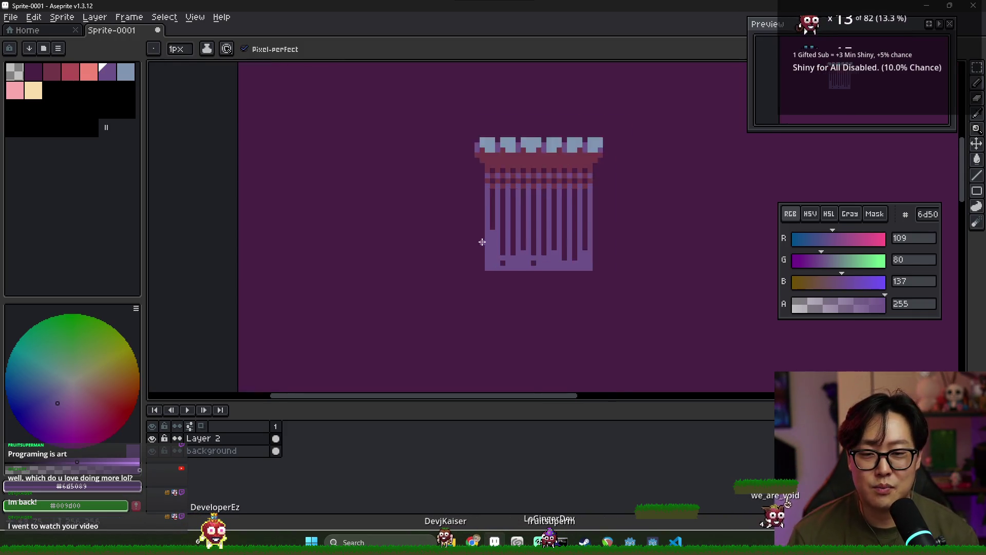
- Extend every dark groove down to the pillar's base row in the groove colour
left_click(499, 200, "alt")
mouse_move(573, 267)
left_mouse_down()
mouse_move(573, 293)
mouse_move(621, 292)
left_mouse_up()
left_click(597, 280)
left_click(647, 290)
left_click(673, 288)
left_click(696, 288)
left_click(721, 286)
scroll(690, 297, "down", 3)
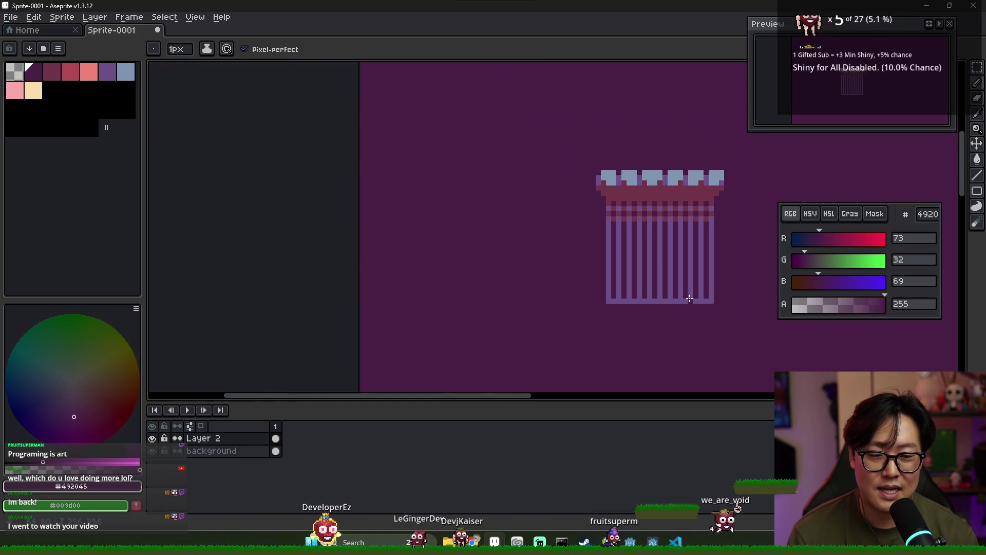
left_click_drag(690, 297, 579, 293)
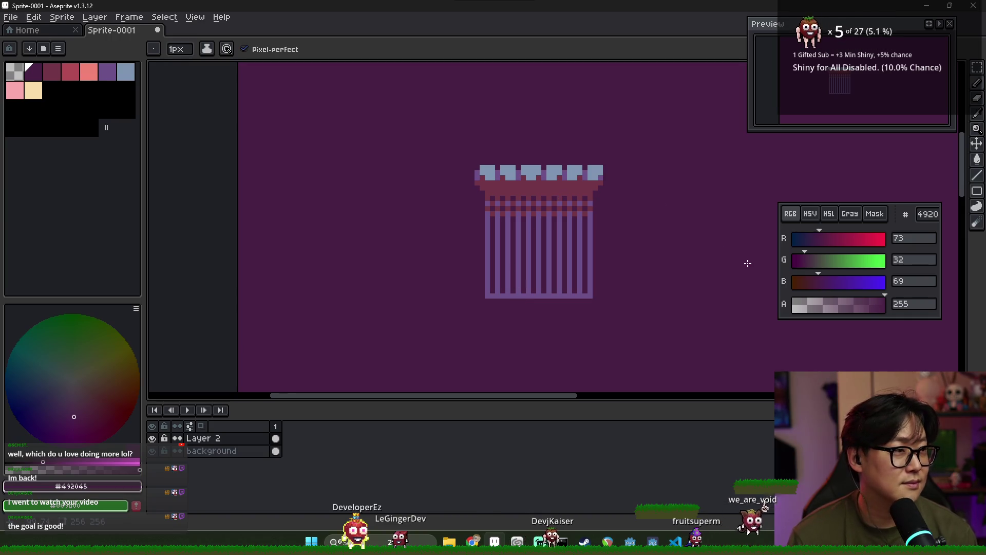
- Start and cancel a save, sample the pillar purple, and glance at the reference images
key("ctrl+s")
key("Escape")
scroll(608, 219, "up", 2)
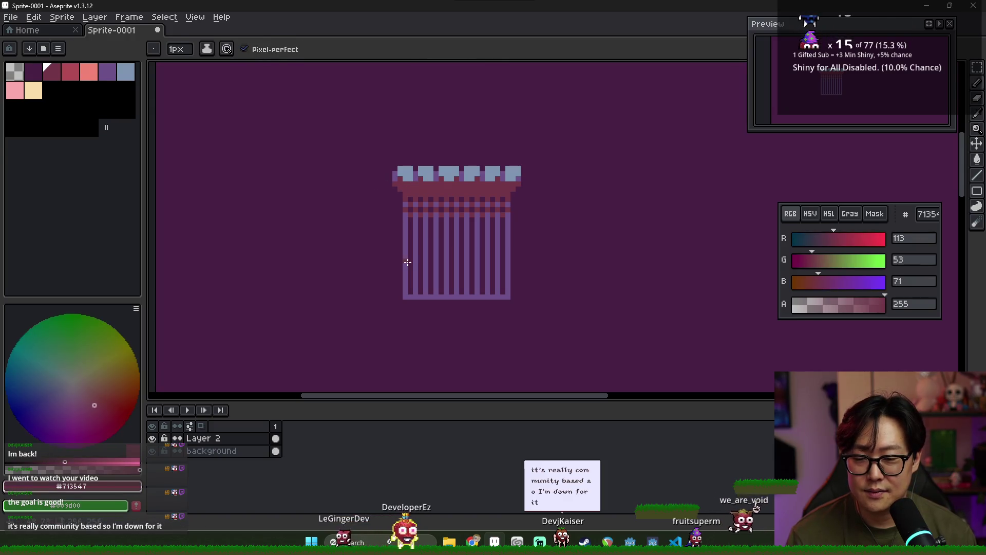
left_click(408, 213)
key("alt+Tab")
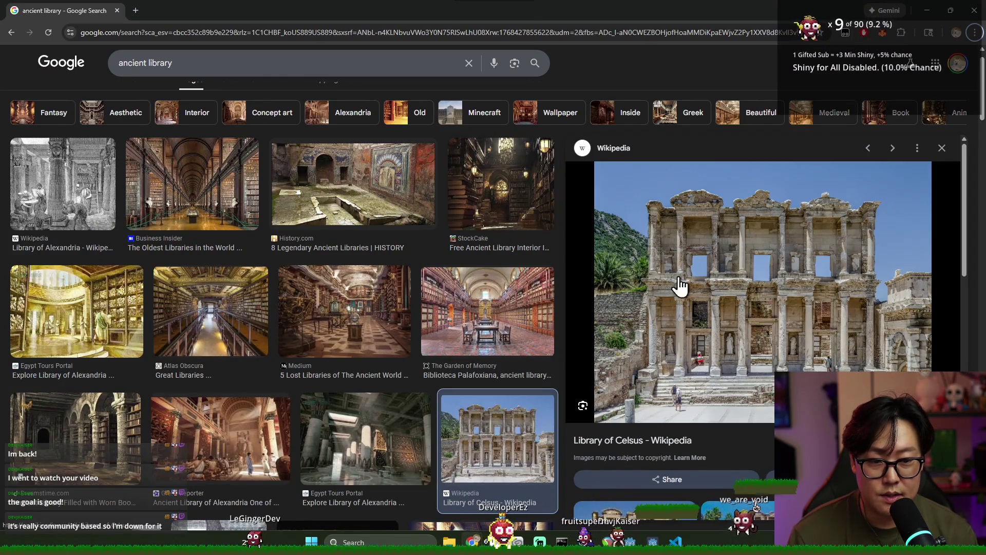
key("alt+Tab")
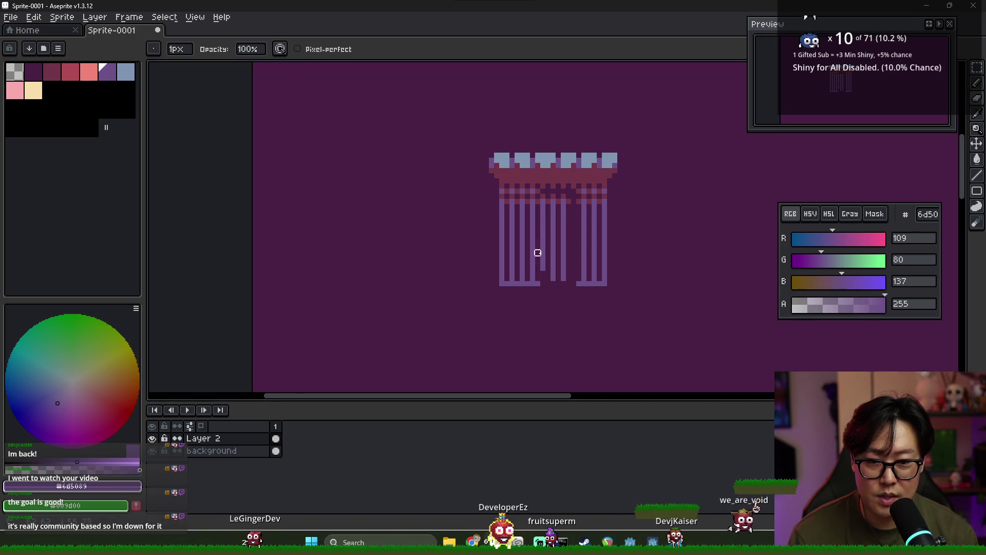
- Erase the pillar's central stripes to split it into two slim pillars
mouse_move(543, 197)
left_mouse_down()
mouse_move(536, 277)
mouse_move(553, 284)
mouse_move(565, 209)
mouse_move(552, 199)
mouse_move(564, 227)
mouse_move(554, 236)
mouse_move(554, 218)
mouse_move(564, 227)
left_mouse_up()
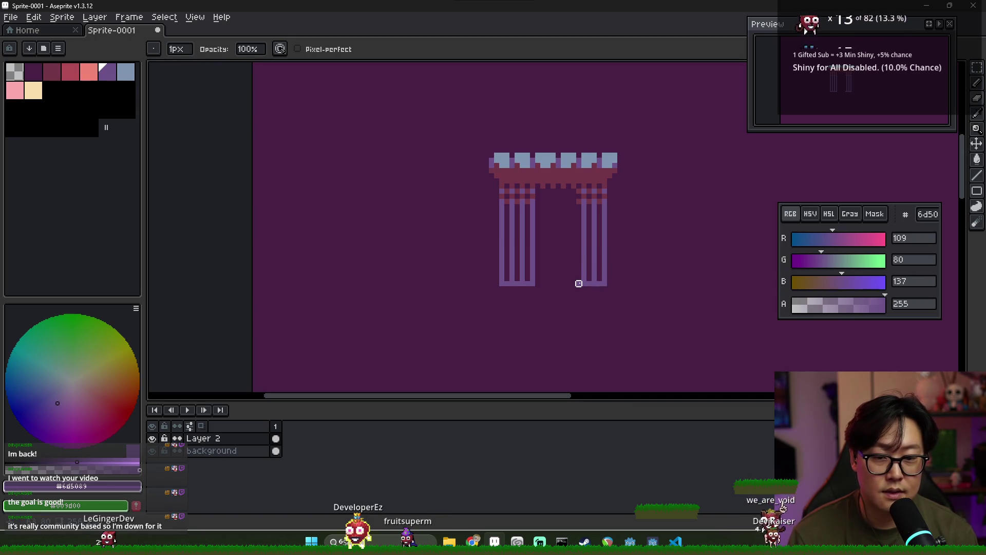
key("b")
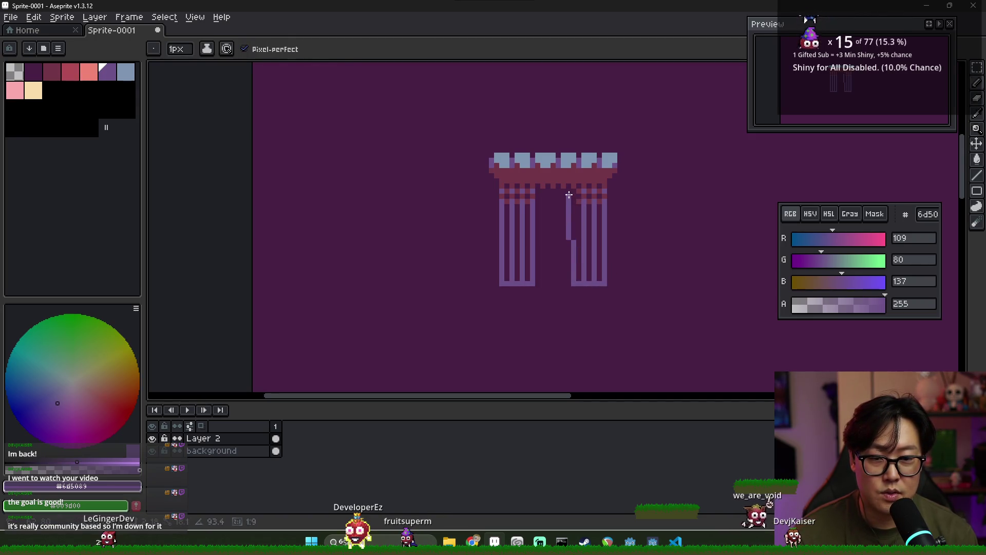
scroll(586, 231, "down", 5)
scroll(603, 253, "up", 4)
scroll(567, 220, "down", 2)
scroll(562, 251, "up", 1)
- Compare against the reference images and make the preview window taller
key("alt+Tab")
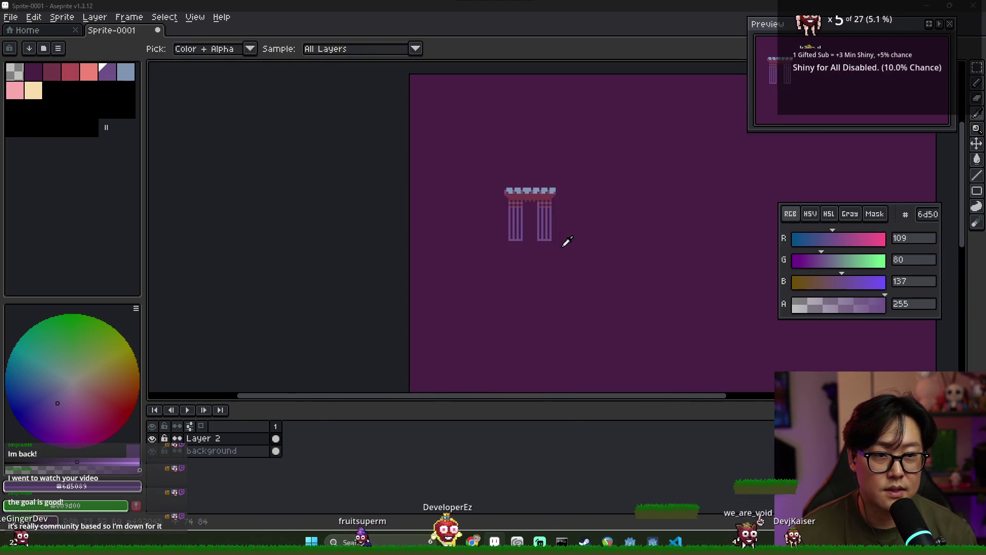
key("alt+Tab")
scroll(542, 245, "up", 2)
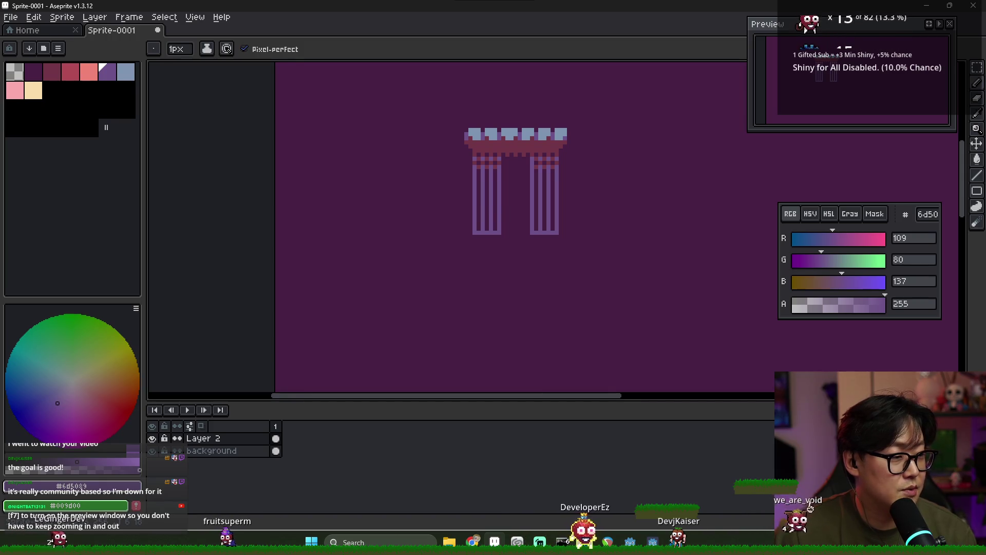
left_click_drag(788, 132, 787, 192)
- Centre the sprite in the preview window and toggle between the Move and Pencil tools
left_click_drag(847, 107, 833, 155)
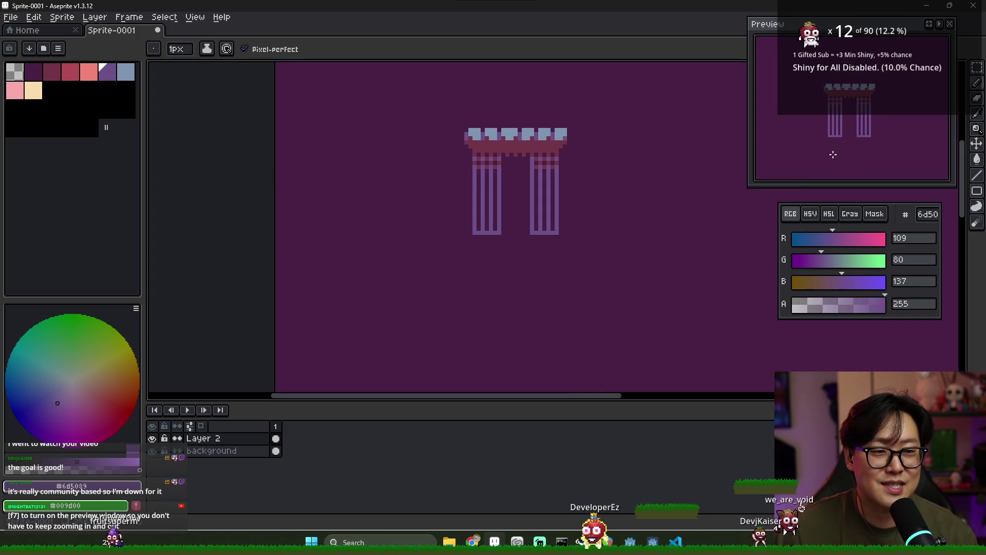
left_click_drag(594, 204, 568, 209)
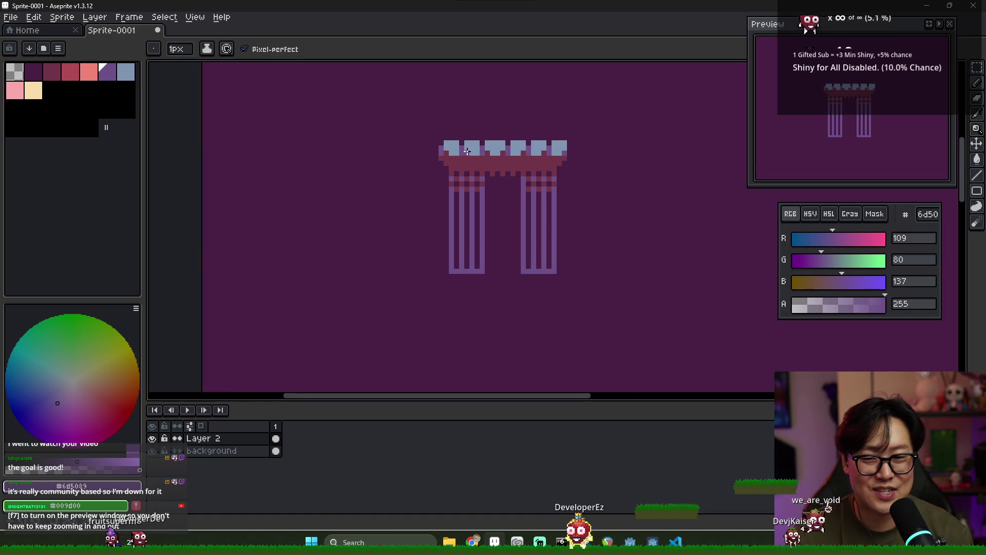
scroll(446, 139, "up", 1)
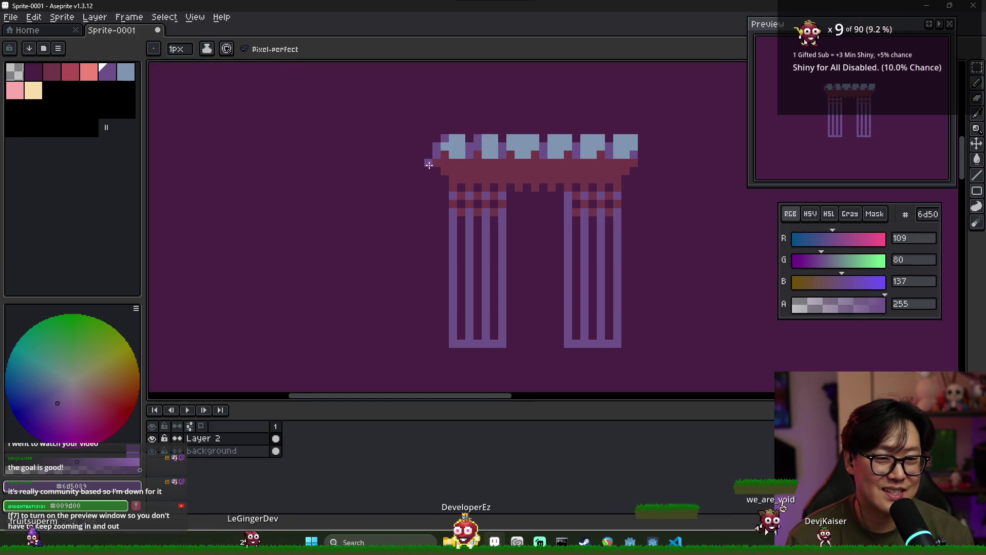
key("v")
key("b")
key("v")
key("b")
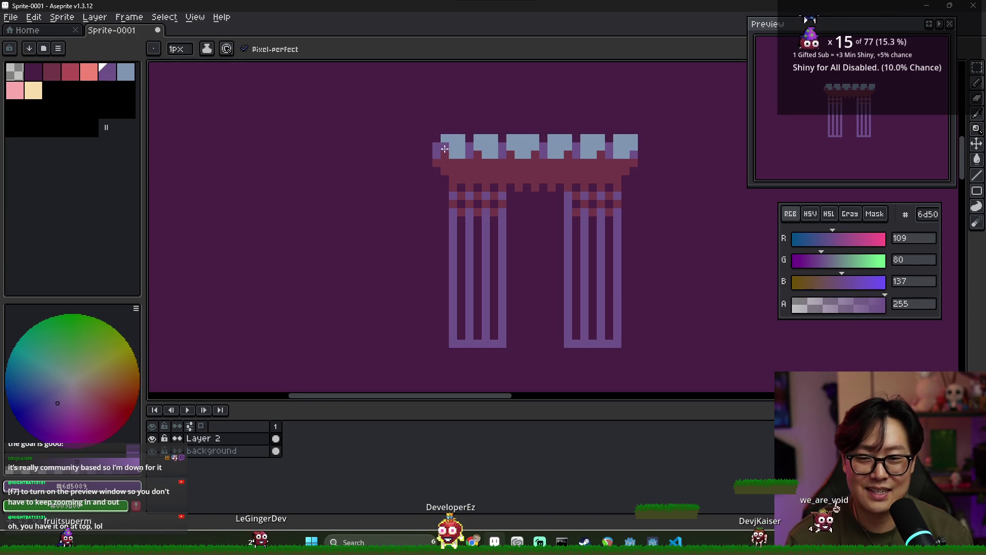
- Draw a purple strip beneath the capital's light-blue blocks and sample the maroon
key("v")
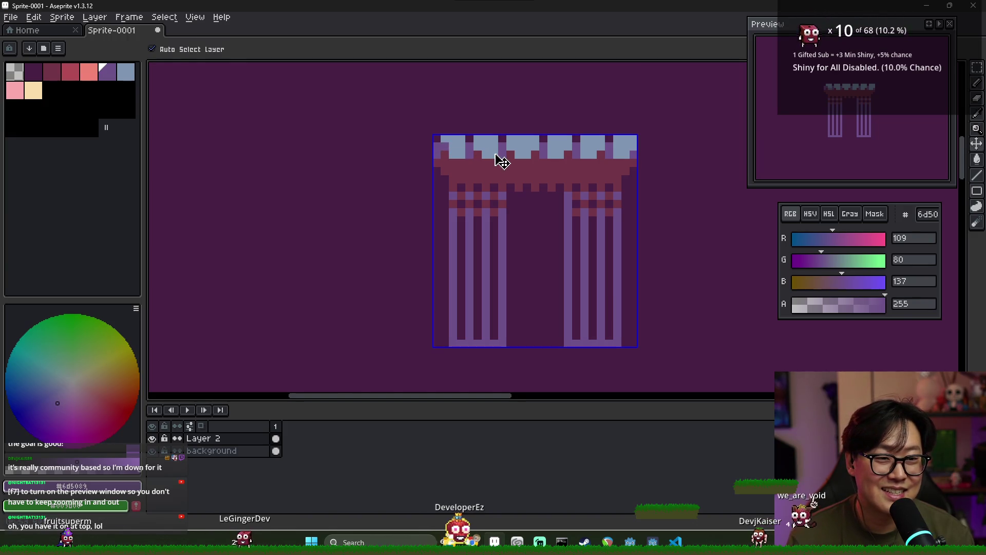
key("b")
left_click_drag(477, 158, 611, 156)
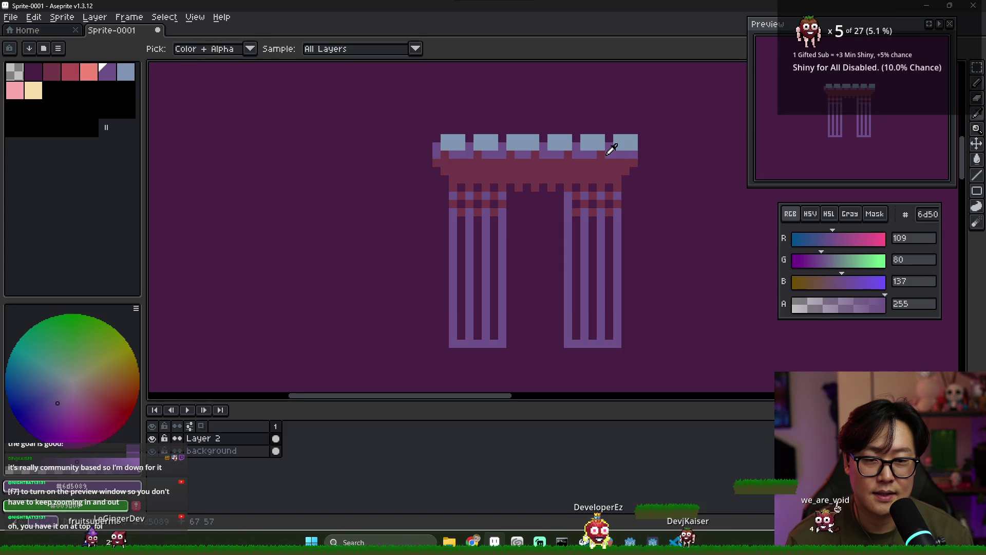
left_click(605, 156, "alt")
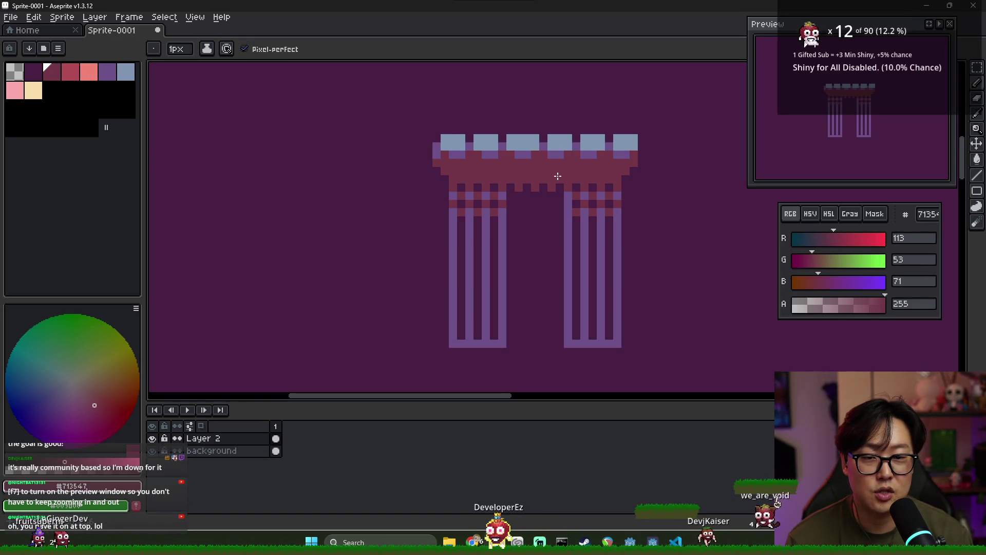
- Zoom in on the pillars and sample the pillar purple colour
scroll(580, 168, "down", 1)
scroll(558, 159, "up", 1)
scroll(557, 159, "up", 1)
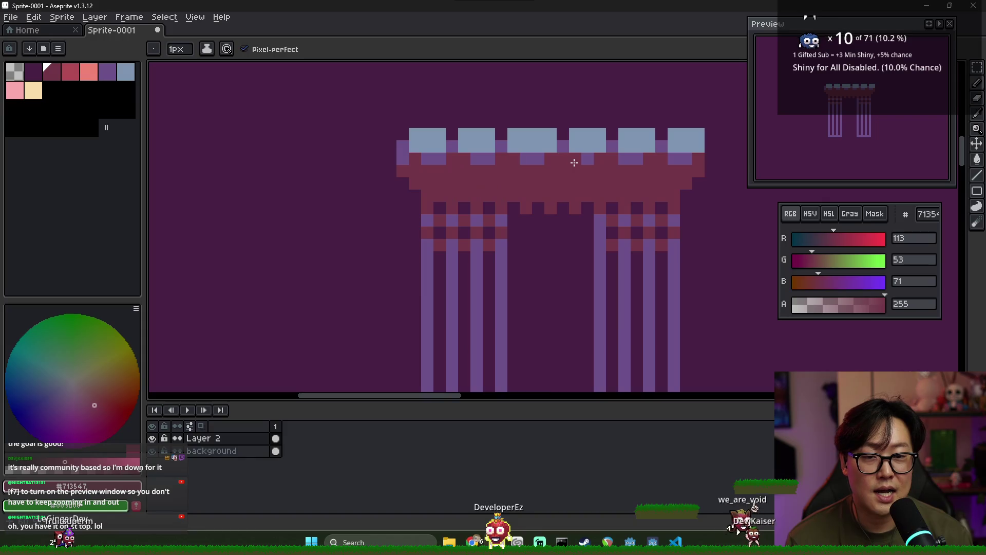
scroll(623, 179, "down", 4)
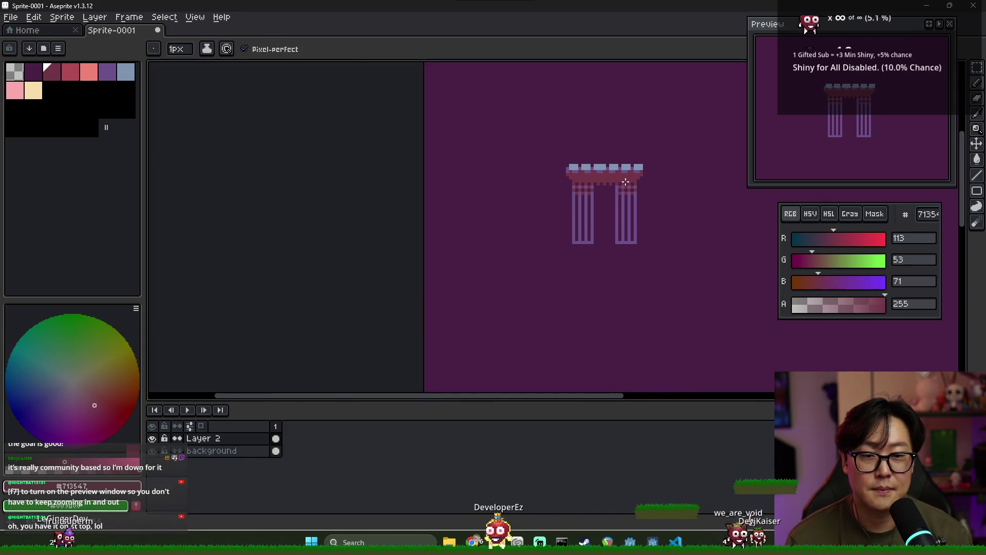
scroll(624, 181, "down", 1)
scroll(565, 165, "up", 4)
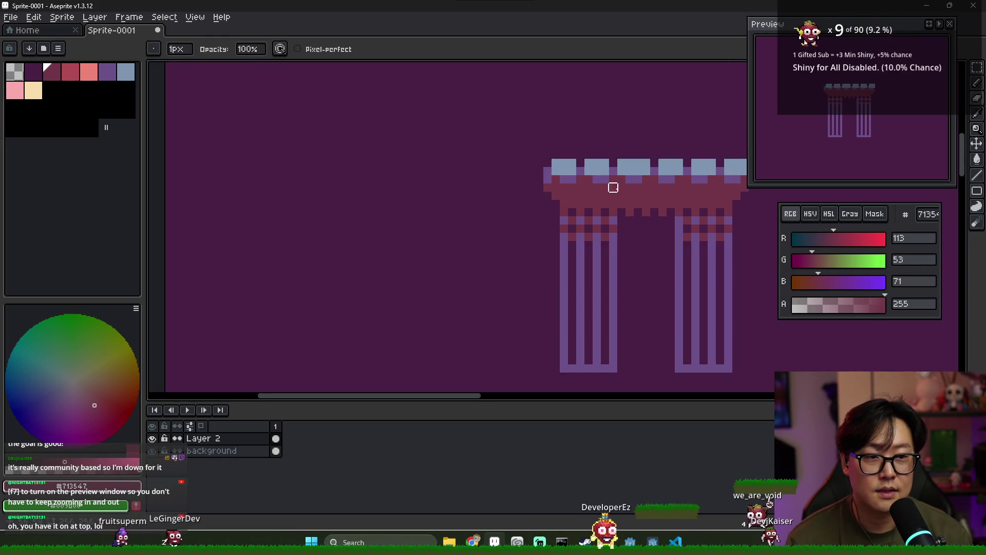
left_click_drag(588, 187, 525, 181)
left_click(548, 207, "alt")
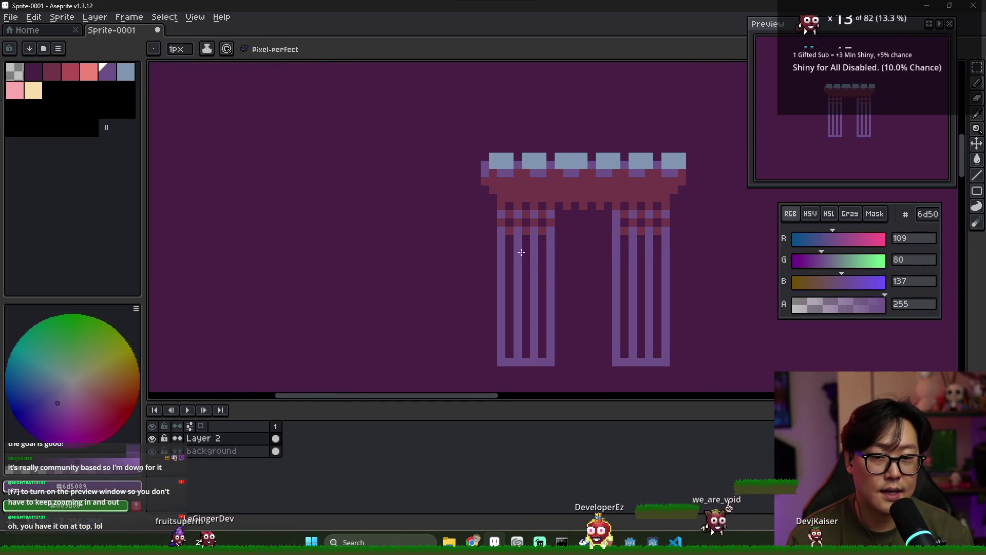
left_click_drag(524, 255, 502, 232)
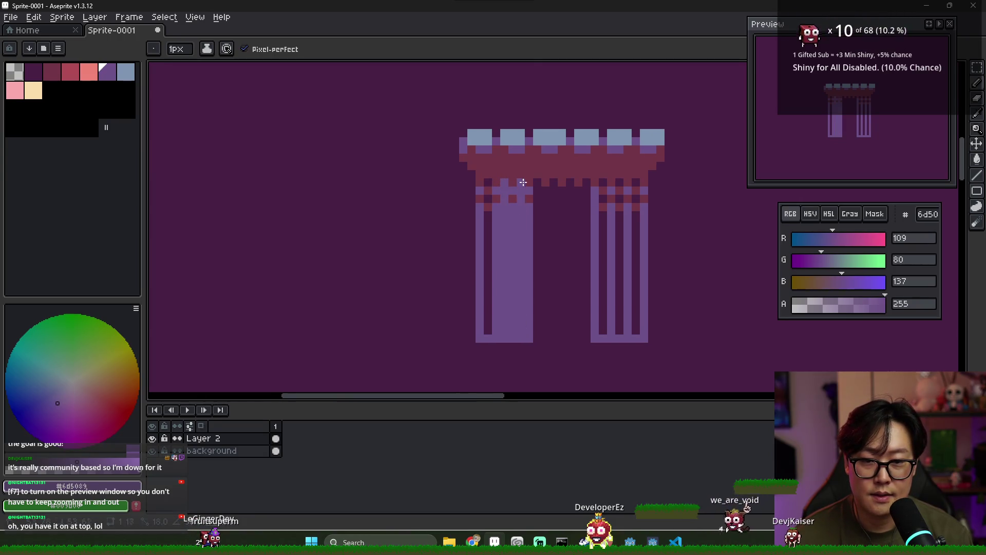
- Fill both pillars' dark stripes purple with the Paint Bucket, touching up leftover pixels
key("g")
left_click(488, 298)
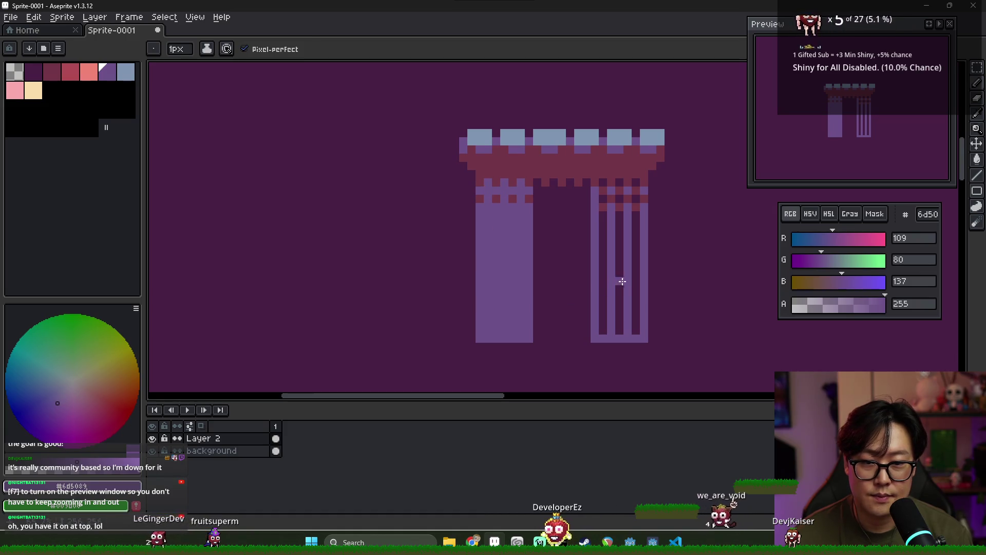
left_click(603, 277)
left_click(620, 276)
key("b")
left_click(603, 330)
left_click_drag(636, 306, 638, 328)
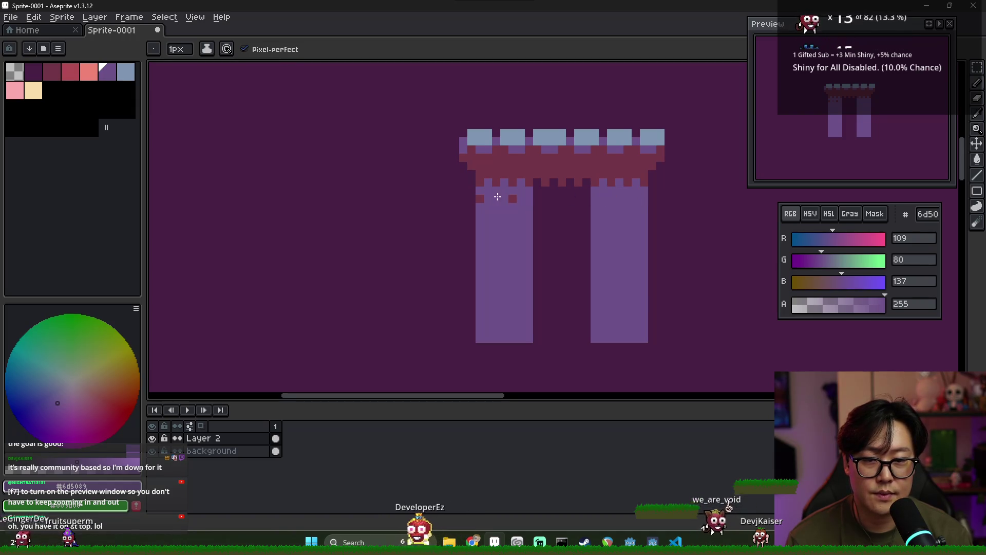
- Draw dark-red vertical edges down the sides of both pillars
scroll(528, 224, "down", 3)
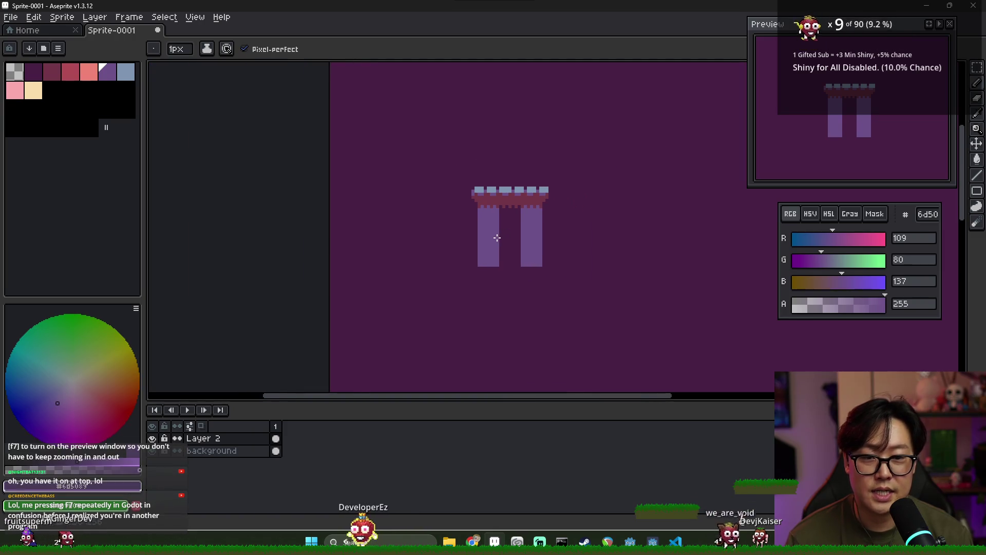
left_click(52, 73)
scroll(484, 264, "up", 1)
scroll(484, 264, "up", 1)
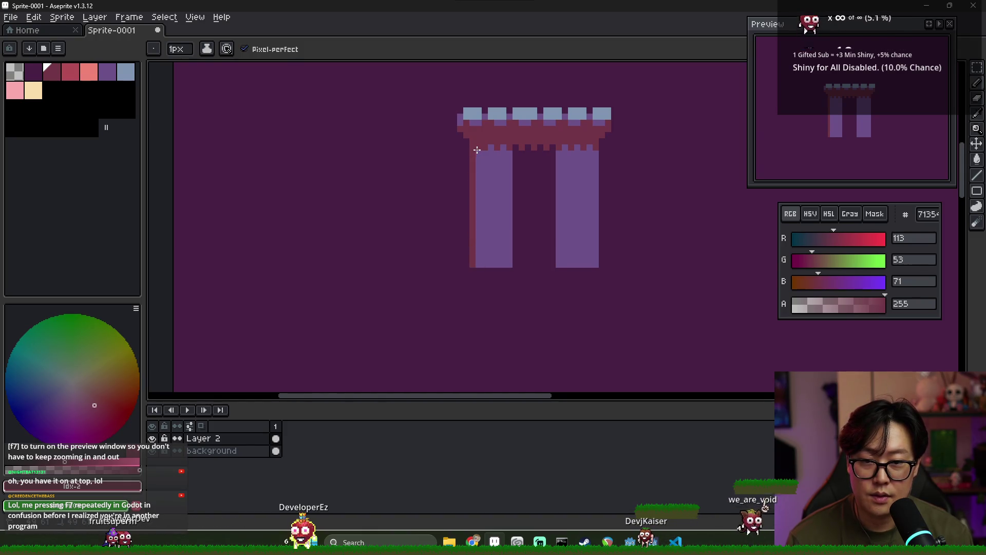
left_click_drag(509, 153, 506, 263)
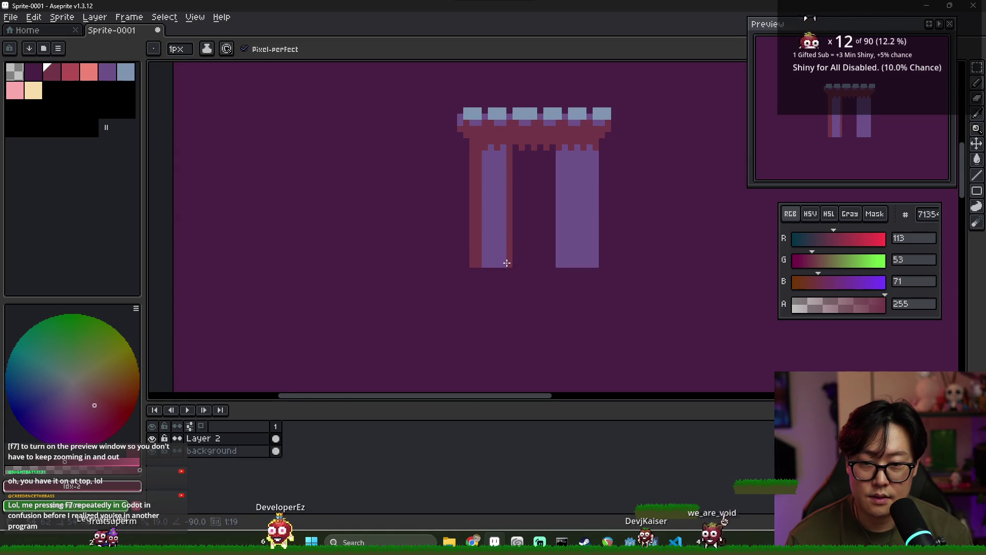
left_click_drag(559, 149, 559, 264)
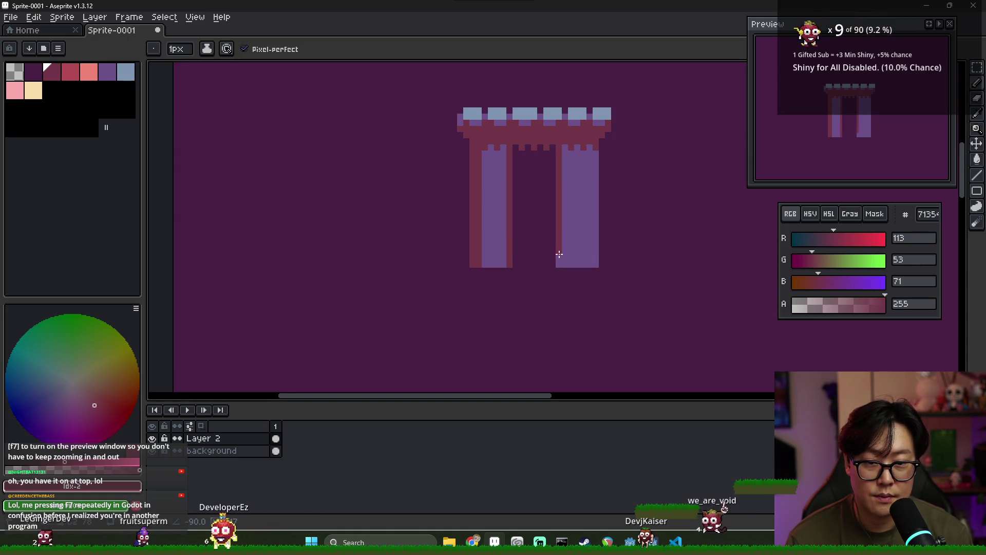
left_click_drag(595, 153, 596, 265)
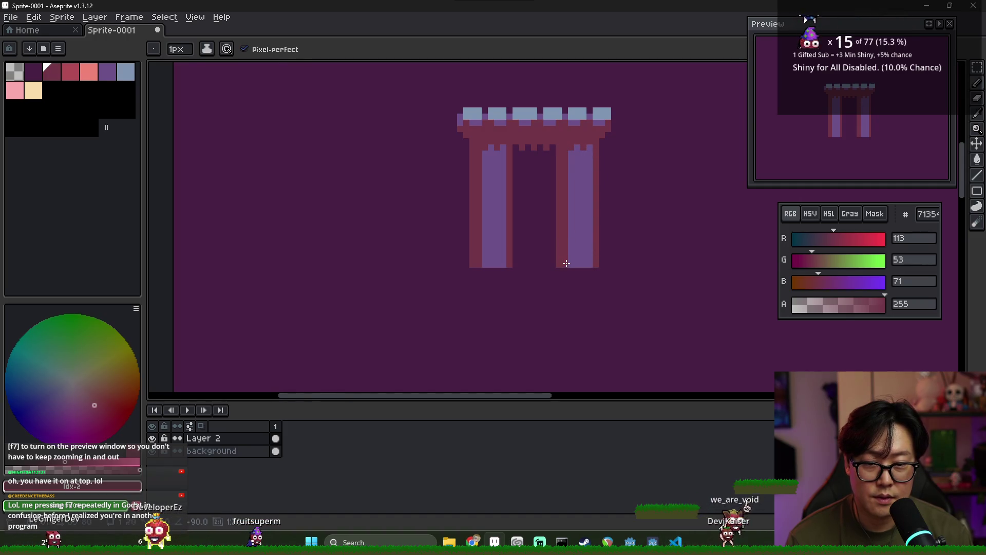
scroll(495, 187, "up", 1)
left_click(498, 139, "alt")
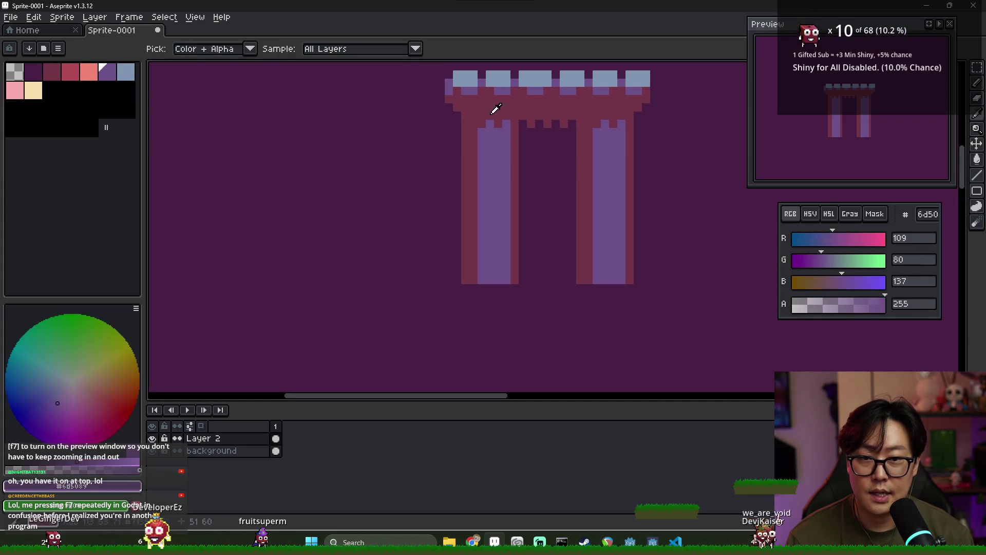
- Add light-blue vertical highlight stripes down both pillars
left_click(506, 82, "alt")
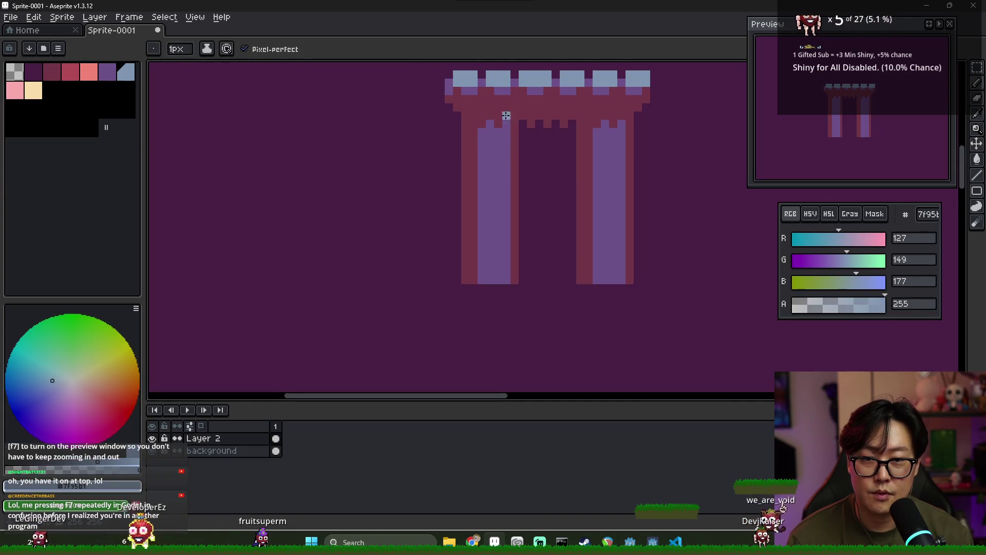
left_click_drag(498, 132, 491, 289)
left_click_drag(613, 132, 613, 279)
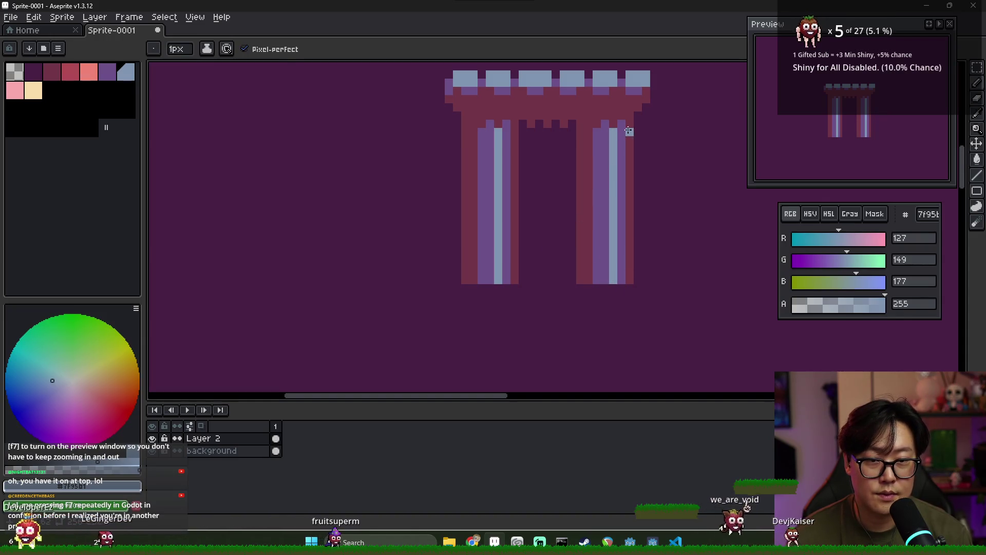
left_click_drag(630, 131, 629, 283)
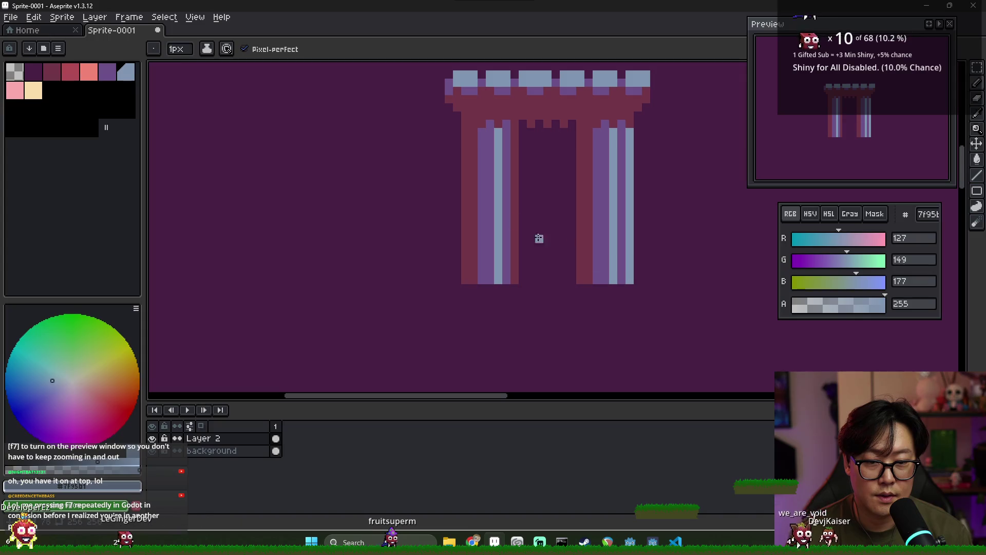
left_click_drag(522, 177, 517, 276)
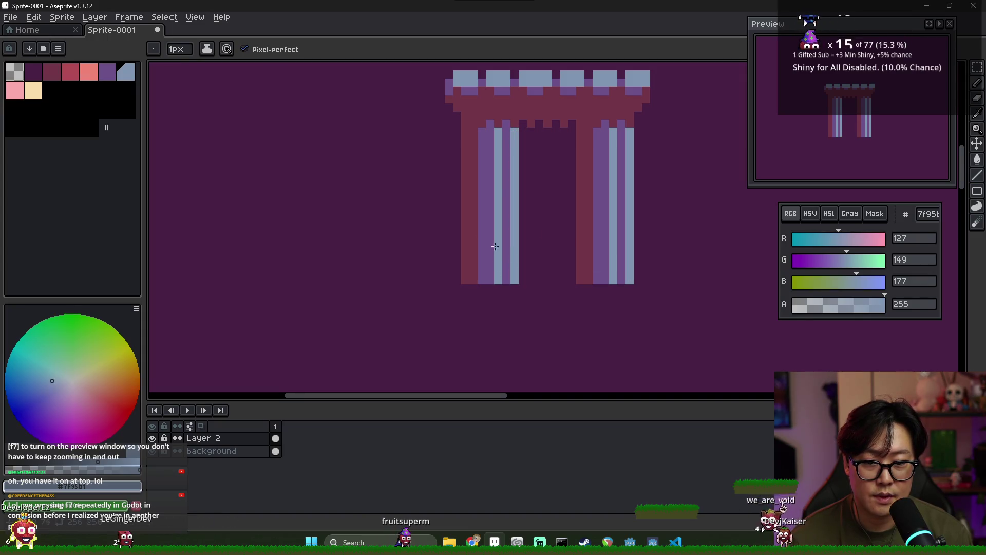
- Widen the maroon edges and draw dark purple shadow lines down the pillars
left_click(491, 152, "alt")
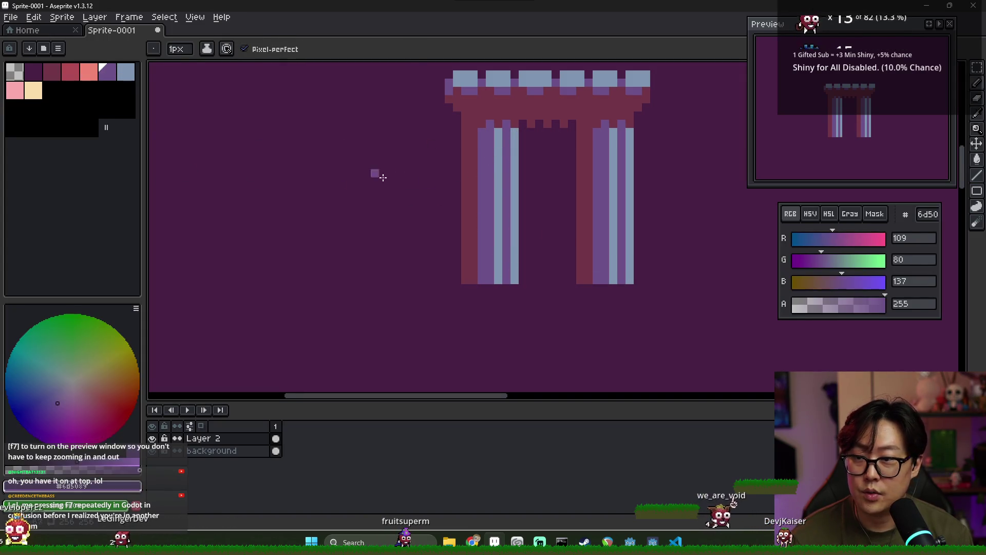
left_click(476, 136, "alt")
left_click_drag(489, 251, 482, 281)
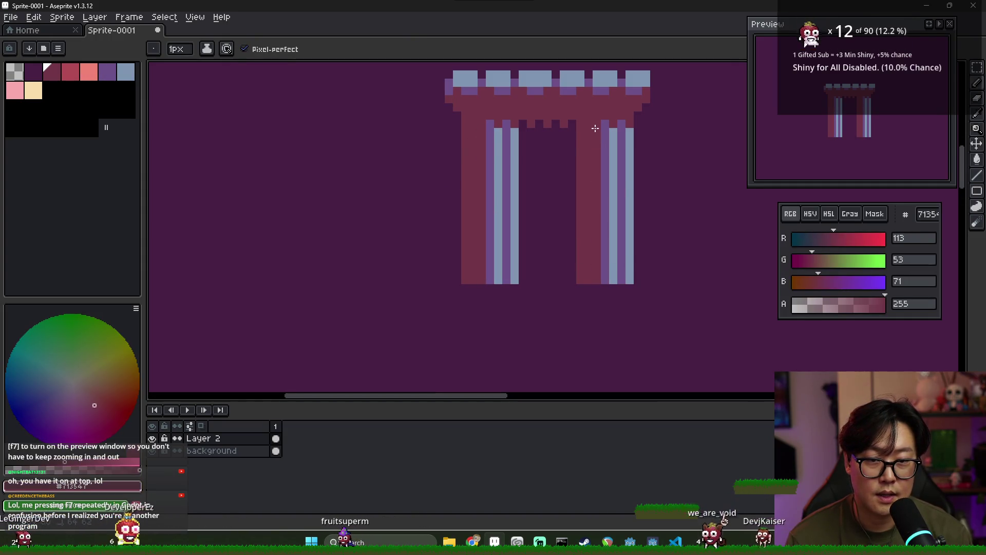
left_click(39, 75)
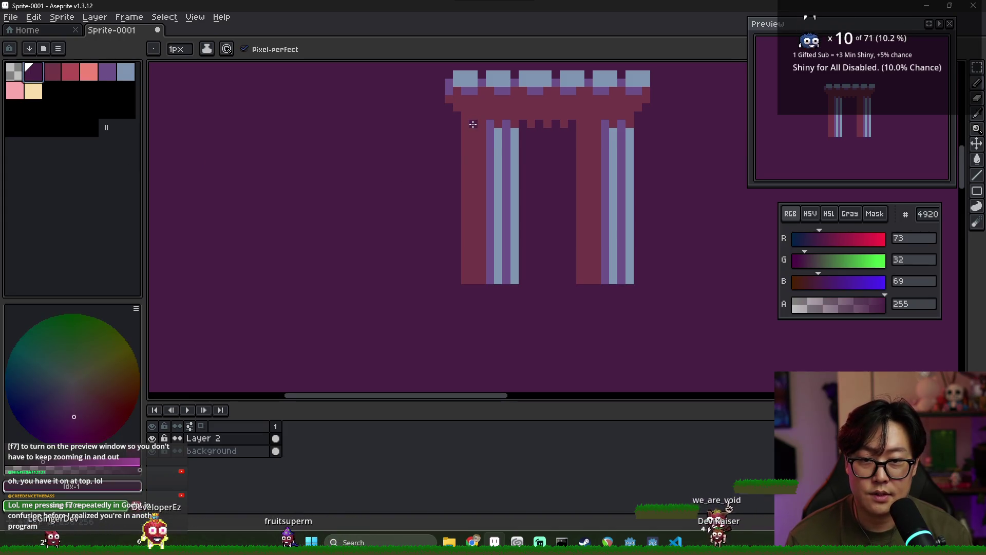
left_click_drag(472, 124, 472, 270)
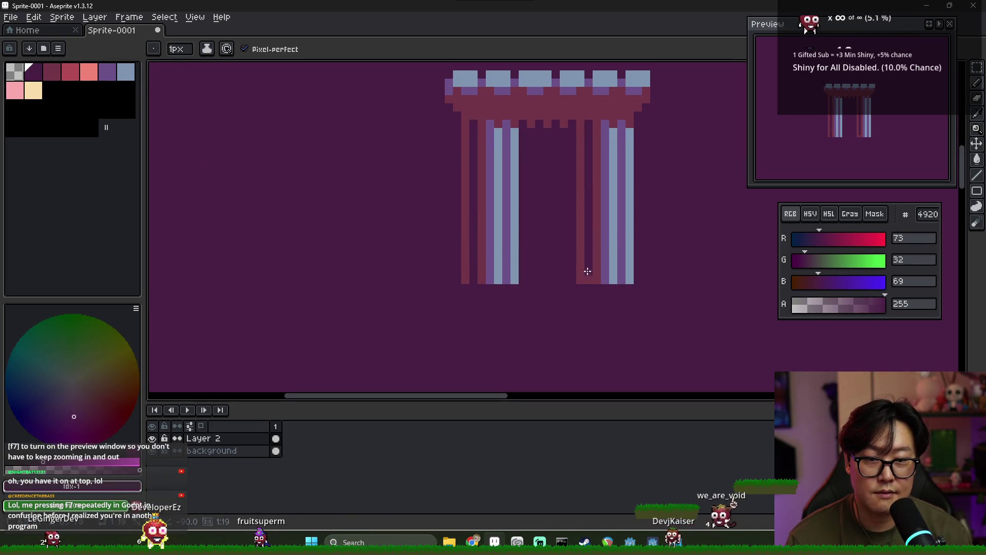
scroll(584, 278, "down", 3)
left_click_drag(599, 236, 497, 224)
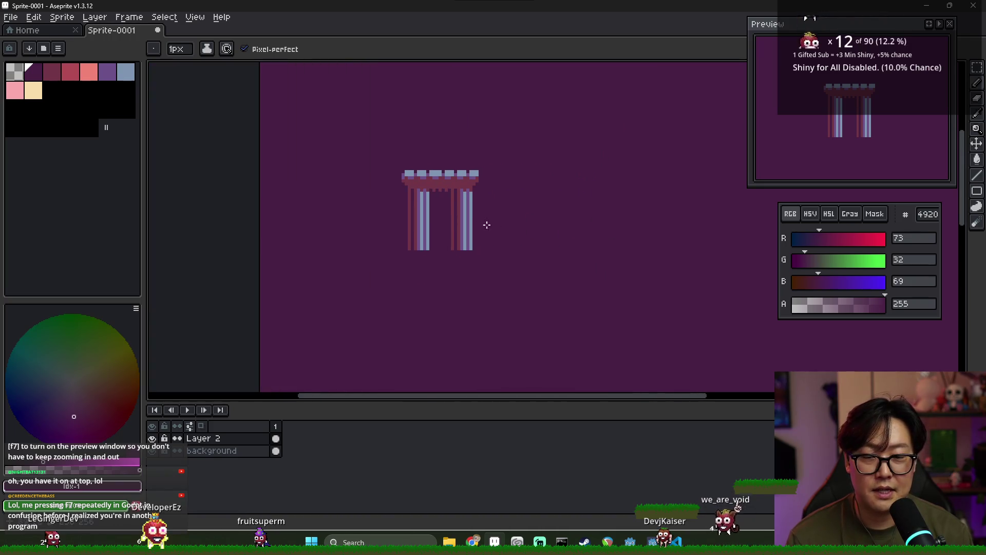
- Fill the right pillar's top with light blue
scroll(422, 181, "up", 2)
left_click(422, 181, "alt")
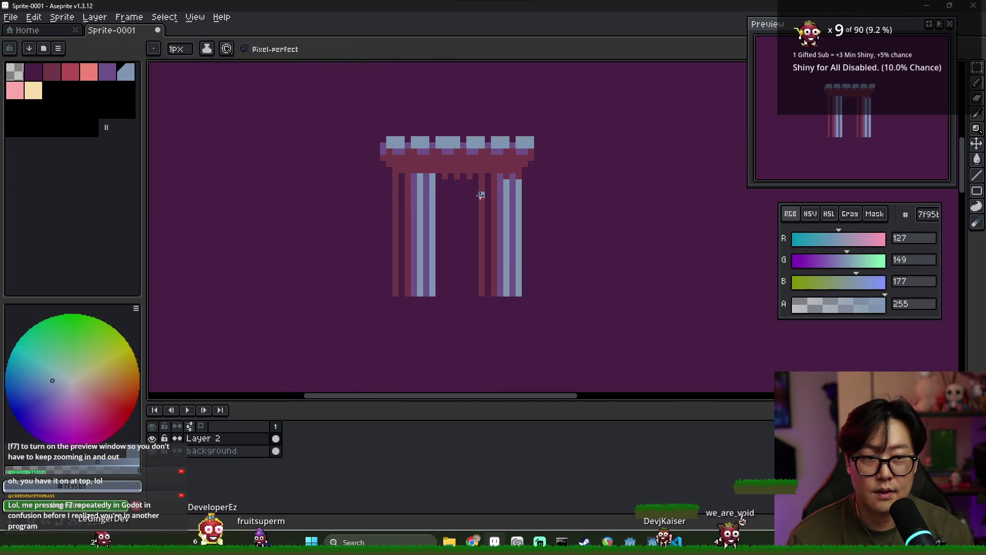
left_click(507, 176)
left_click(519, 177)
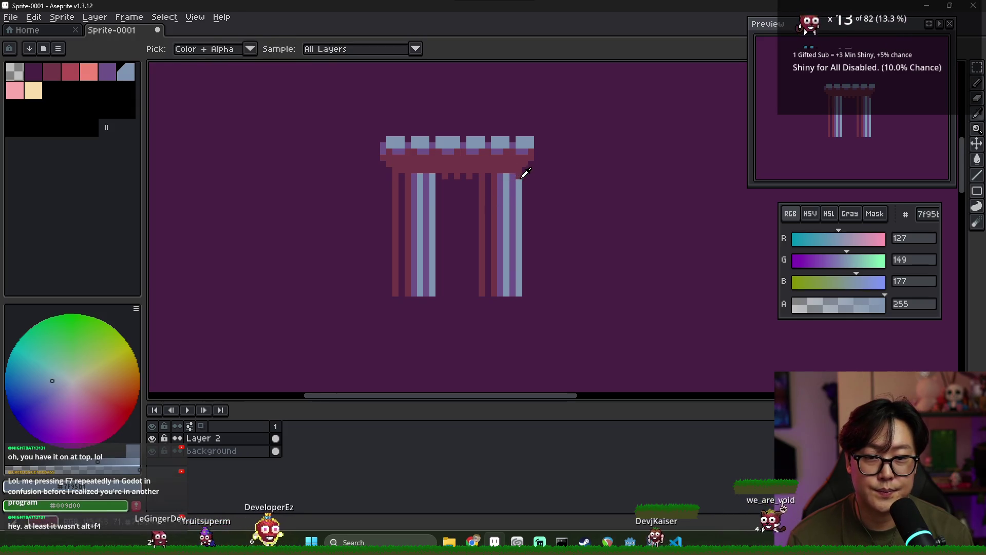
scroll(586, 189, "down", 1)
scroll(580, 188, "up", 3)
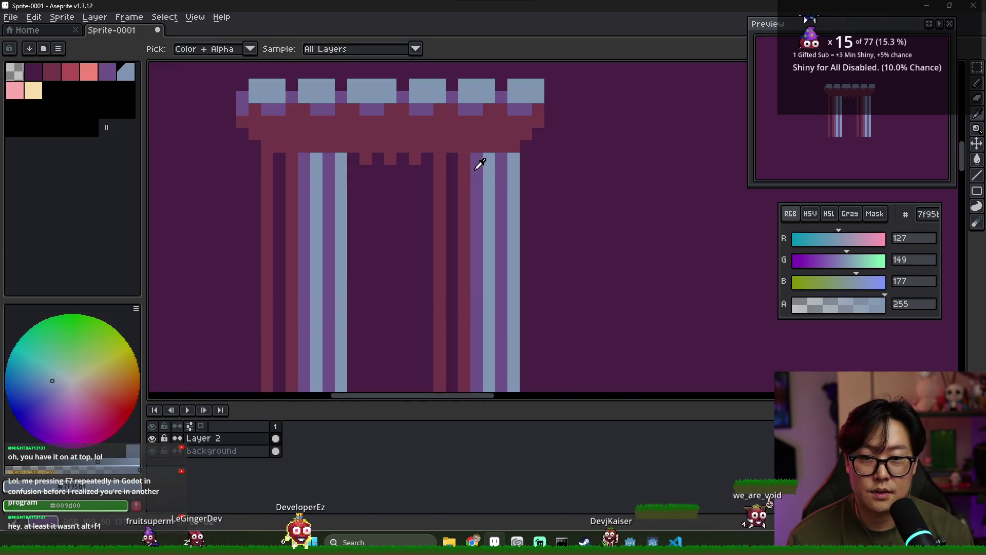
- Recolour the beam's bottom row under the capital in dark purple
left_click(461, 165, "alt")
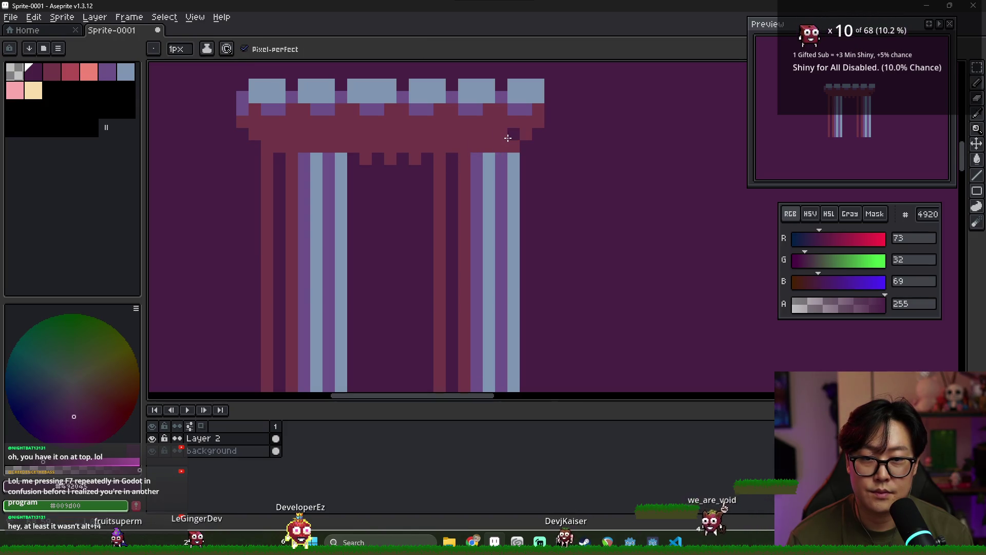
left_click_drag(507, 137, 288, 135)
scroll(393, 172, "down", 4)
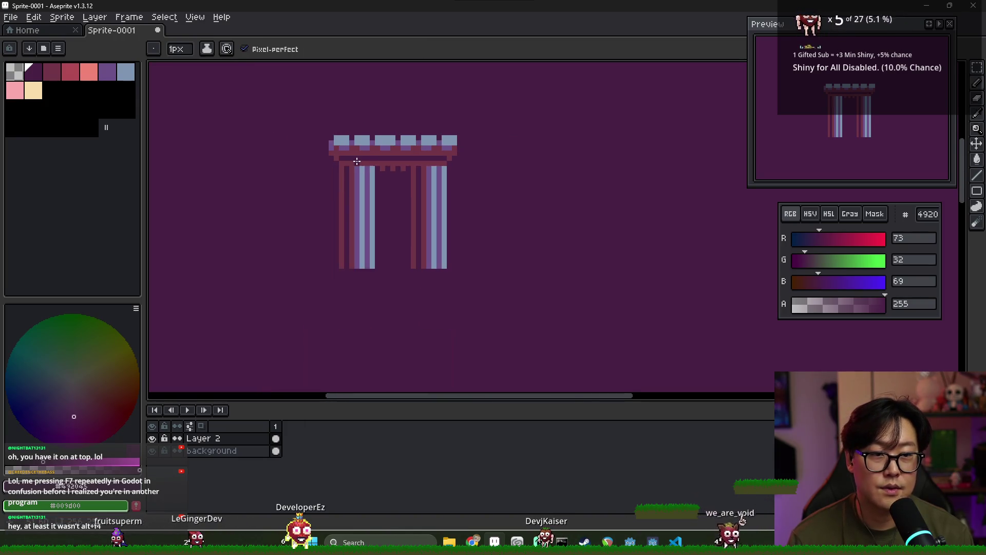
scroll(355, 162, "up", 2)
left_click_drag(369, 162, 473, 162)
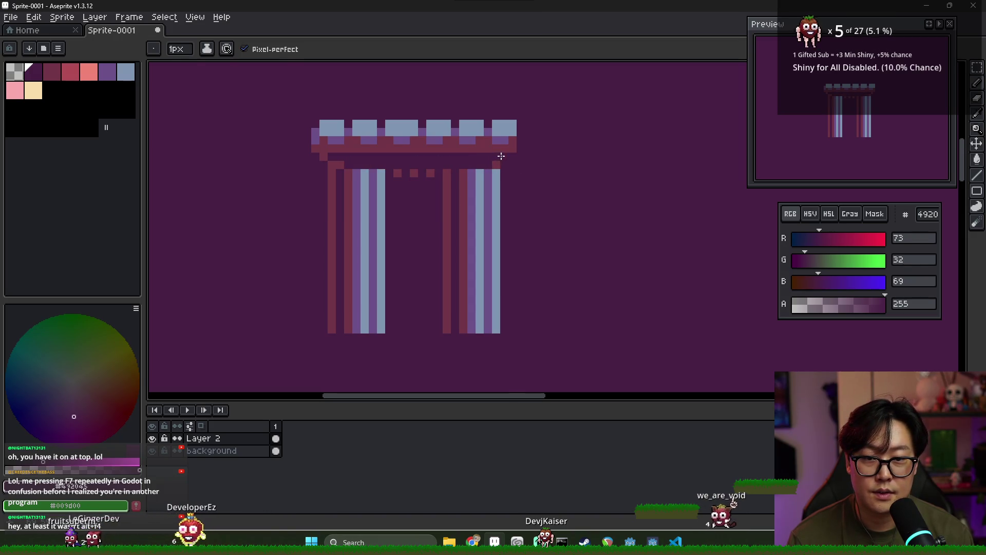
scroll(503, 159, "up", 2)
scroll(456, 194, "down", 2)
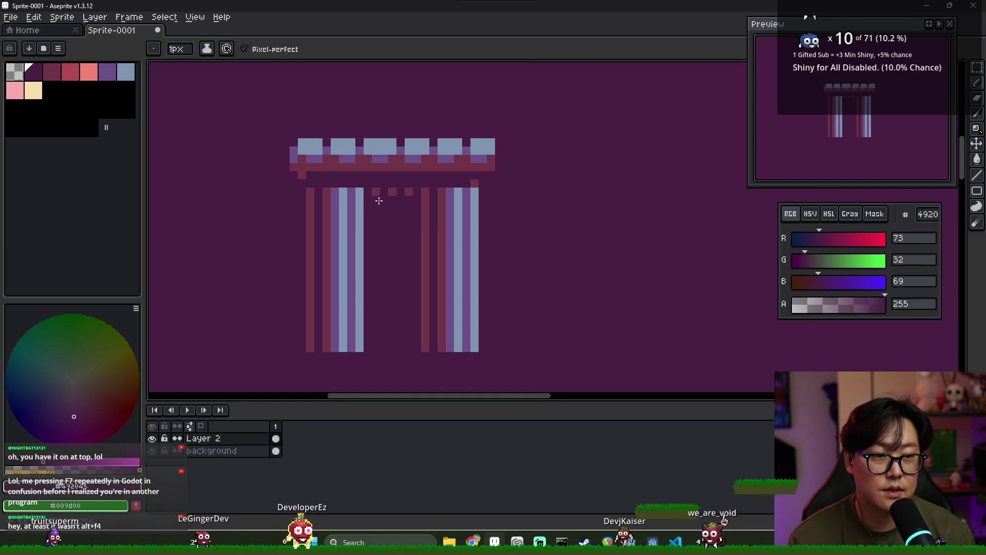
scroll(426, 219, "down", 2)
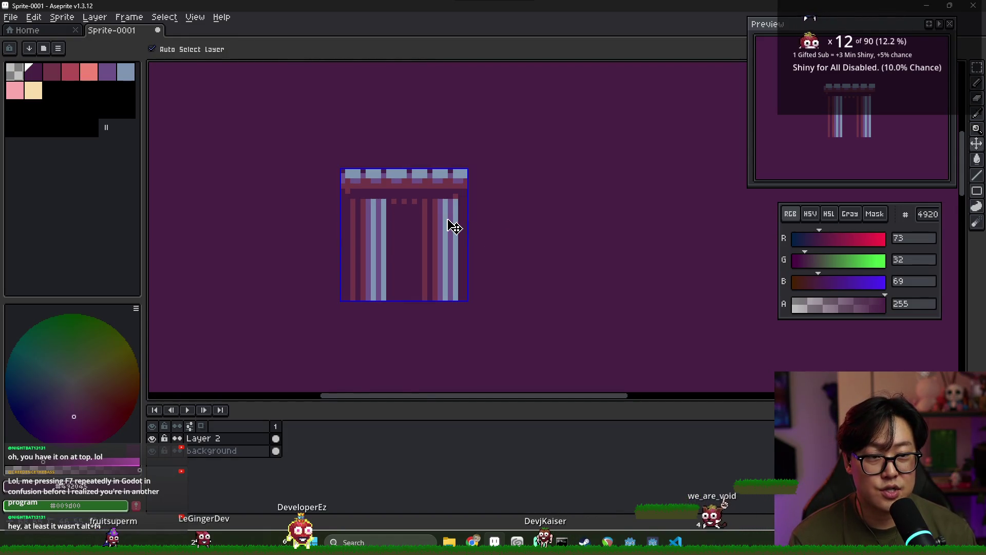
- Eyedrop the maroon and pencil stepped pixels where the left pillar's top meets the beam
scroll(360, 203, "up", 2)
left_click(348, 181, "alt")
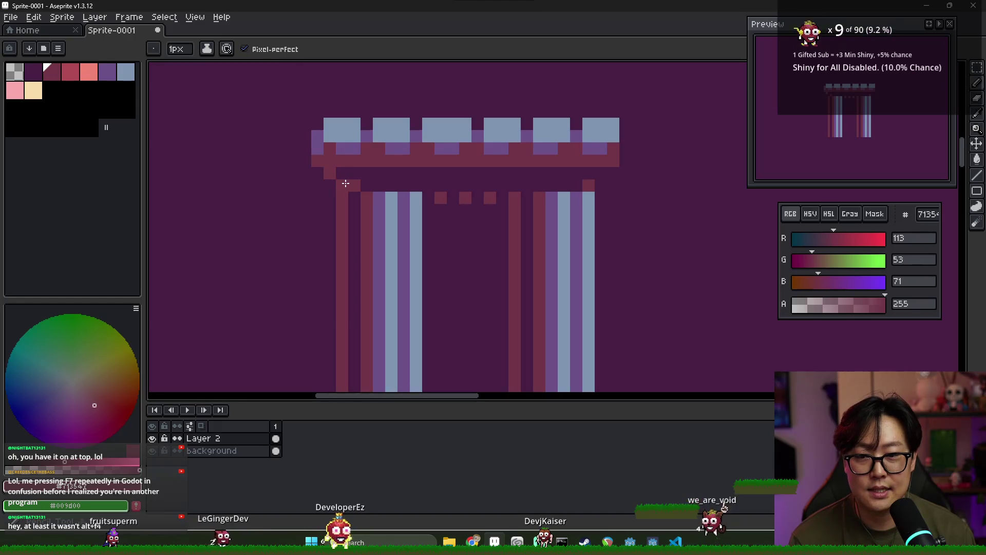
left_click_drag(341, 176, 367, 184)
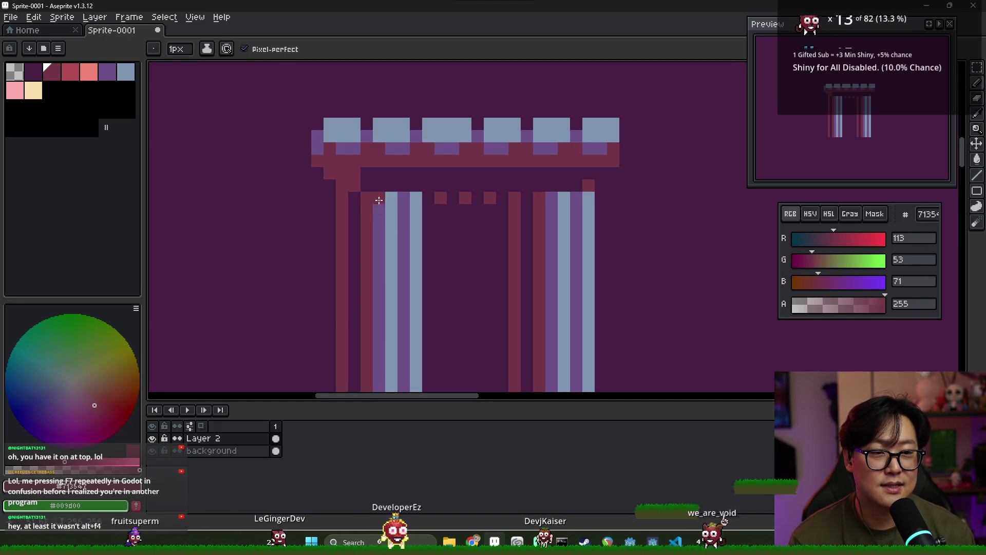
scroll(373, 200, "down", 2)
scroll(442, 257, "down", 1)
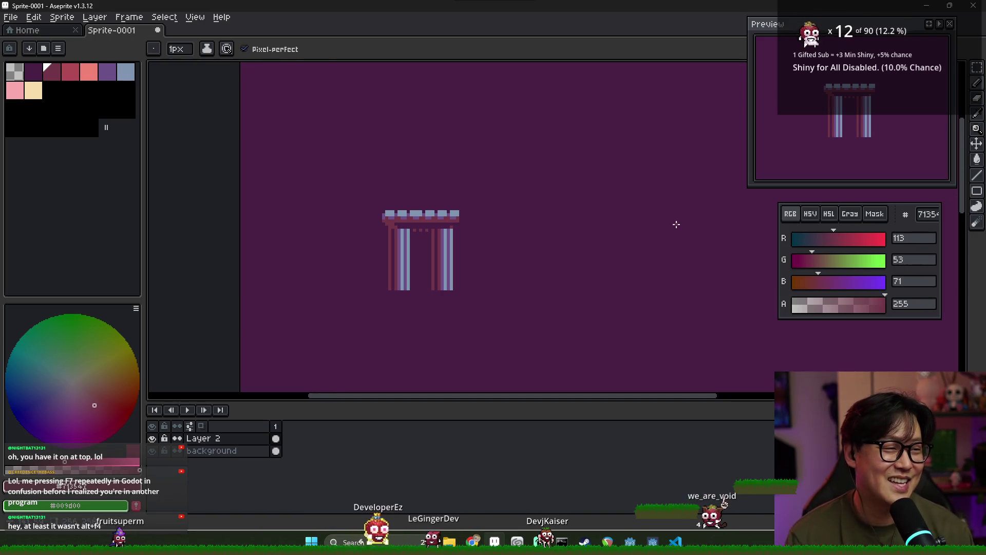
scroll(418, 221, "up", 3)
scroll(418, 222, "down", 2)
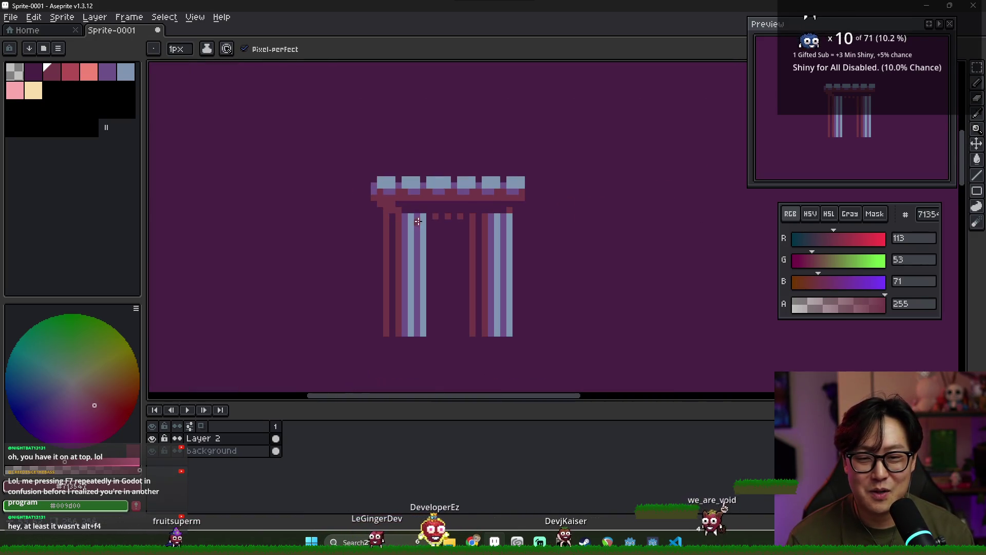
scroll(417, 237, "down", 1)
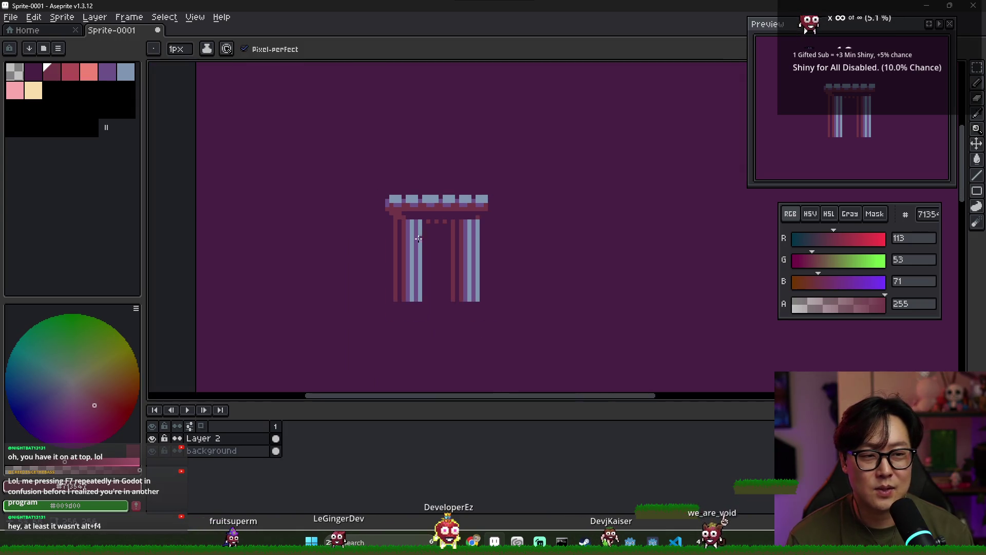
scroll(432, 214, "down", 1)
scroll(429, 216, "up", 3)
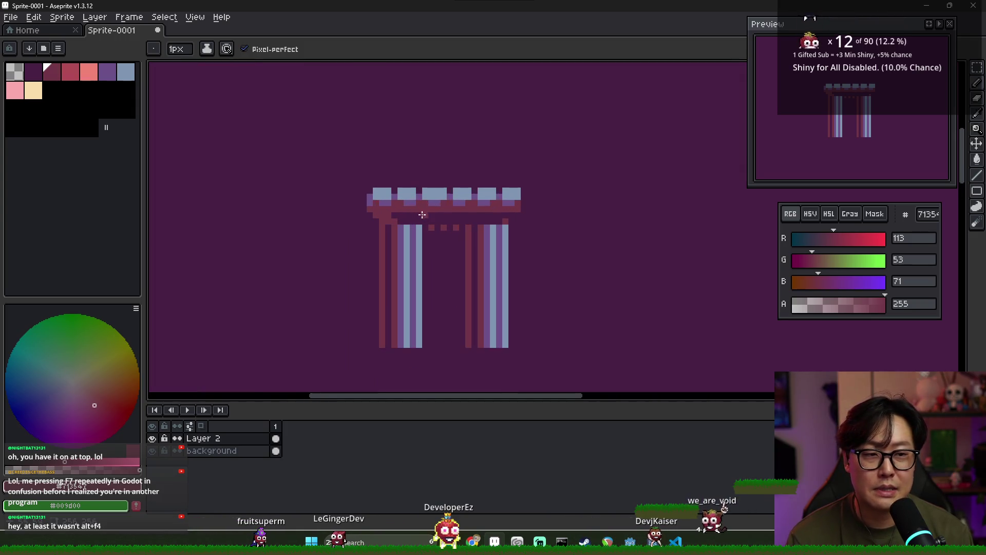
scroll(425, 218, "down", 2)
scroll(488, 246, "down", 1)
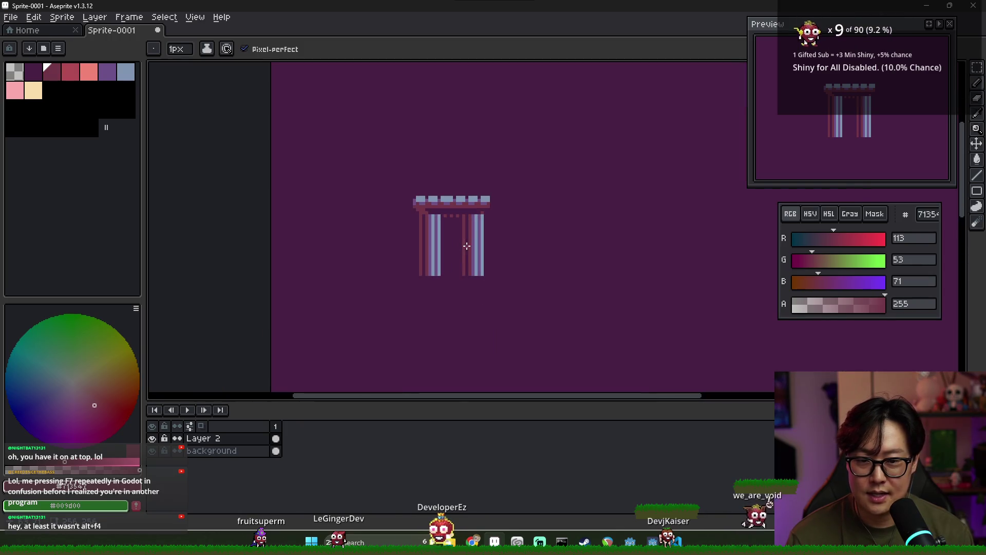
scroll(452, 239, "up", 1)
key("alt+Tab")
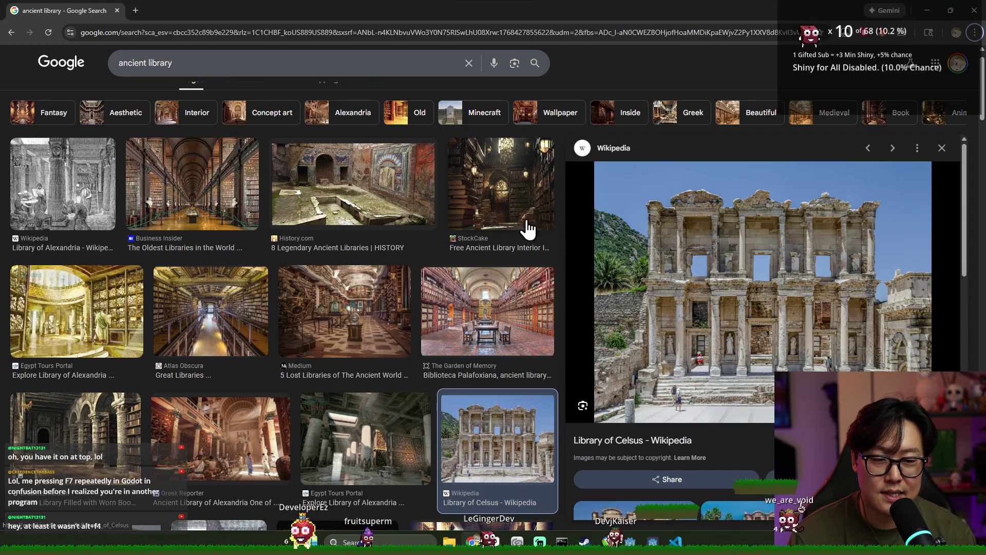
key("alt+Tab")
key("alt+Tab")
key("alt+Tab")
key("alt+Tab")
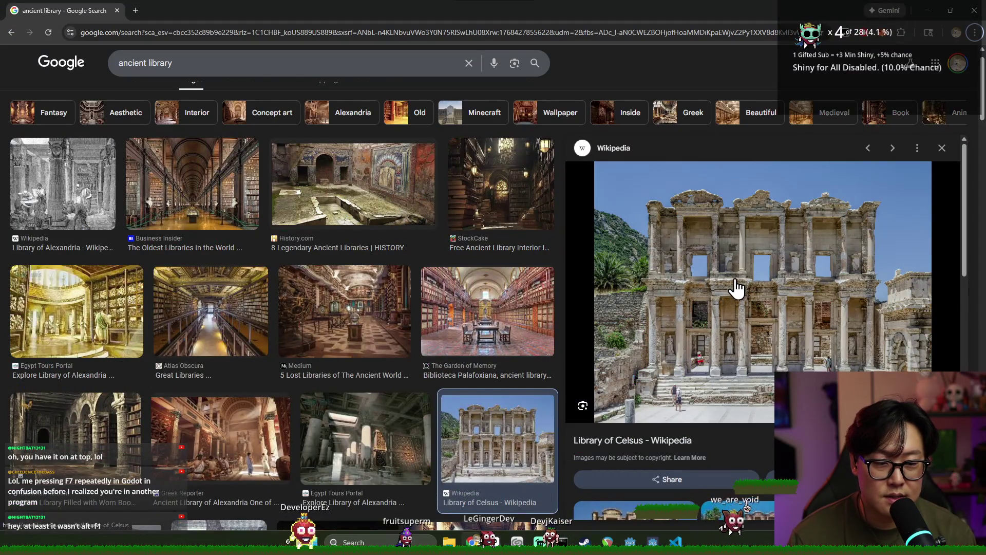
key("alt+Tab")
scroll(417, 177, "up", 2)
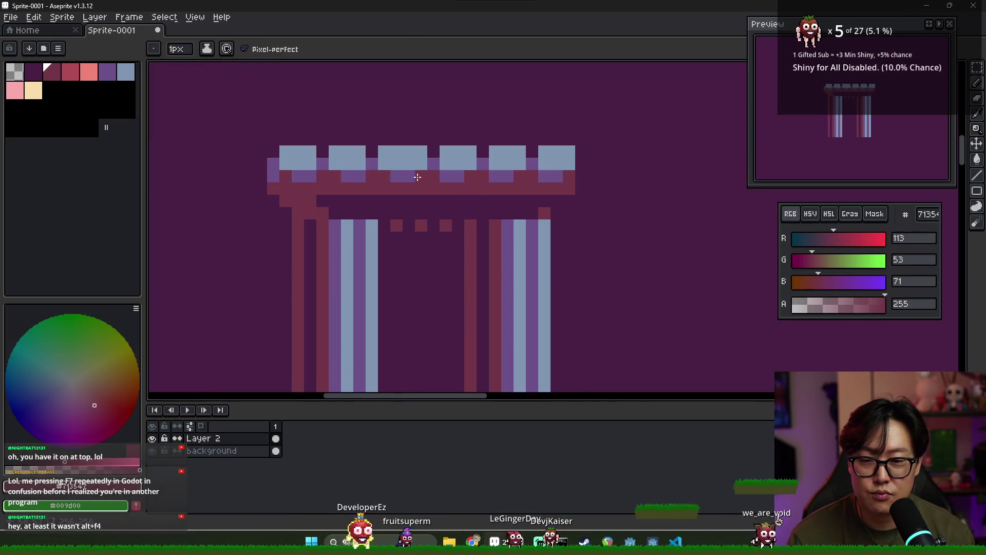
- Extend the beam rightward with two rows of purple 6d5089 and a light 7f95b1 top line
left_click(452, 177, "alt")
scroll(564, 184, "right", 3)
left_click_drag(489, 189, 663, 193)
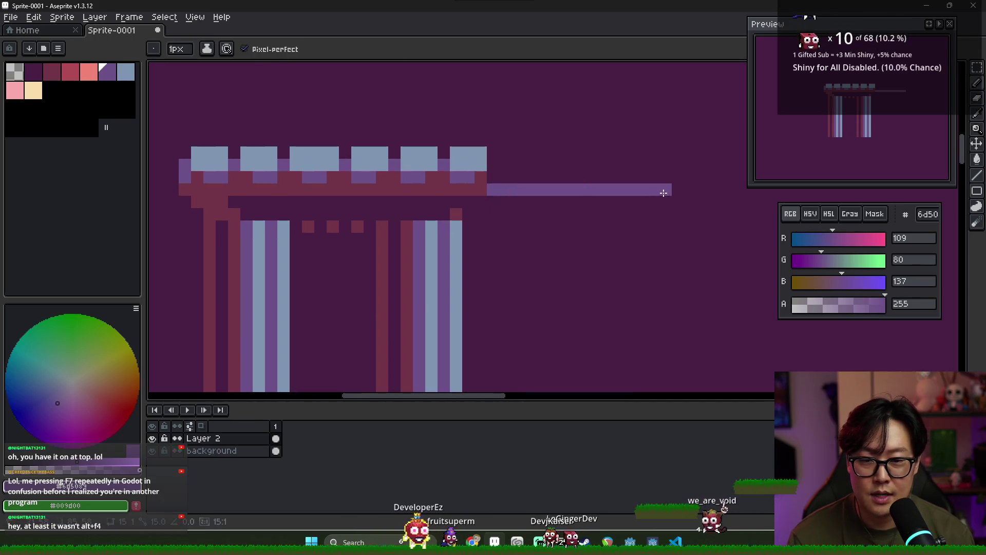
mouse_move(468, 213)
left_mouse_down()
mouse_move(633, 202)
mouse_move(579, 205)
mouse_move(670, 214)
left_mouse_up()
scroll(572, 231, "down", 5)
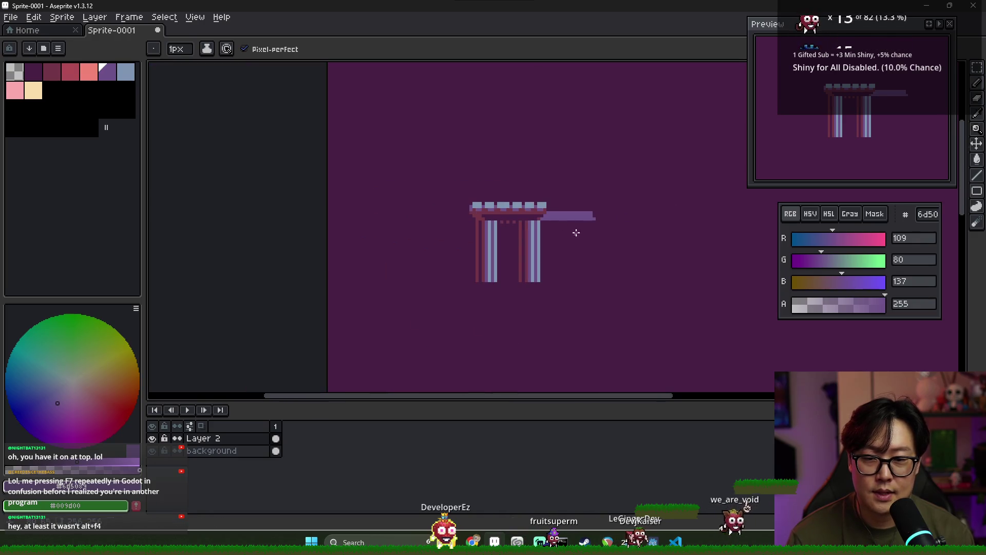
key("alt+Tab")
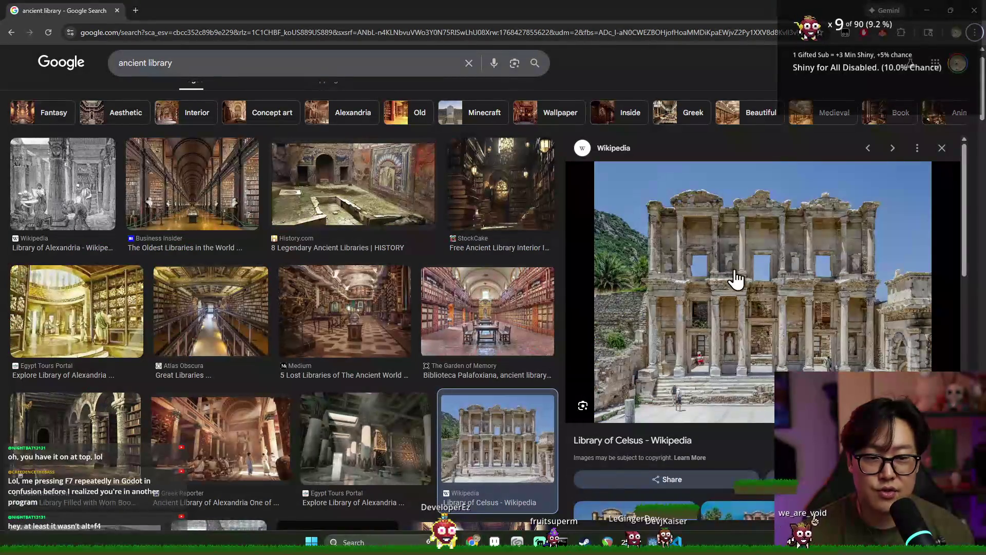
key("alt+Tab")
left_click(459, 184, "alt")
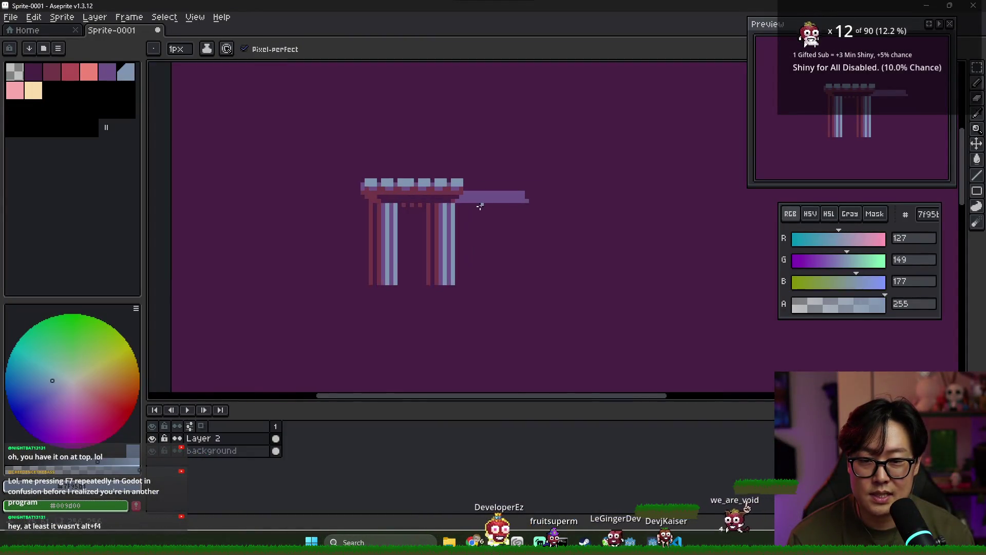
scroll(480, 206, "up", 2)
left_click(569, 179, "shift")
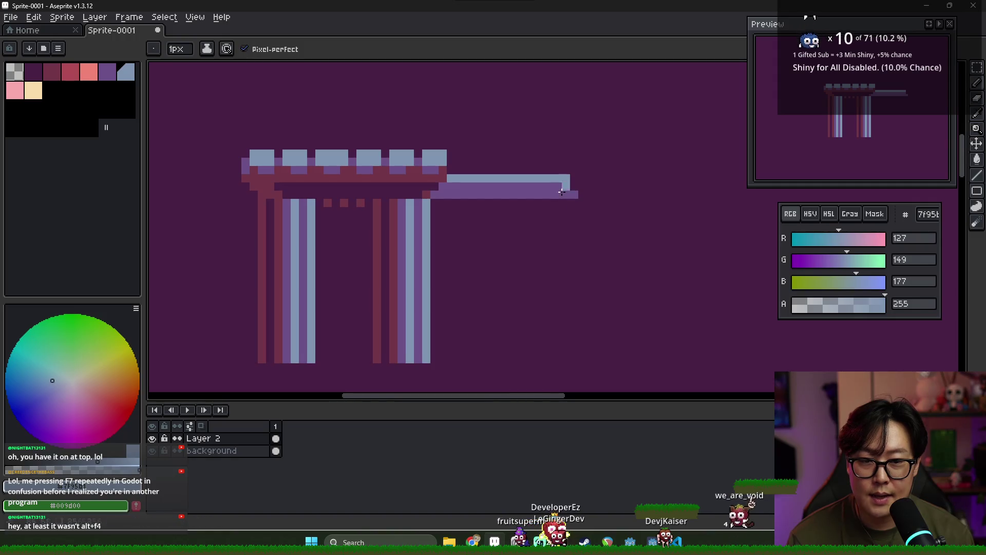
scroll(555, 225, "down", 4)
scroll(548, 211, "up", 2)
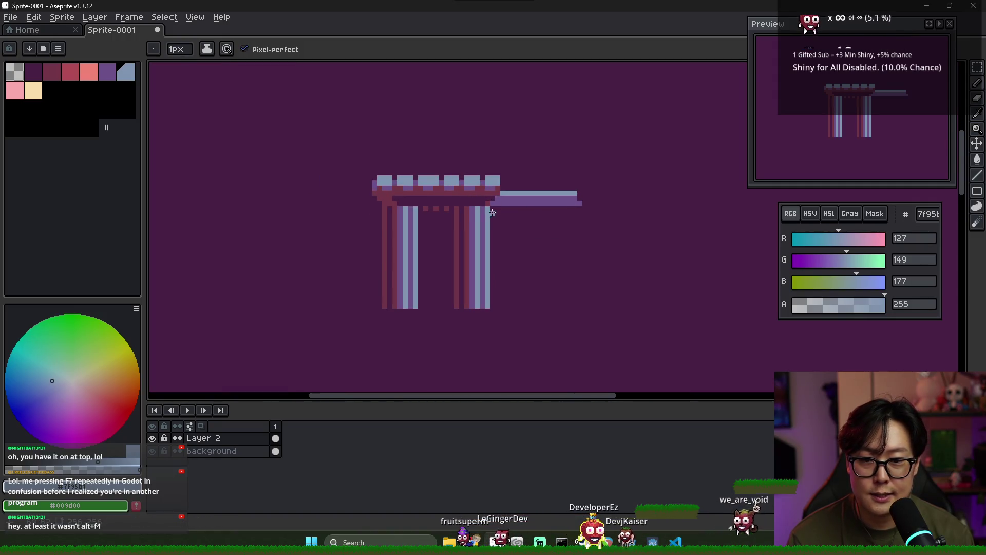
- Duplicate the pillar pair and its capital to the right end of the beam
key("m")
left_click_drag(362, 167, 508, 326)
left_click_drag(455, 269, 657, 269, "ctrl")
key("ctrl+d")
scroll(523, 245, "down", 2)
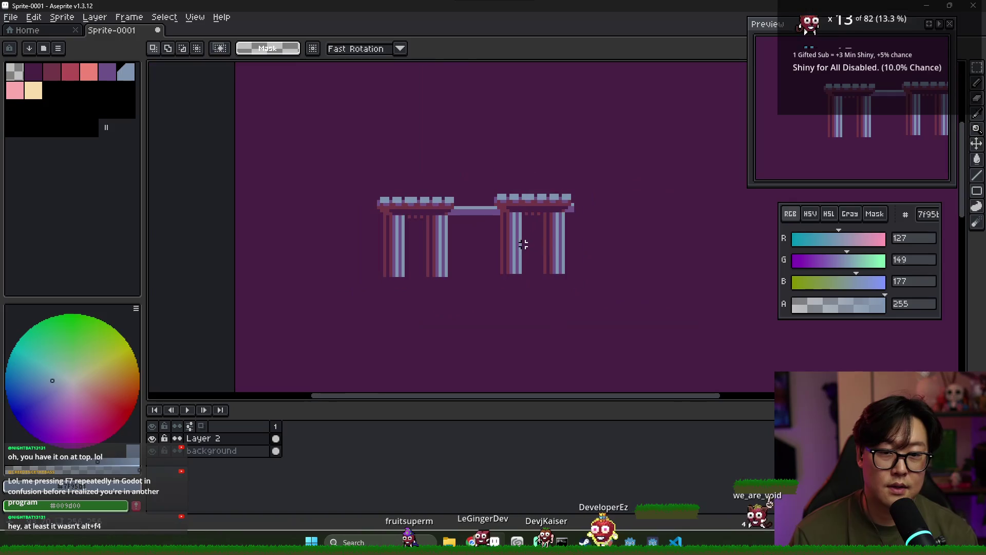
- Undo the misplaced pillar copy, restoring the selection around the original pillars
key("ctrl+z")
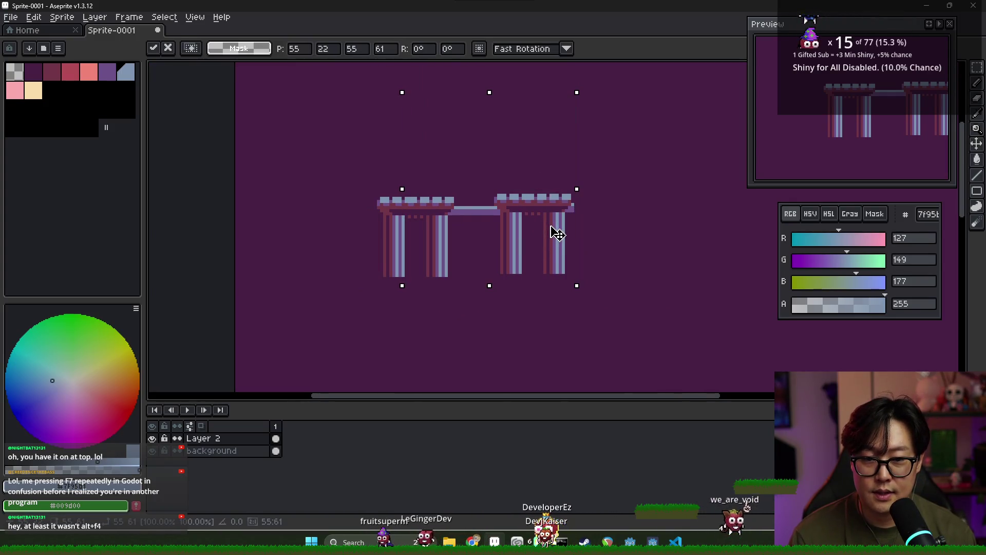
key("ctrl+d")
scroll(574, 233, "up", 2)
key("b")
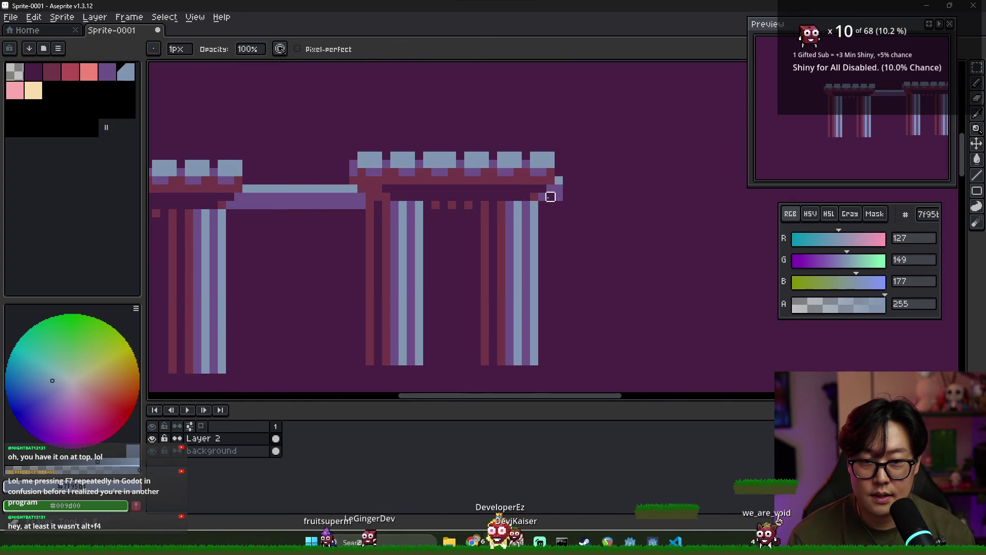
key("ctrl+z")
key("ctrl+z")
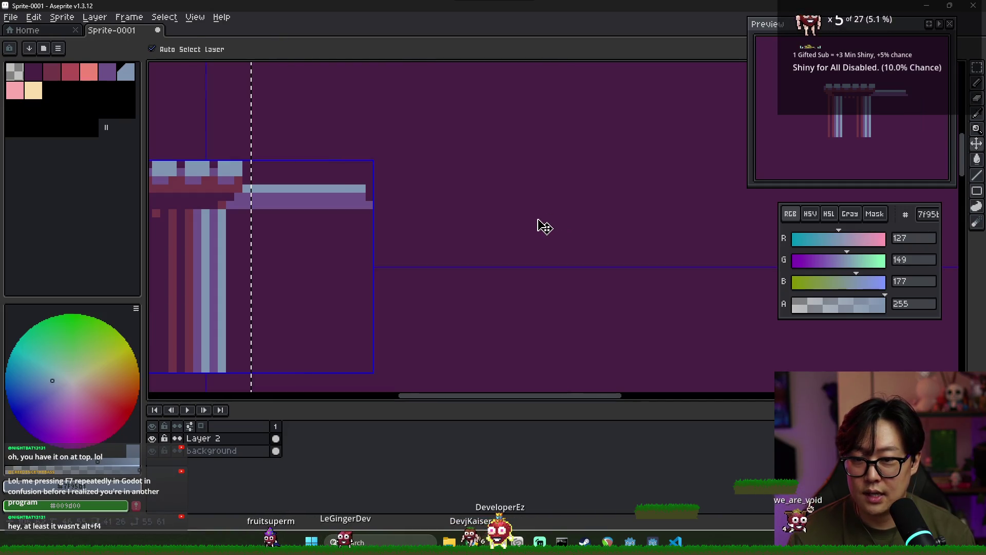
scroll(394, 232, "down", 2)
- Paste a new pillar-pair copy at the beam's right end, commit it, and return to the Pencil
key("ctrl+v")
mouse_move(348, 231)
left_mouse_down()
mouse_move(407, 236)
mouse_move(405, 210)
left_mouse_up()
scroll(398, 236, "up", 3)
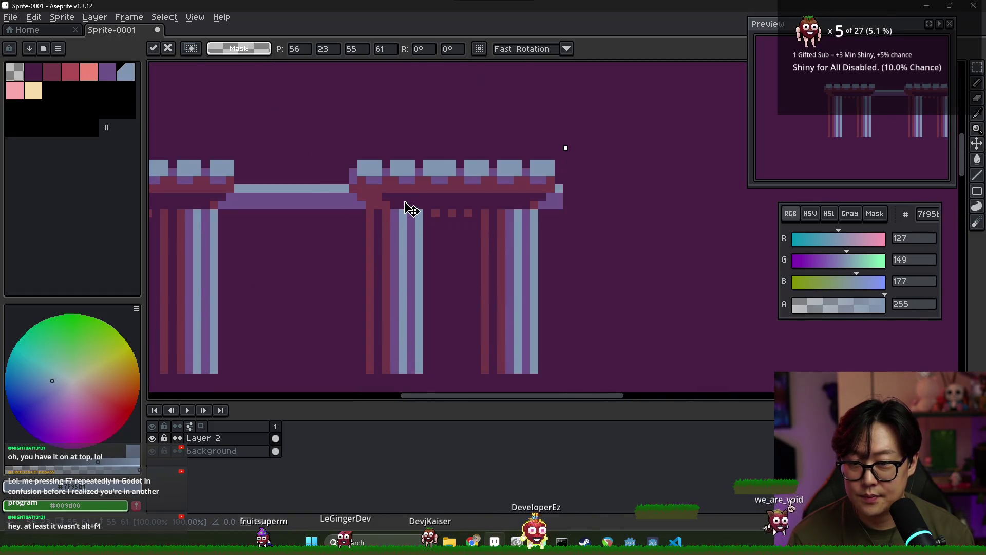
scroll(406, 209, "down", 2)
key("Return")
scroll(442, 216, "up", 1)
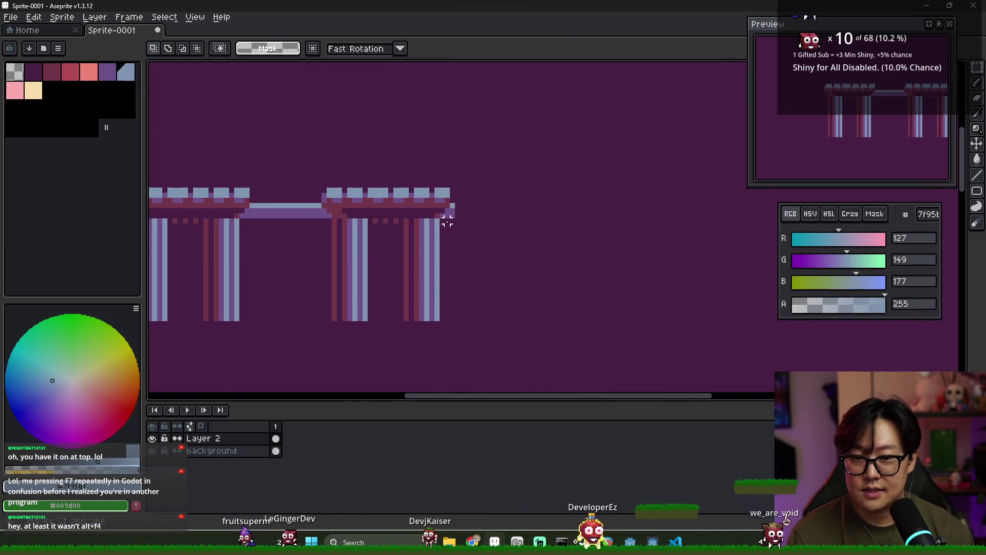
key("b")
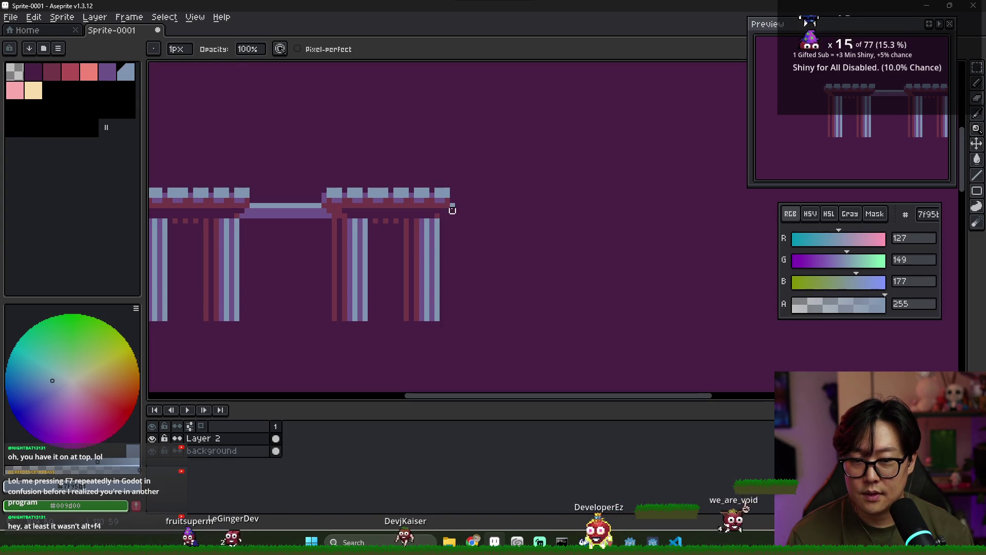
- Draw a maroon line under the purple bridge bar between the two pillar groups
scroll(452, 206, "down", 1)
scroll(345, 219, "down", 1)
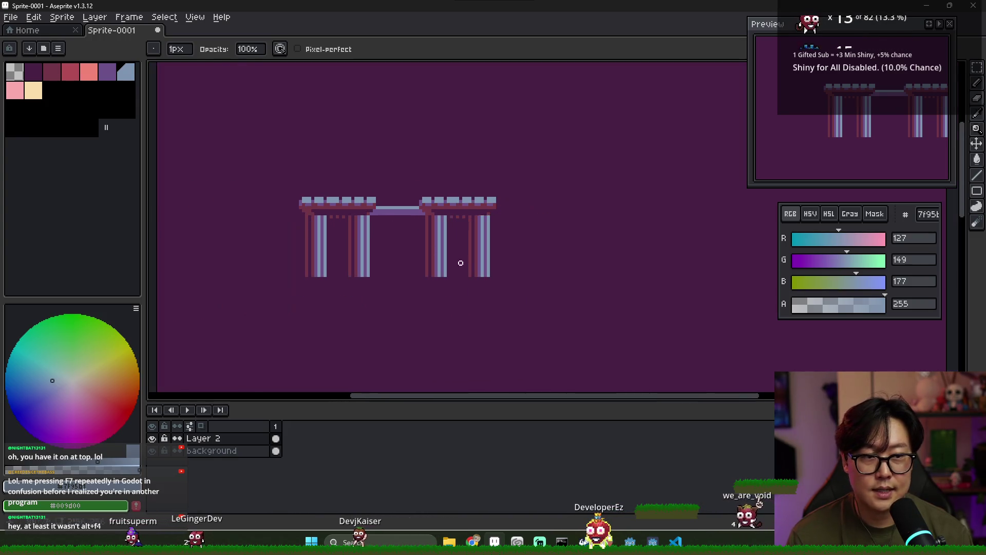
key("alt+Tab")
key("alt+Tab")
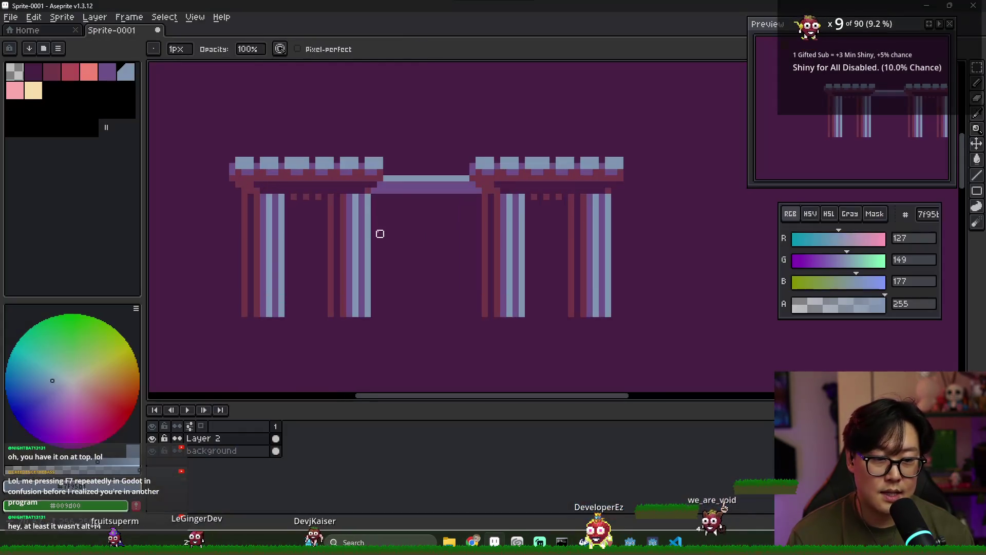
left_click(405, 180, "alt")
scroll(371, 209, "up", 2)
left_click(369, 160, "alt")
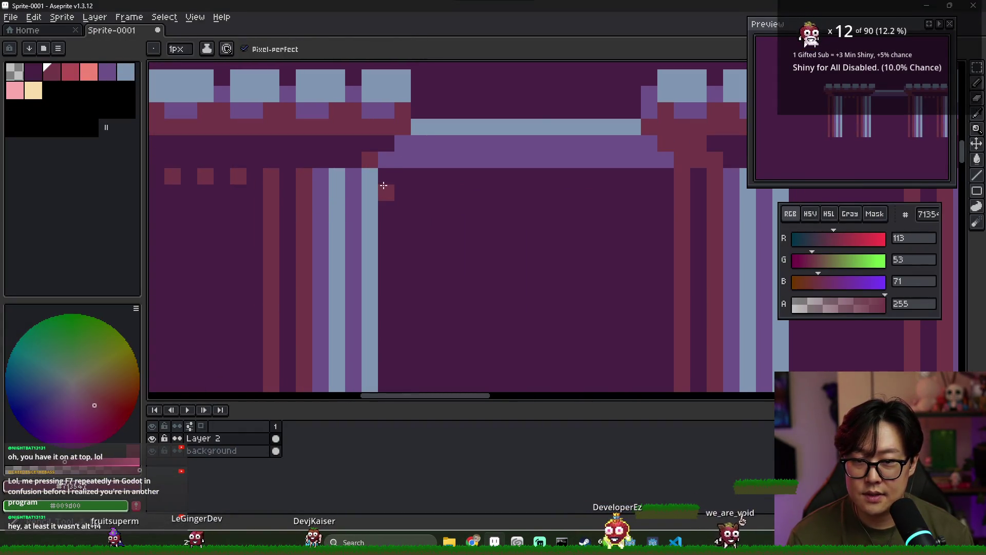
left_click_drag(405, 176, 666, 176)
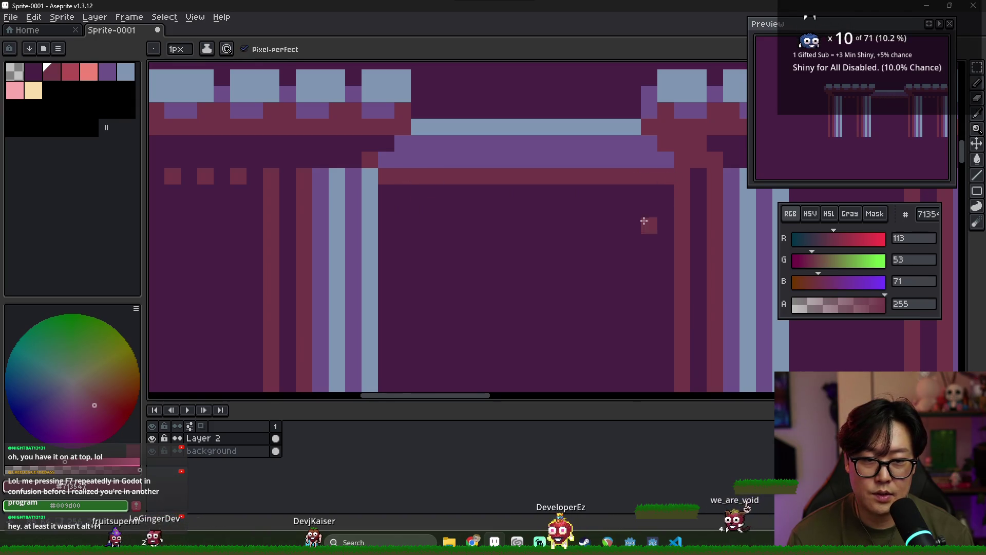
- Outline the rectangular frame beneath the bridge, then paint one pillar stripe pixel purple
scroll(396, 180, "down", 3)
mouse_move(385, 164)
left_mouse_down()
mouse_move(471, 262)
mouse_move(471, 164)
left_mouse_up()
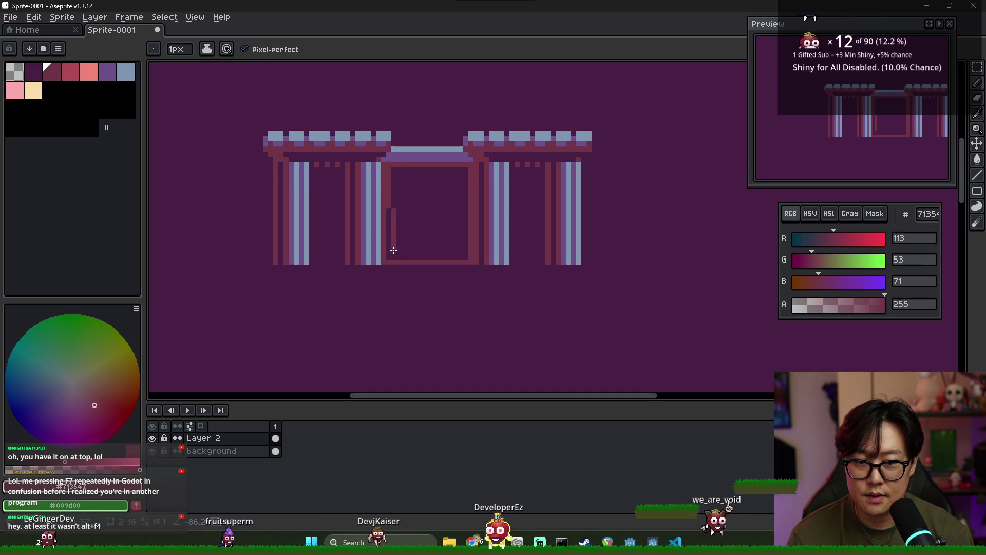
scroll(387, 257, "down", 4)
scroll(414, 231, "up", 5)
scroll(381, 223, "down", 1)
scroll(366, 235, "up", 4)
scroll(402, 213, "down", 3)
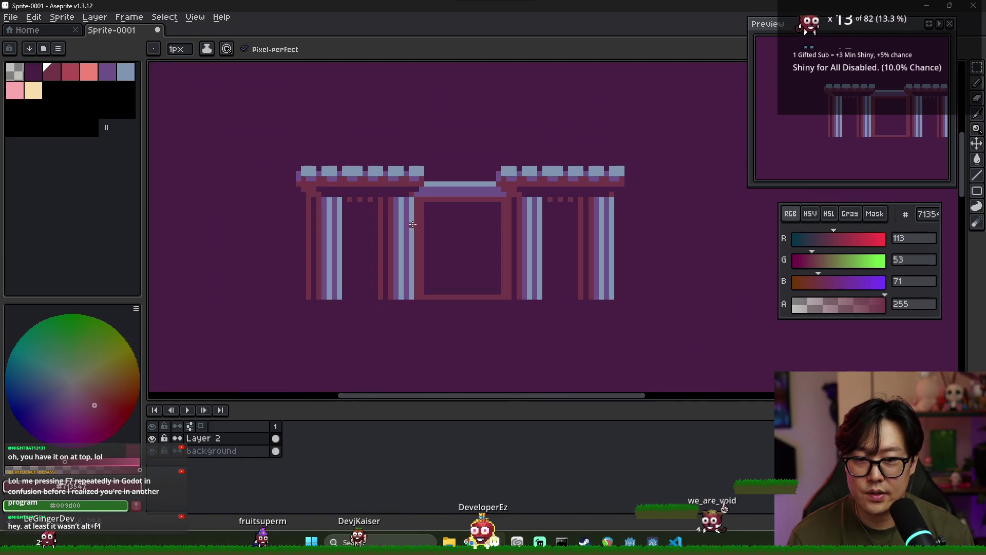
scroll(409, 213, "up", 3)
left_click(388, 191, "alt")
left_click(395, 188)
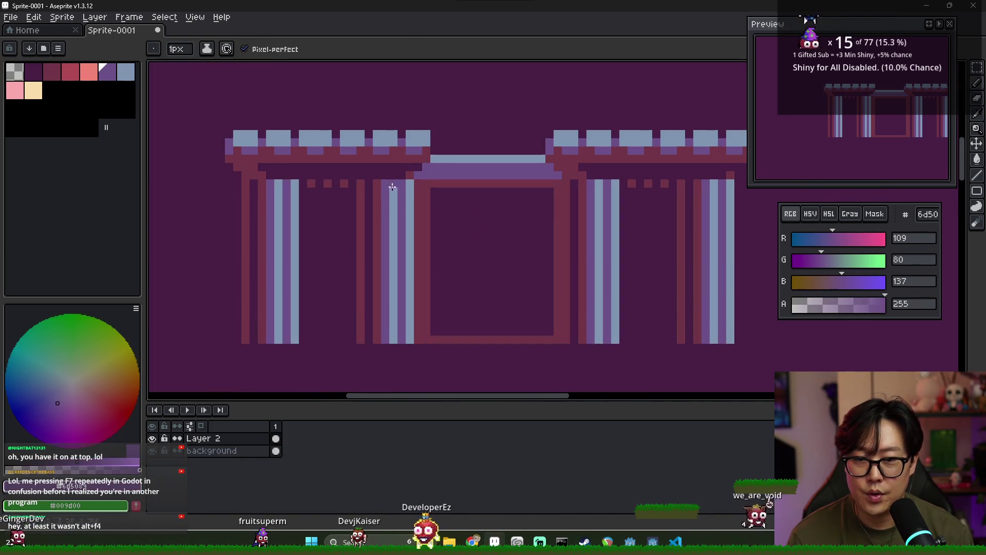
- Try a purple band on the pillar stripe, undo it, and add a light-blue dash instead
mouse_move(393, 186)
left_mouse_down()
mouse_move(396, 238)
mouse_move(391, 229)
left_mouse_up()
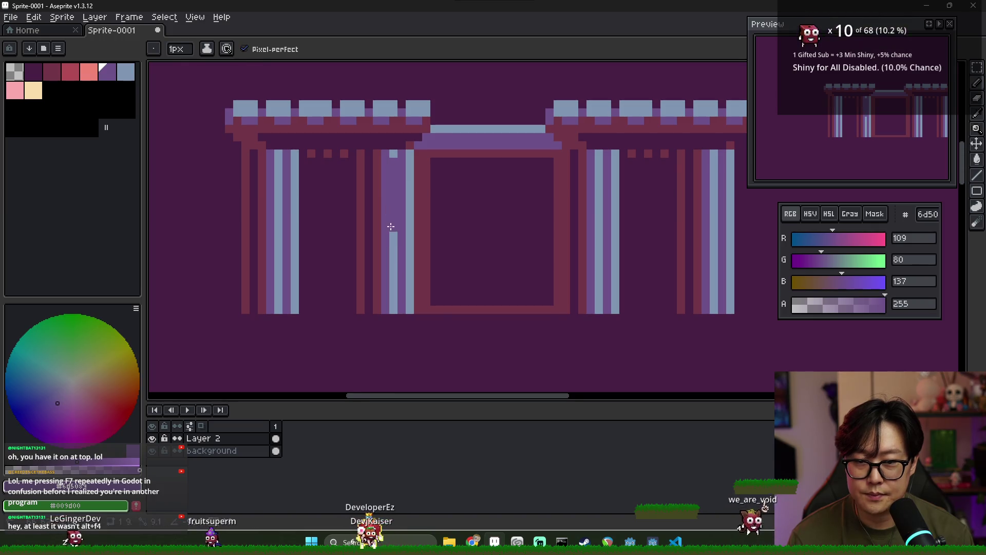
key("ctrl+z")
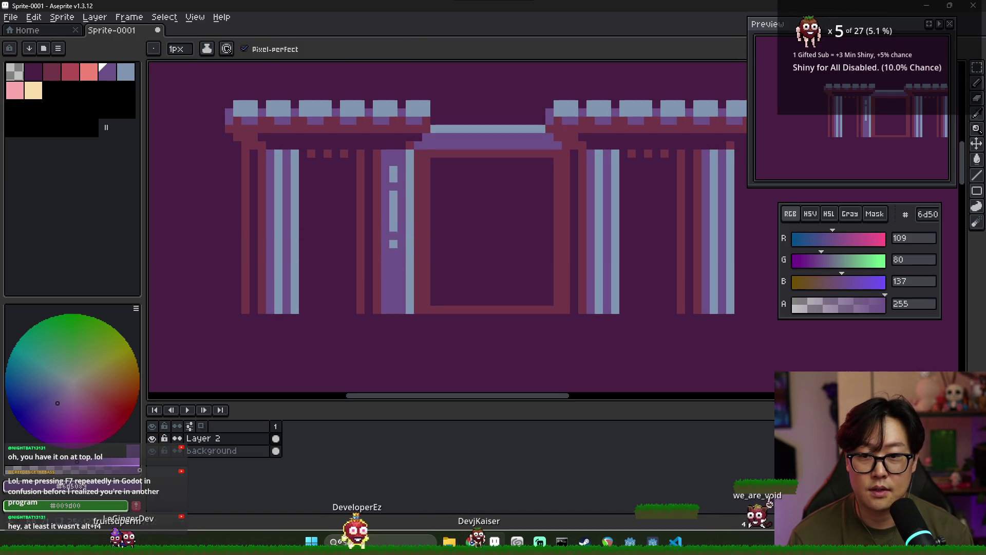
left_click(394, 241, "alt")
left_click_drag(393, 257, 391, 281)
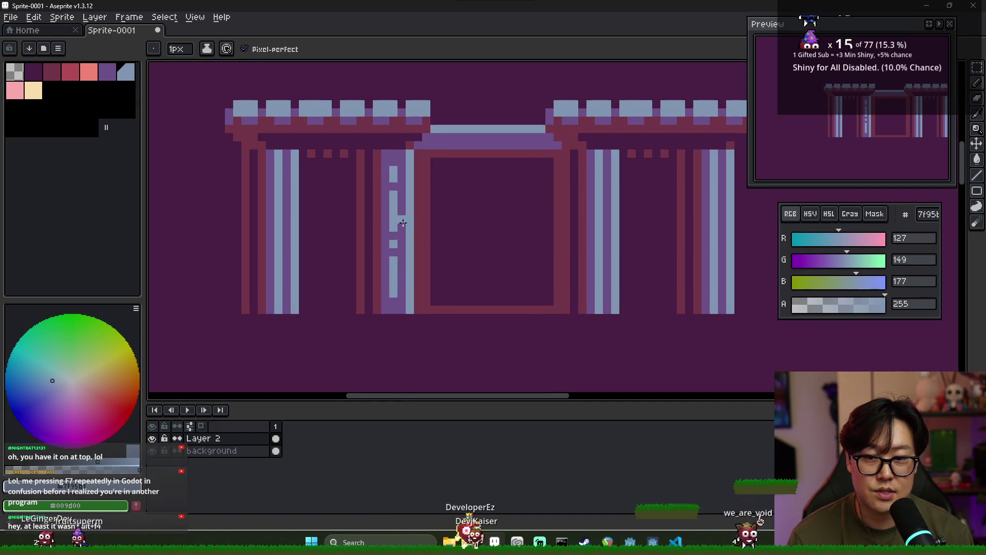
scroll(403, 222, "down", 3)
scroll(401, 180, "up", 2)
- Sample purple and light blue from the left pillar, dismissing a save prompt
key("alt")
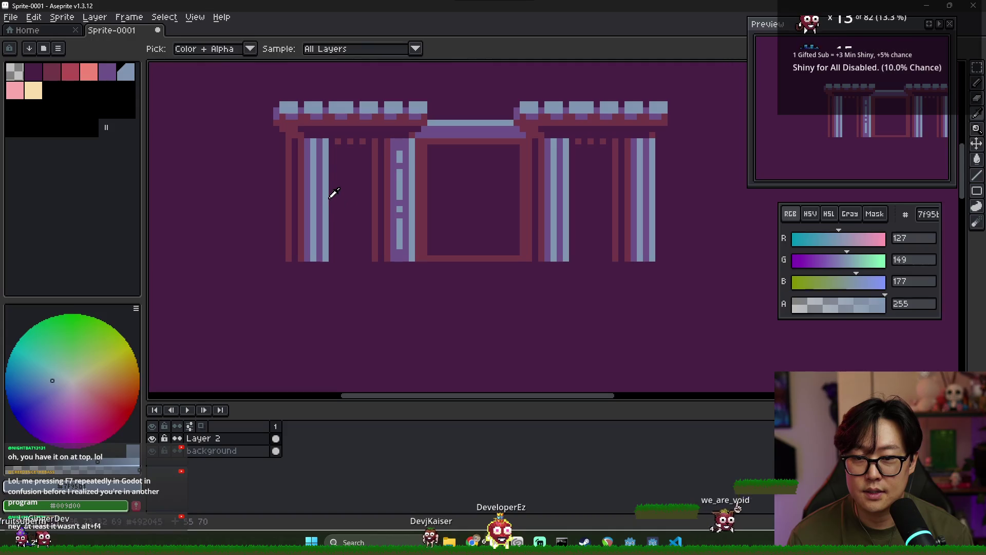
left_click(319, 188, "alt")
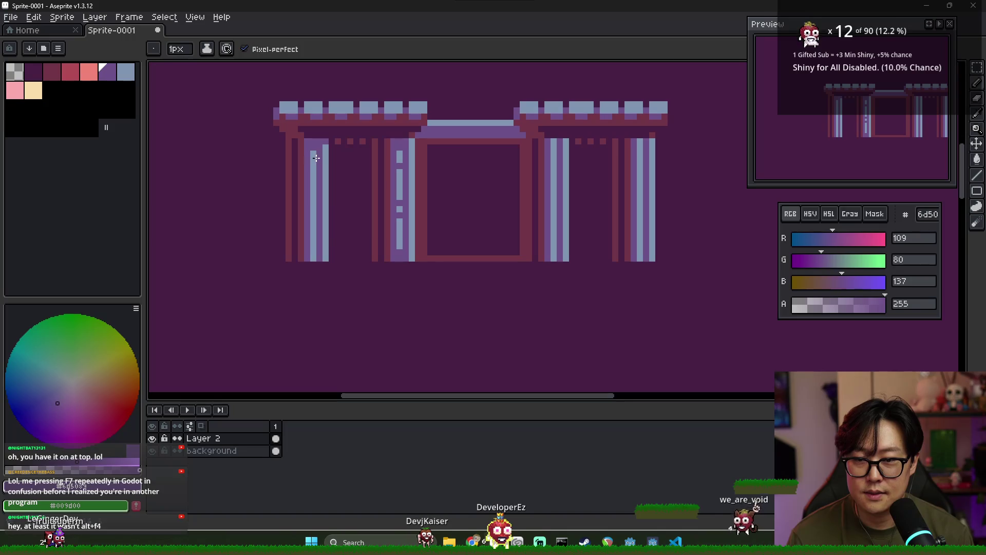
scroll(315, 222, "down", 3)
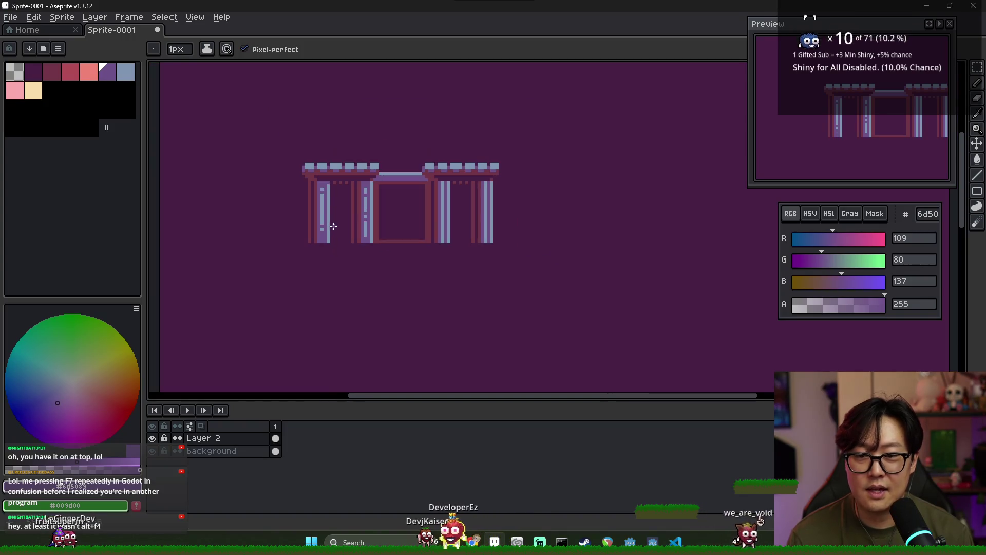
scroll(341, 247, "down", 1)
scroll(334, 231, "up", 4)
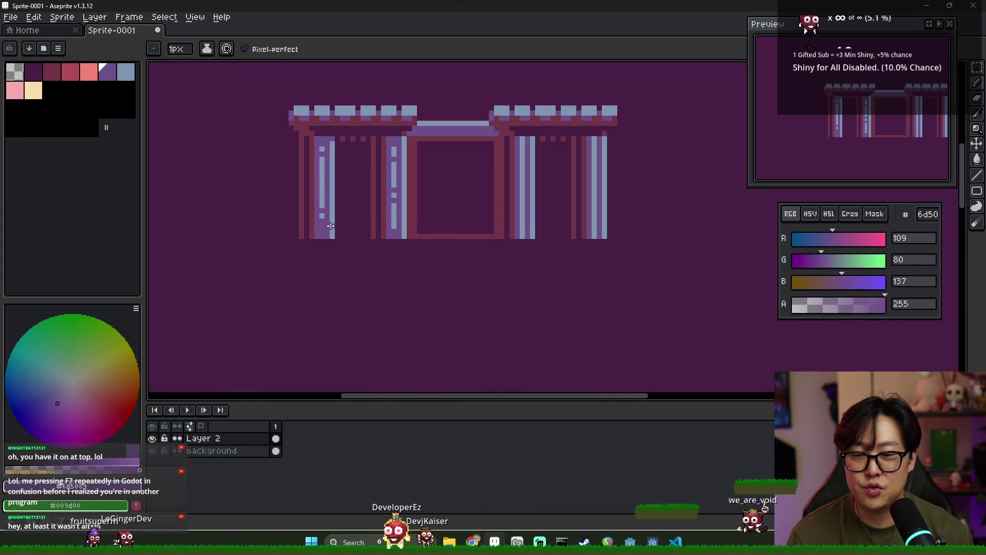
left_click(322, 202, "alt")
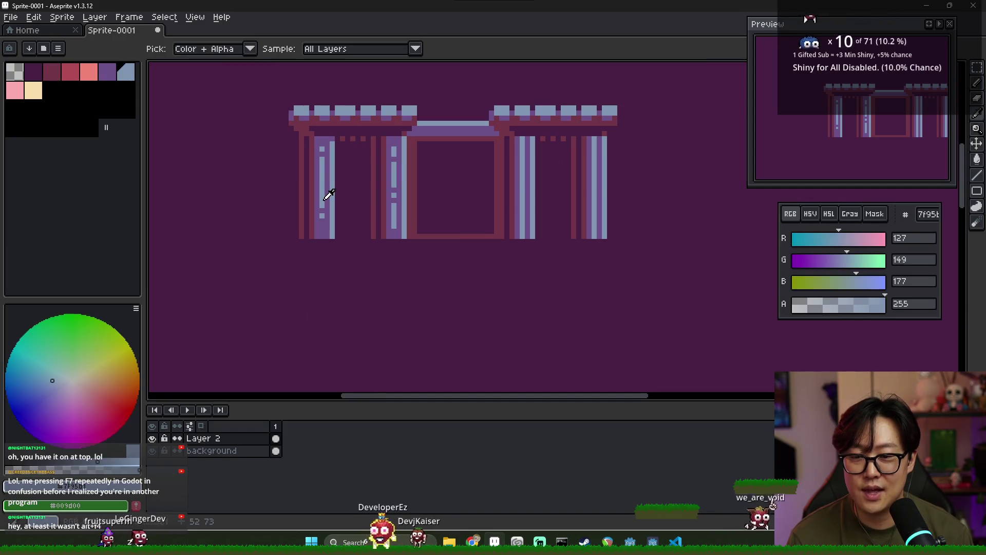
left_click(317, 234, "alt")
key("alt")
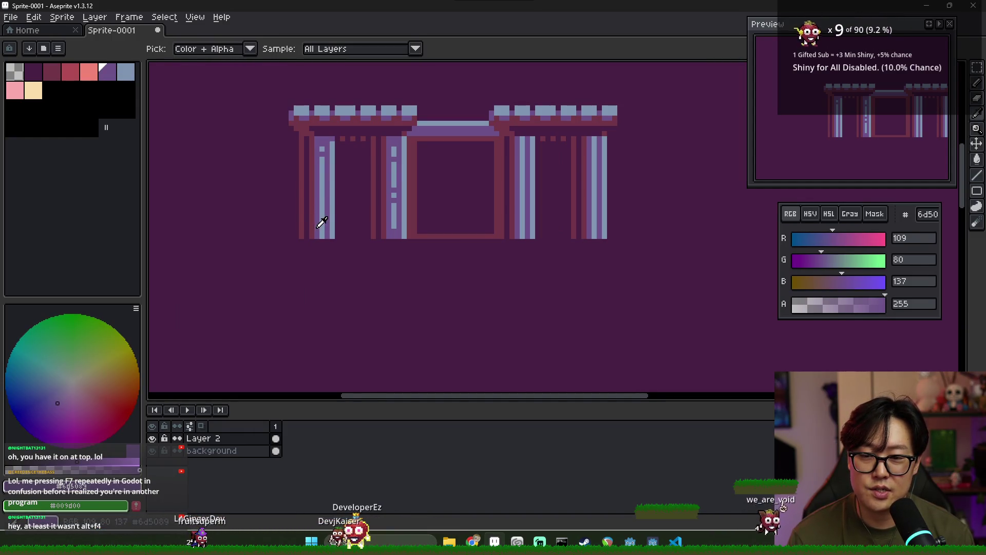
key("ctrl+s")
key("Escape")
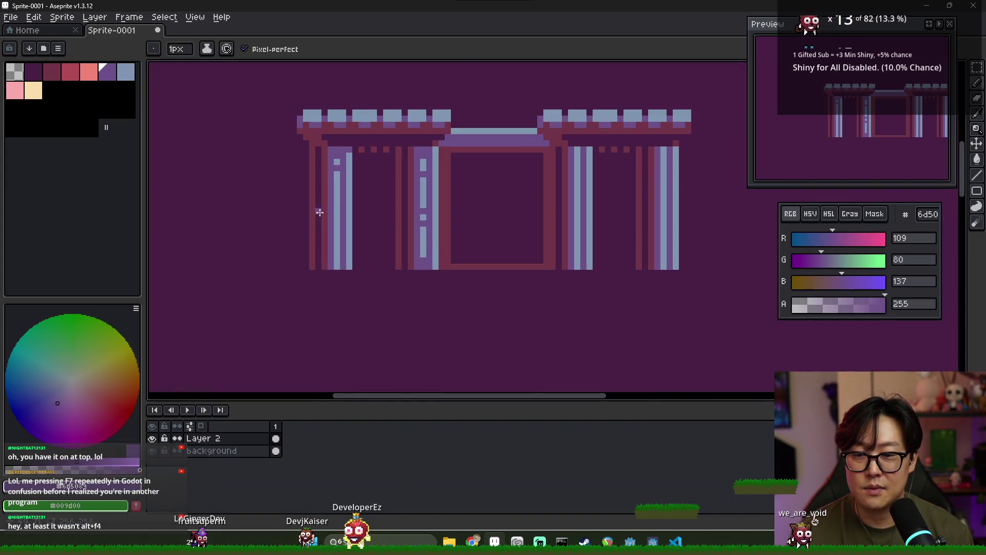
- Sample the dark red near the left pillar and compare against the reference photo
left_click(328, 199, "alt")
scroll(368, 182, "down", 3)
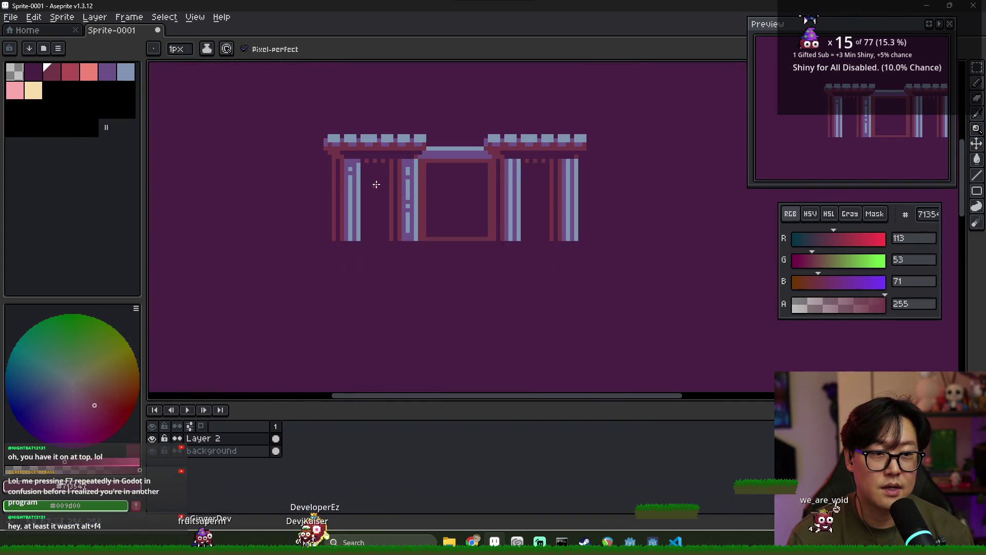
key("alt+Tab")
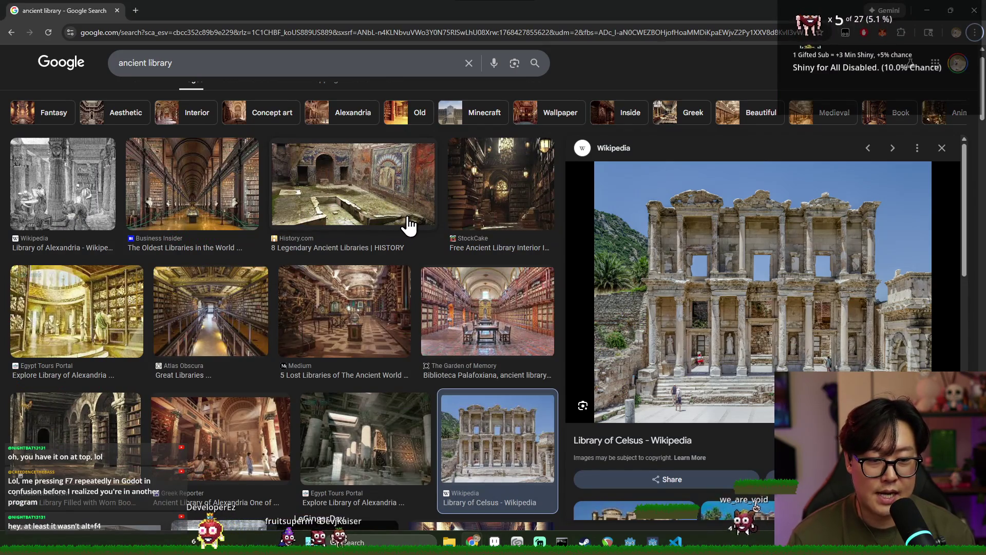
key("alt+Tab")
scroll(389, 187, "up", 3)
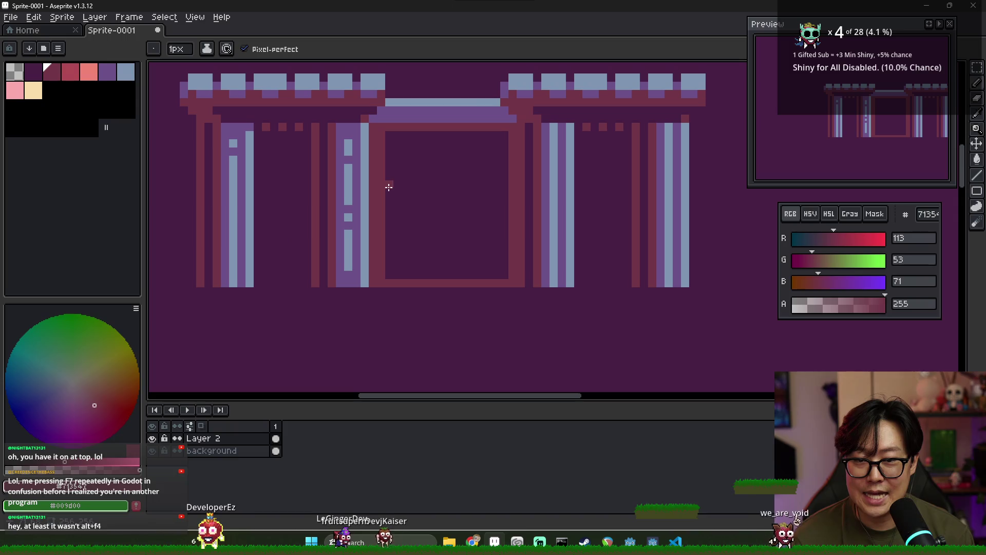
- Eyedrop the frame's dark red and draw jagged book blocks along the frame's bottom edge
left_click(359, 133, "alt")
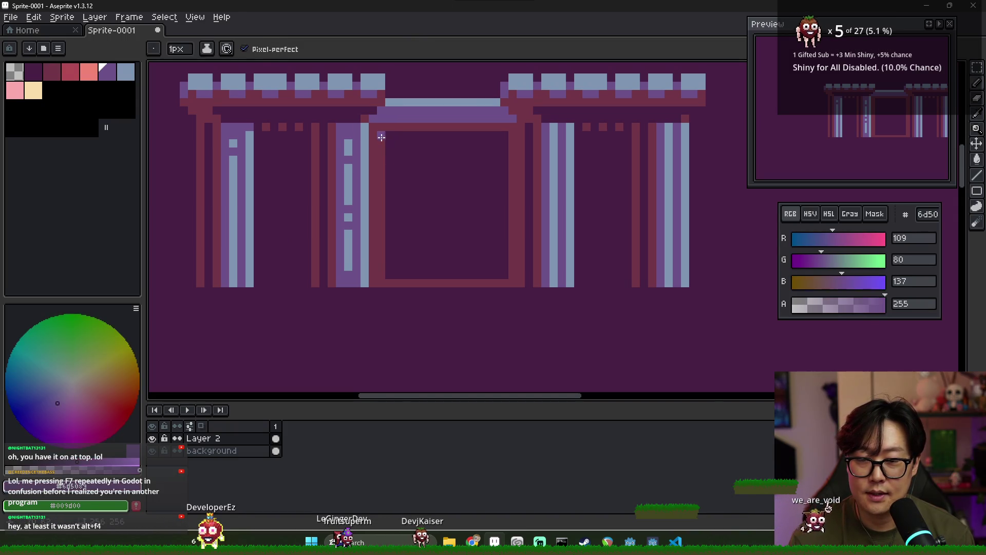
left_click(382, 141, "alt")
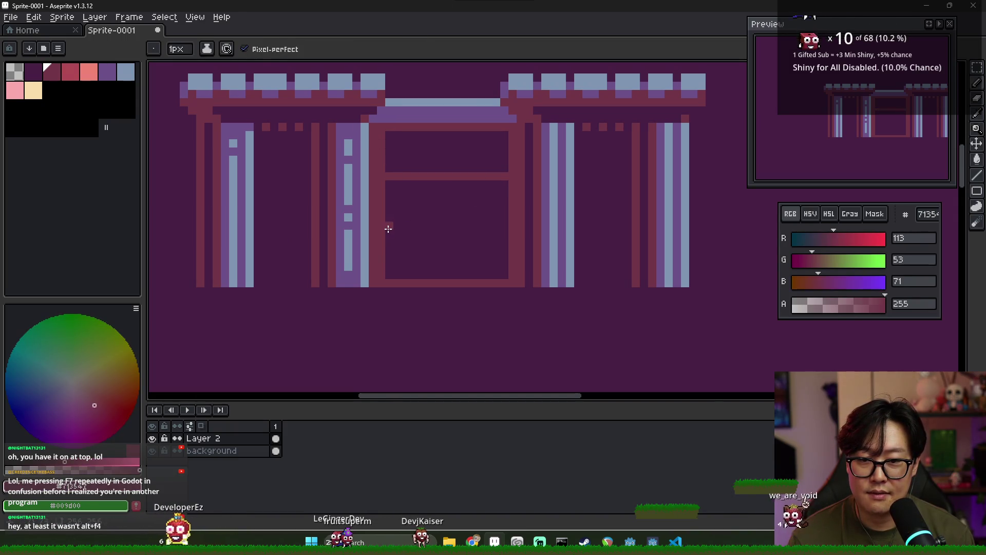
scroll(457, 233, "down", 4)
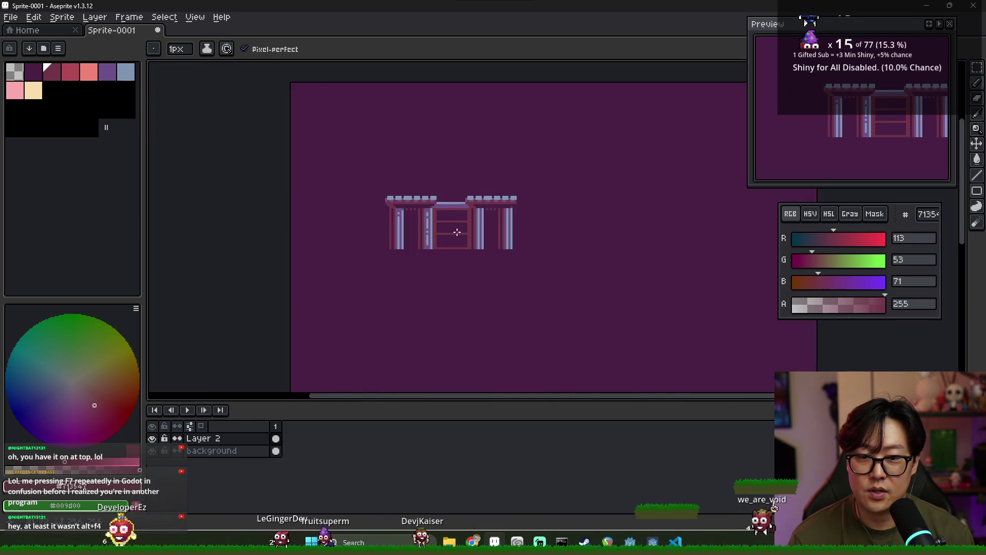
scroll(457, 233, "up", 3)
scroll(392, 248, "down", 1)
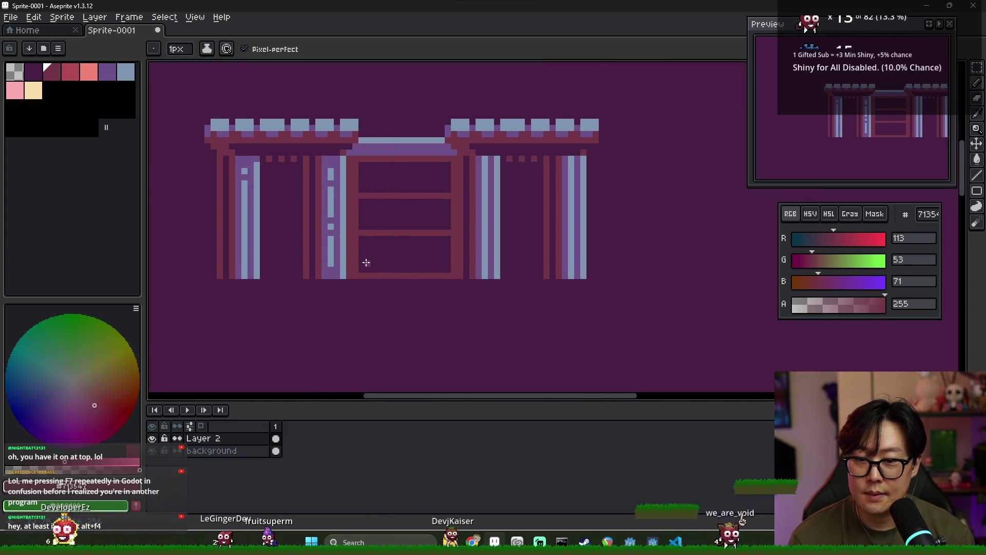
left_click_drag(362, 256, 363, 267)
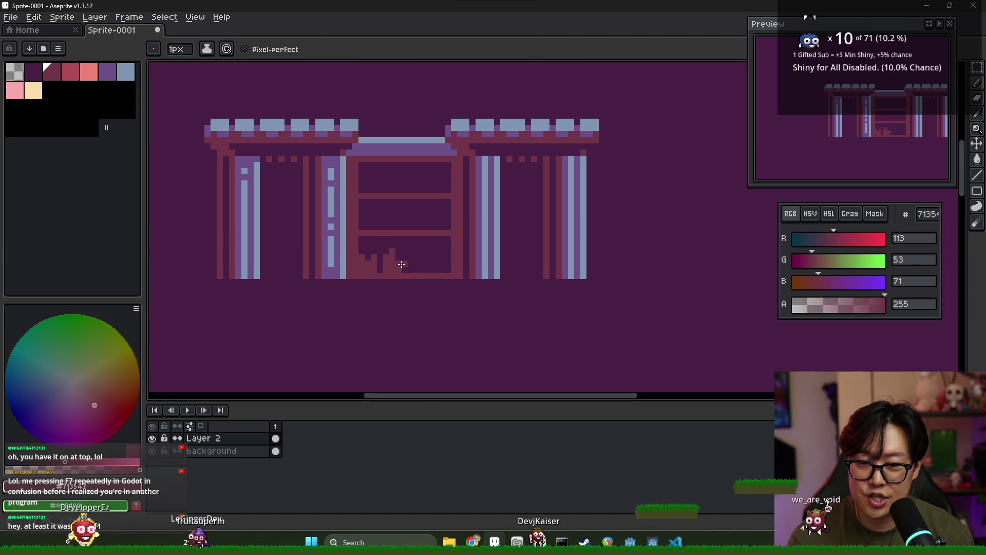
left_click_drag(408, 269, 429, 269)
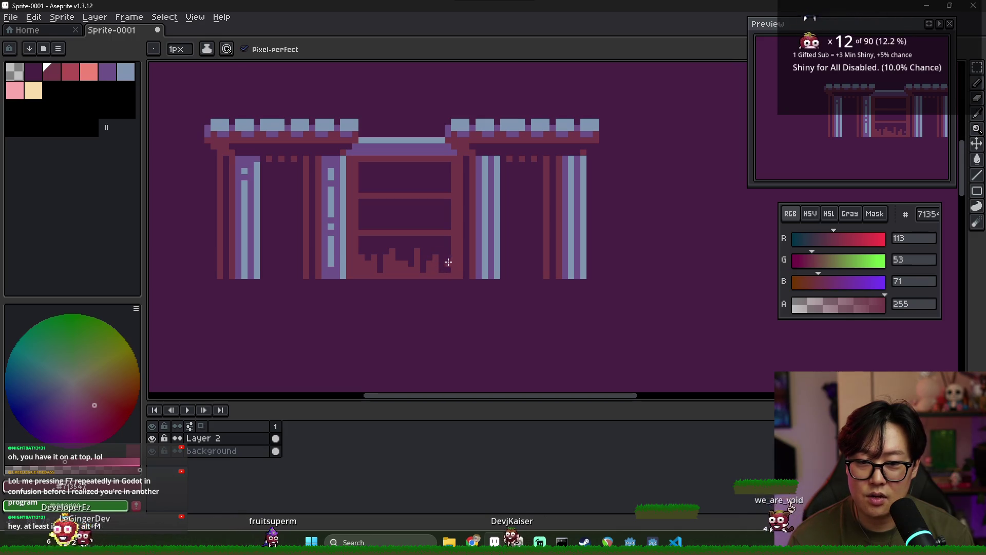
left_click(363, 269, "alt")
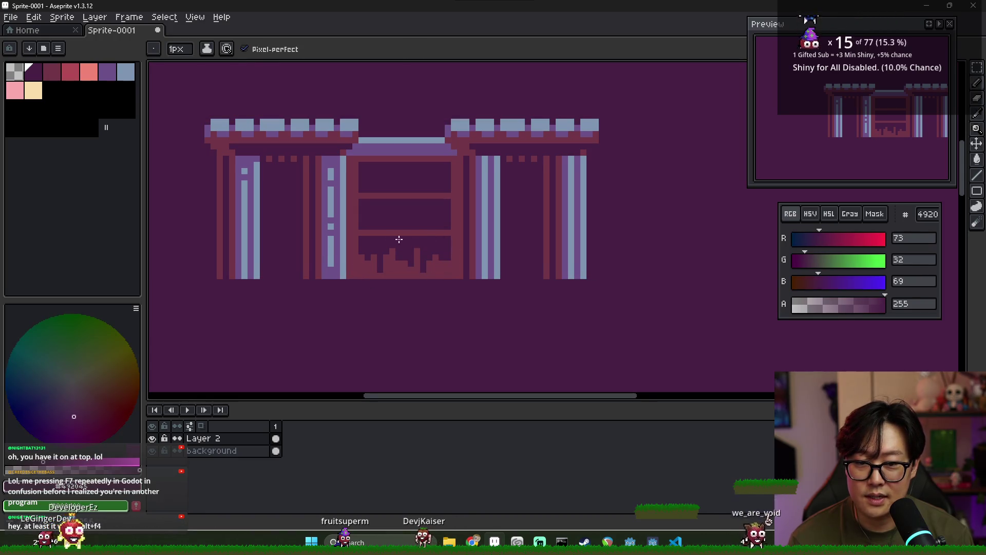
- Draw purple highlight lines along the shelves, the bottom shelf, and the bookcase's left edge
left_click(321, 223, "alt")
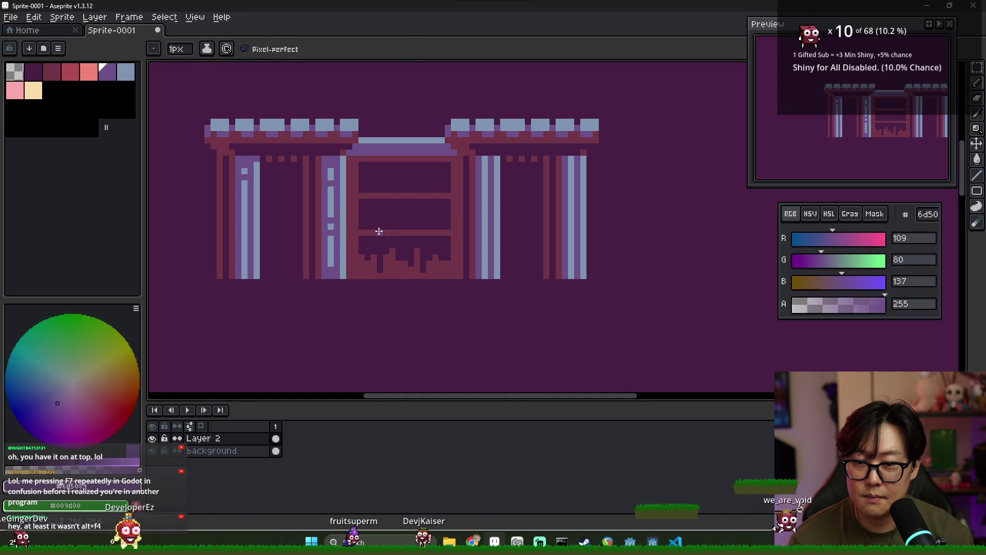
left_click_drag(360, 228, 451, 227)
left_click_drag(360, 189, 429, 189)
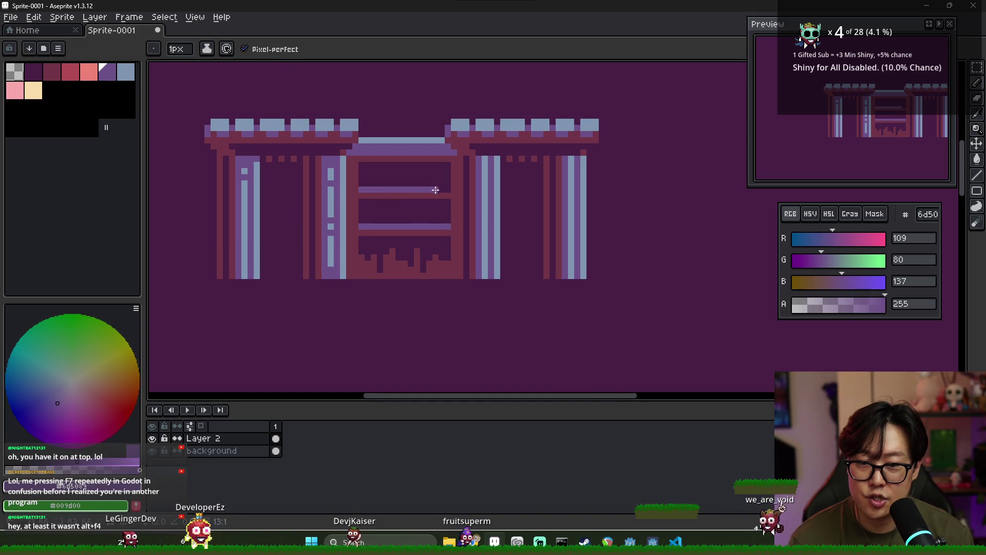
left_click_drag(361, 274, 456, 274)
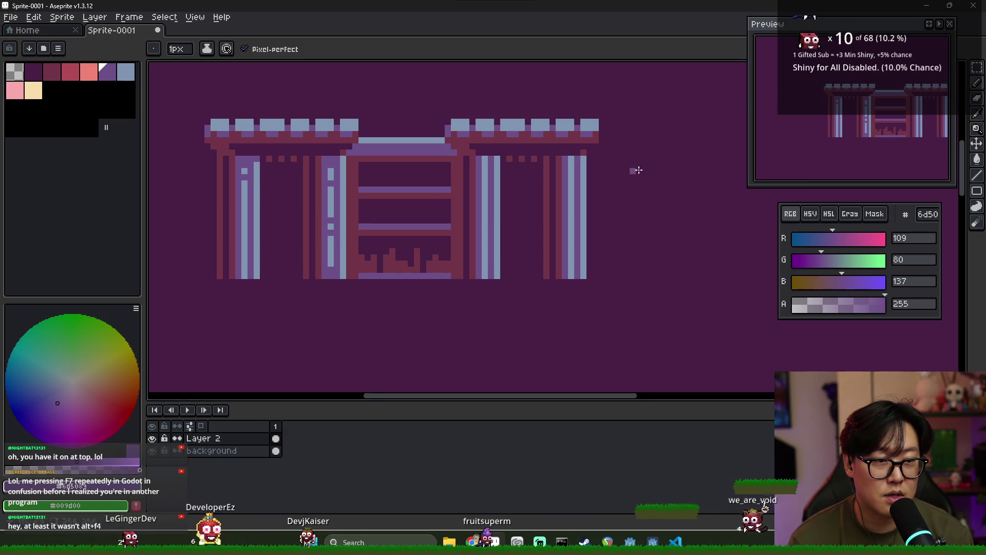
scroll(488, 177, "down", 1)
scroll(365, 262, "up", 2)
key("alt")
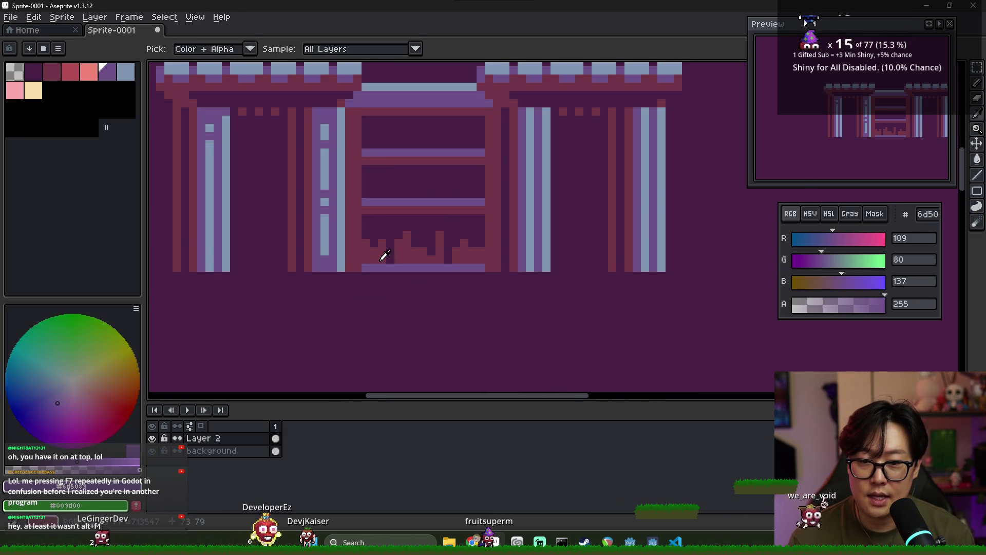
left_click_drag(359, 270, 359, 114)
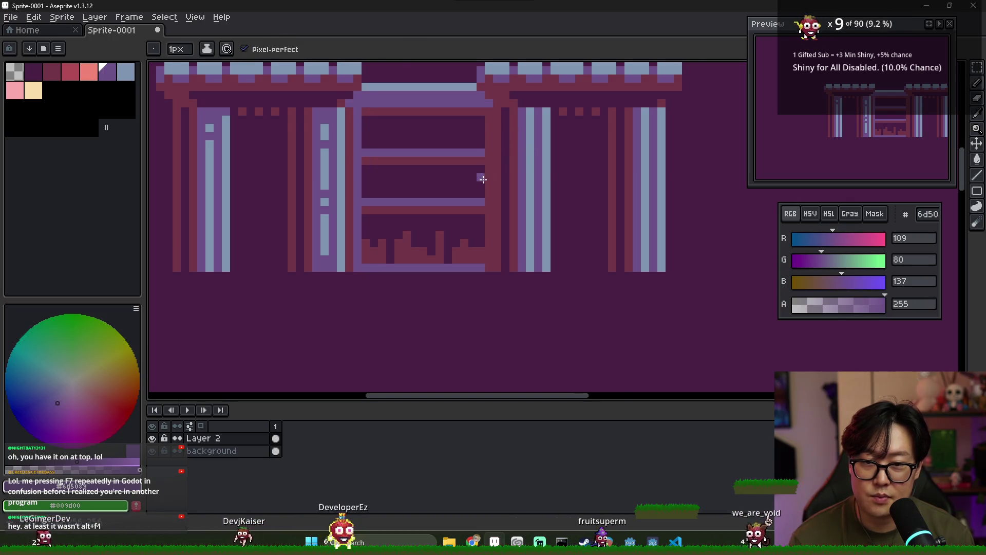
- Sample dark red and purple from the artwork for the bottom shelf's book spines
scroll(483, 179, "down", 1)
scroll(486, 164, "down", 1)
scroll(487, 150, "up", 1)
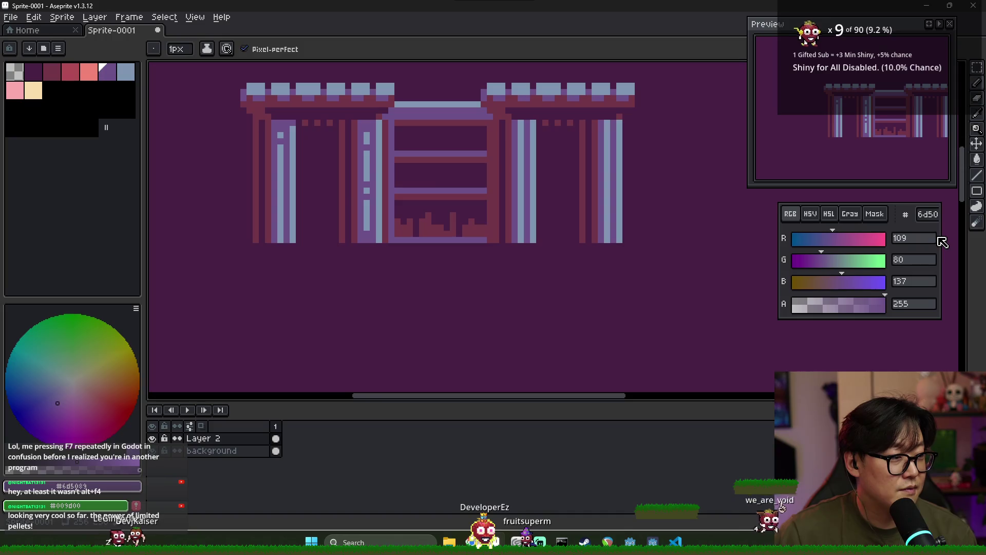
scroll(488, 216, "down", 1)
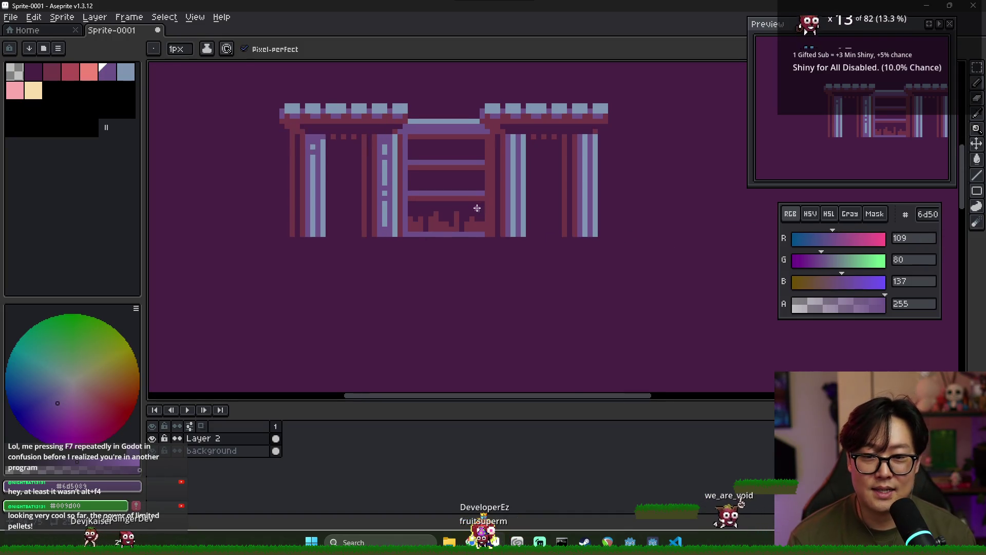
scroll(433, 236, "up", 4)
scroll(391, 239, "down", 4)
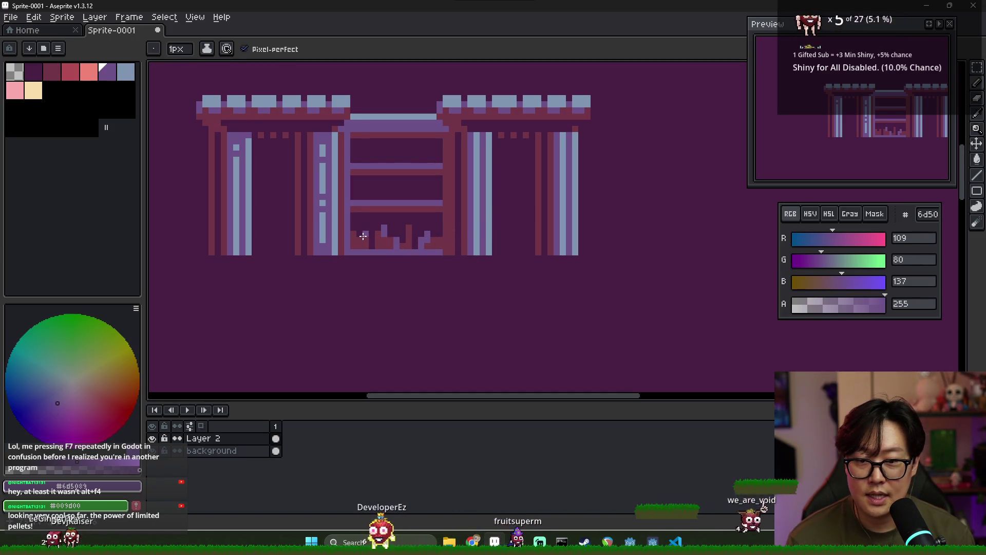
left_click(428, 242, "alt")
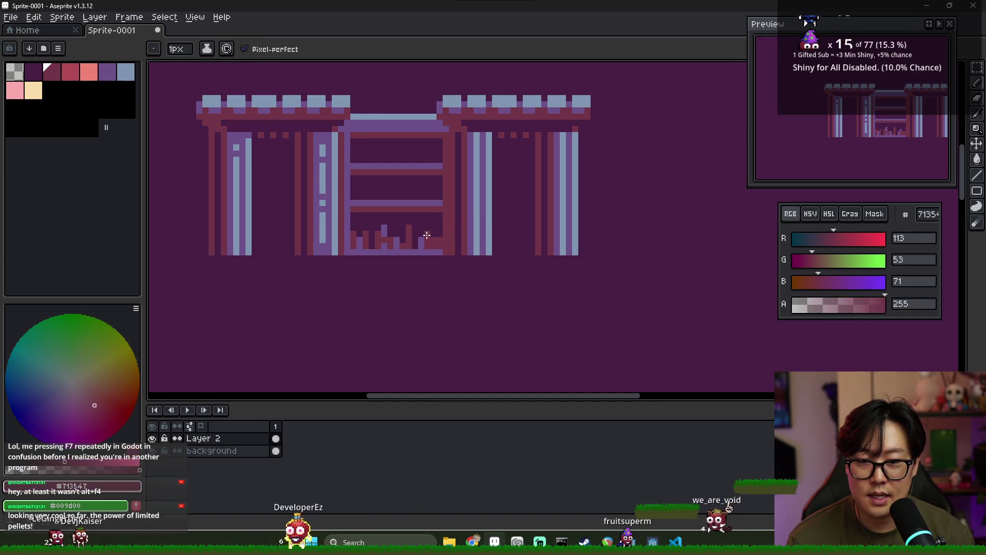
left_click(425, 237, "alt")
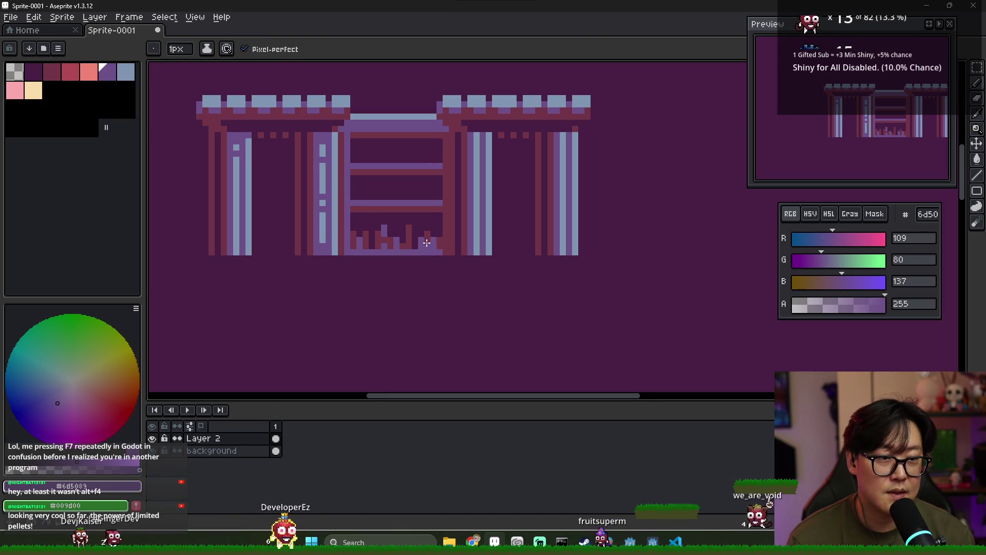
left_click(411, 229, "alt")
- Pencil a dark red book row on the middle shelf, erase gaps, and resample purple and dark red
left_click_drag(355, 196, 381, 190)
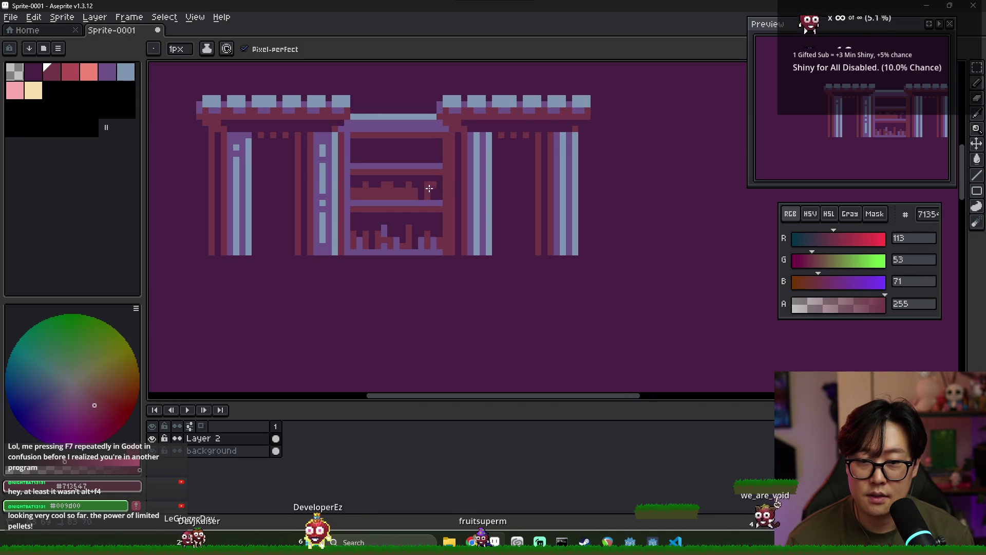
key("e")
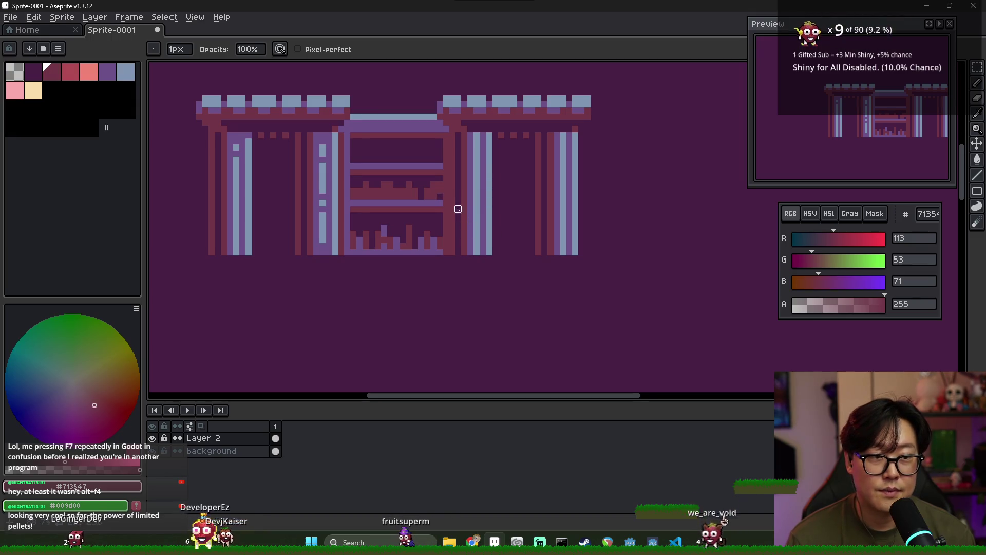
scroll(464, 214, "down", 3)
scroll(467, 220, "up", 2)
scroll(420, 200, "up", 2)
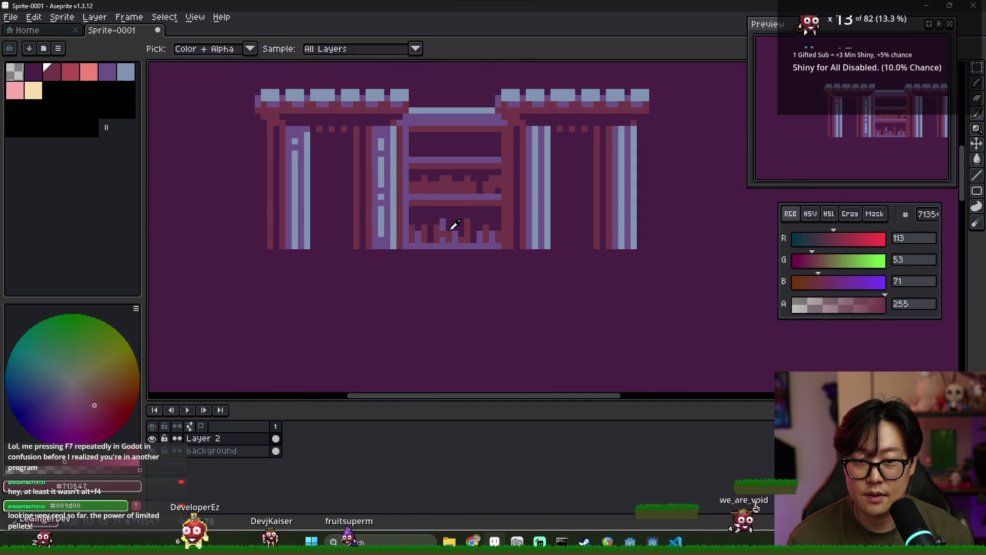
left_click(451, 222, "alt")
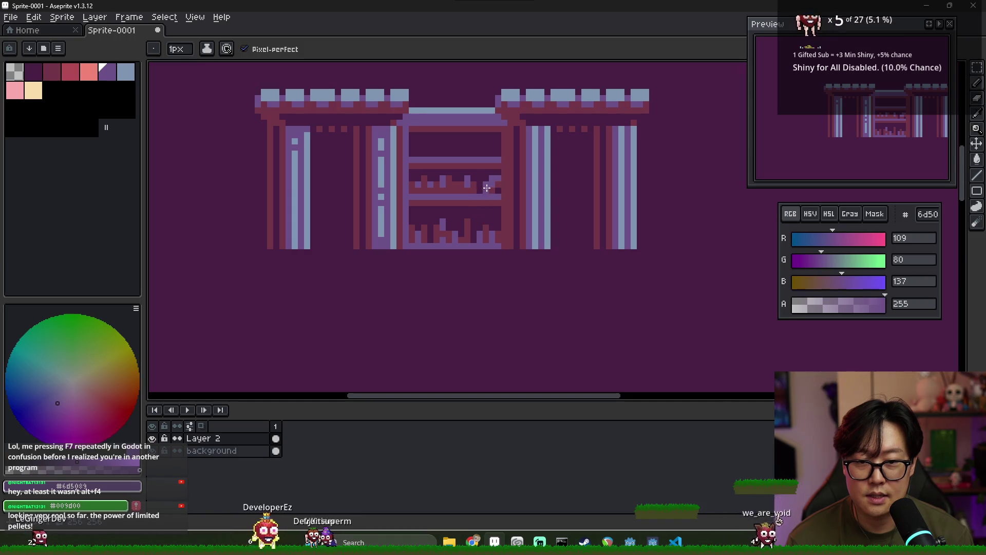
scroll(485, 189, "down", 3)
scroll(494, 206, "up", 3)
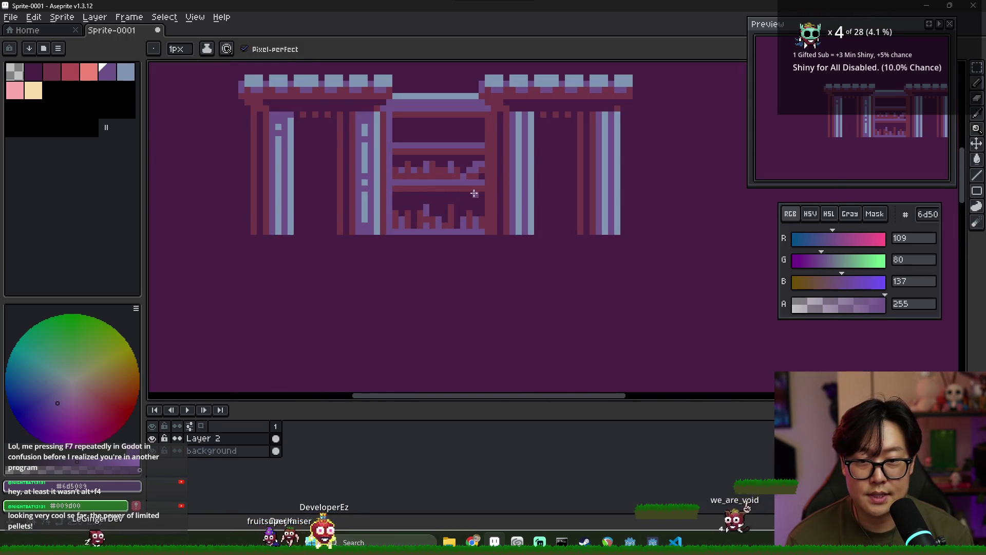
left_click(469, 168, "alt")
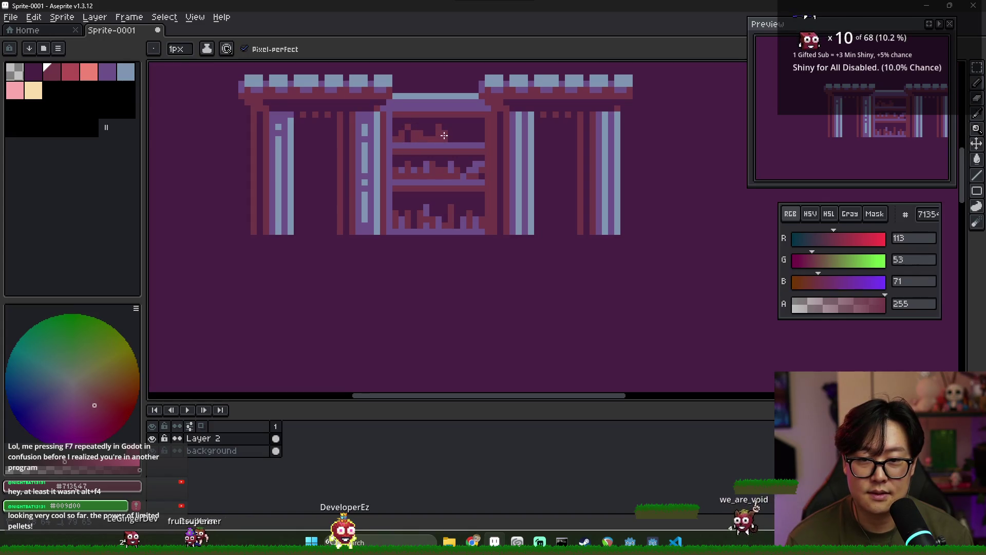
- Inspect the stocked top shelf and glance at the reference images
scroll(475, 135, "down", 5)
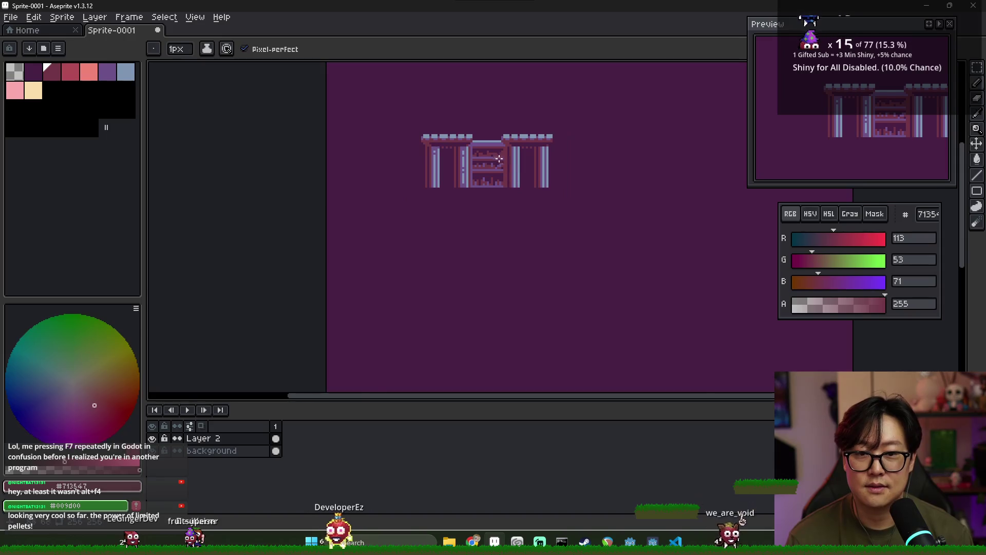
scroll(490, 153, "up", 4)
scroll(516, 161, "down", 4)
scroll(516, 179, "up", 3)
scroll(515, 200, "down", 2)
scroll(525, 217, "up", 1)
key("alt+Tab")
key("alt+Tab")
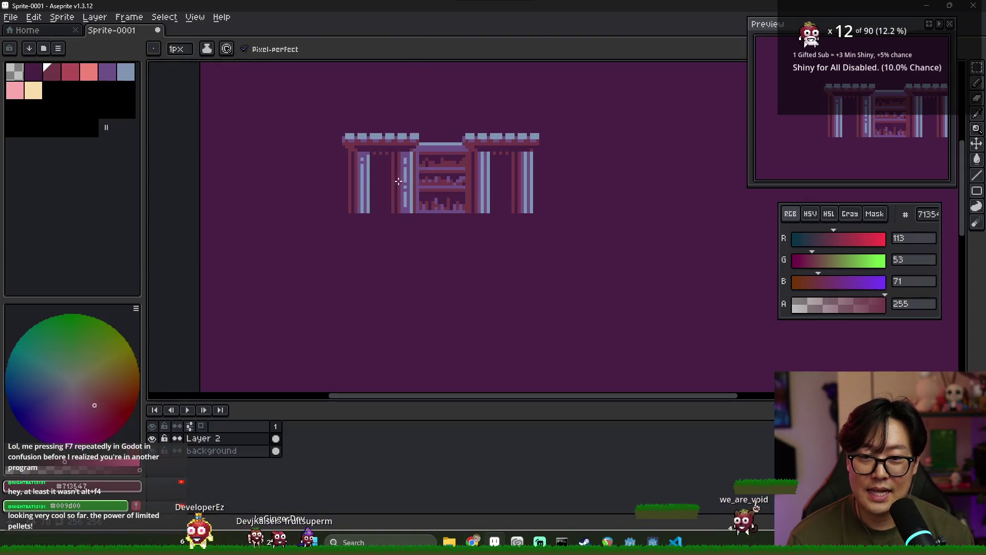
- Select the whole building facade with the Rectangular Marquee
key("m")
left_click_drag(426, 165, 544, 224)
scroll(537, 226, "down", 1)
scroll(529, 226, "up", 1)
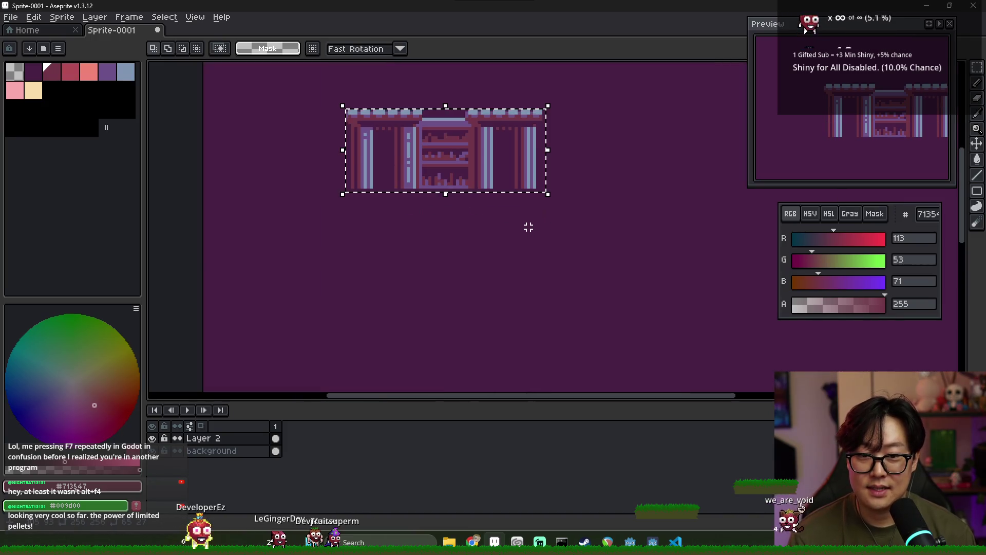
- Compare against the Google Images references and preview the Medium library interior image larger
scroll(472, 225, "down", 1)
key("alt+Tab")
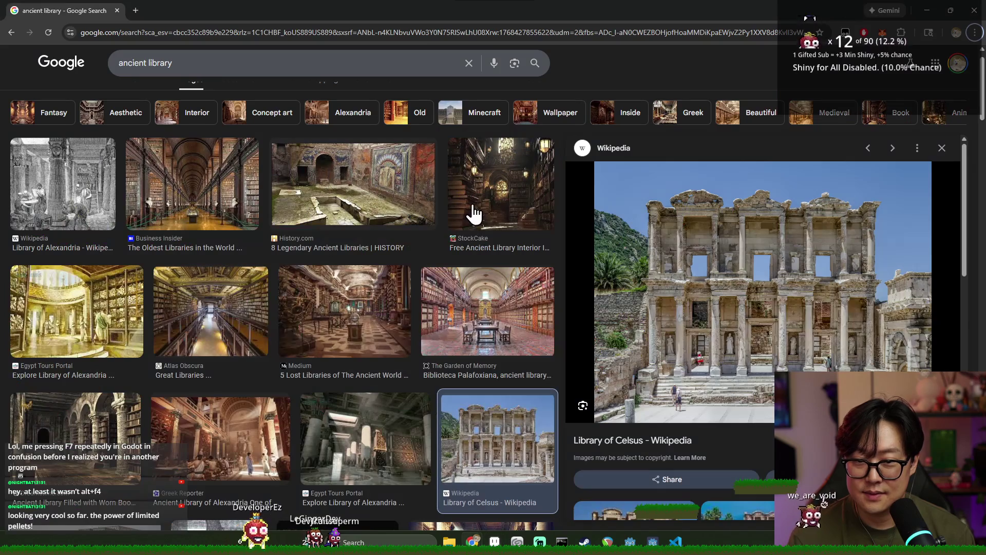
key("alt+Tab")
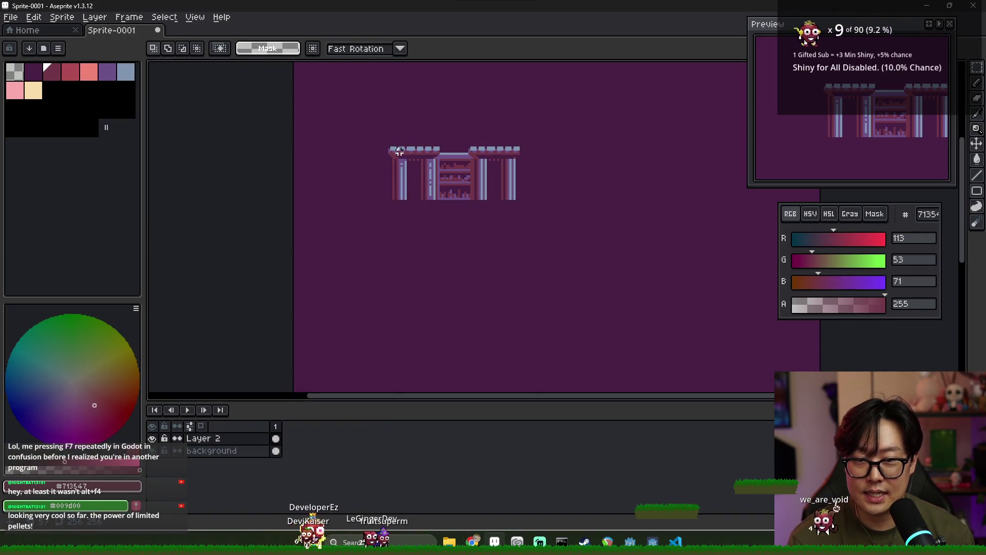
key("alt+Tab")
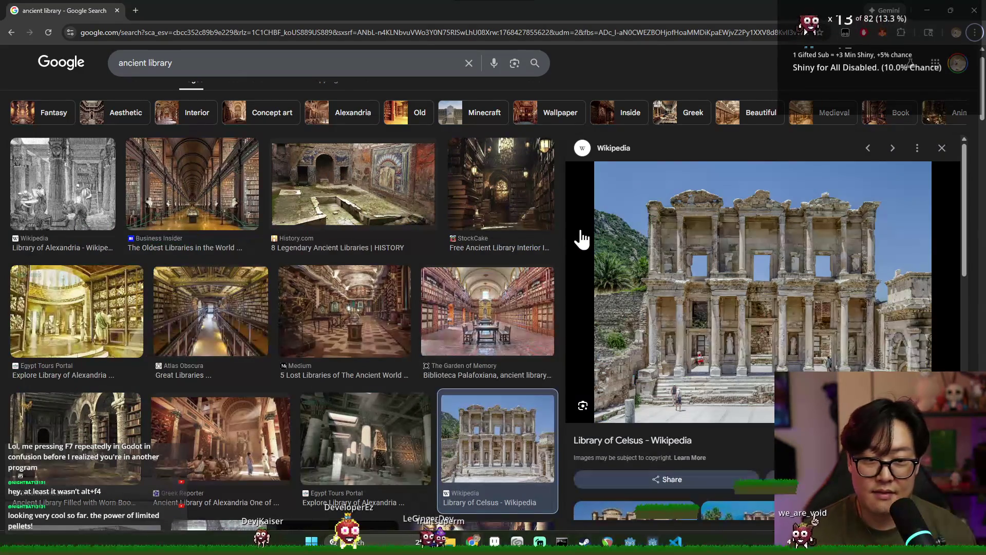
key("alt+Tab")
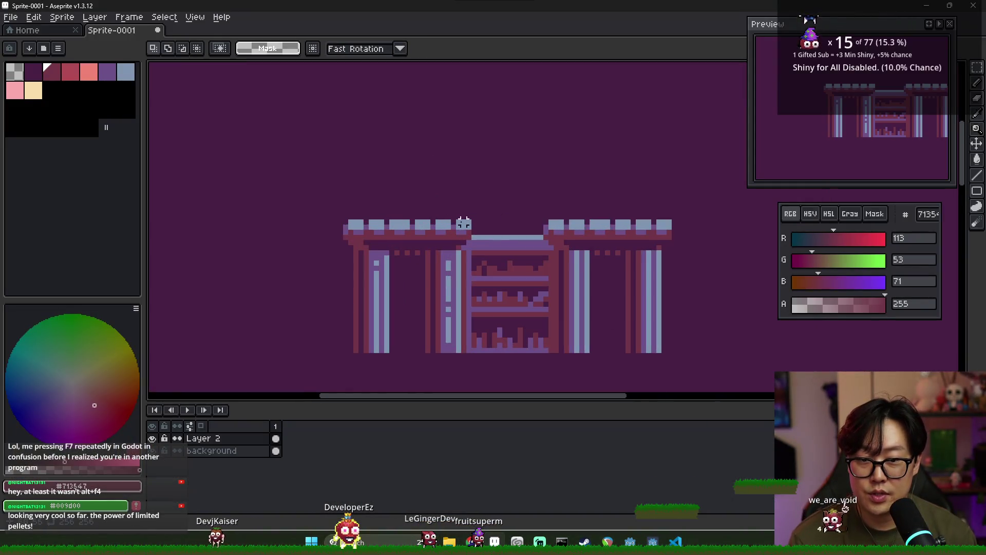
scroll(396, 219, "right", 3)
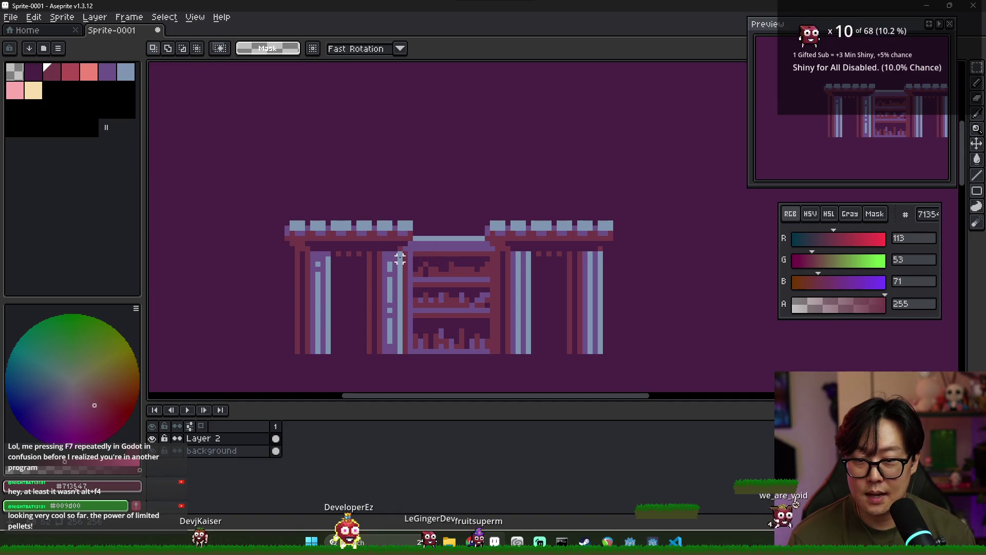
key("i")
key("b")
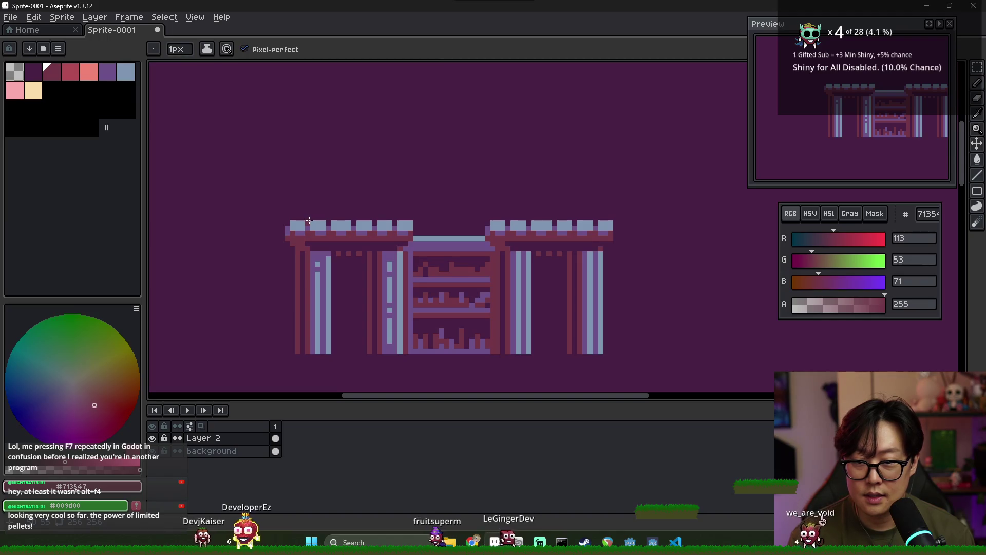
key("alt+Tab")
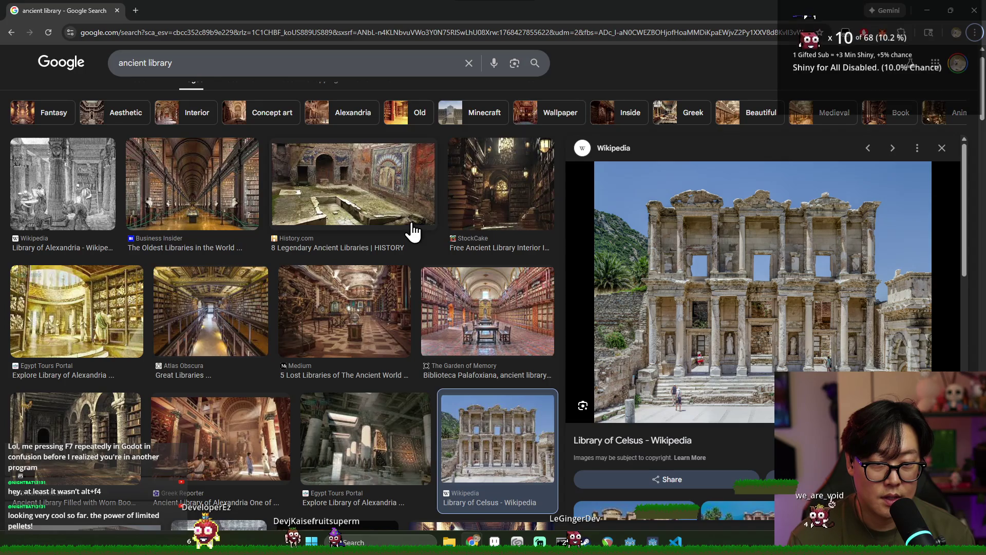
left_click(367, 287)
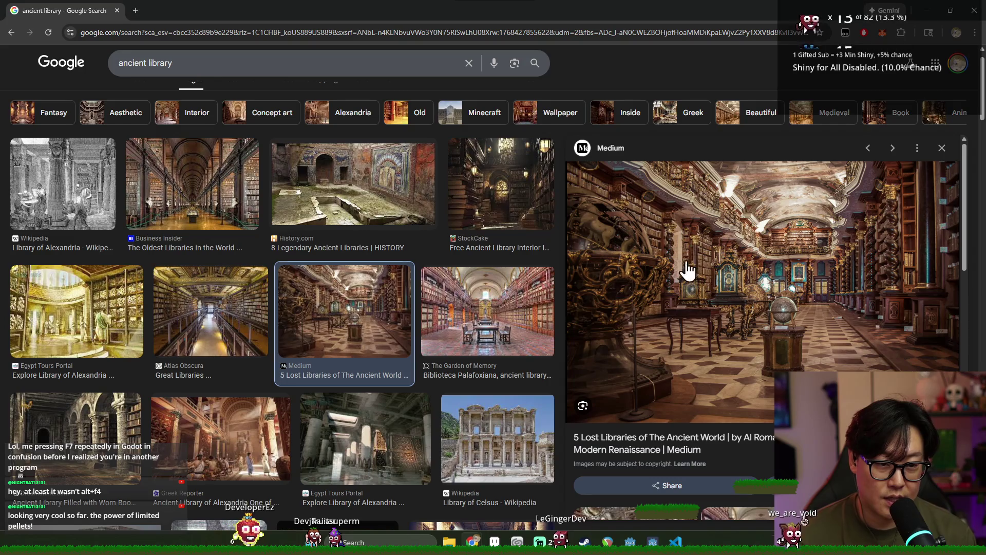
key("alt+Tab")
key("alt+Tab")
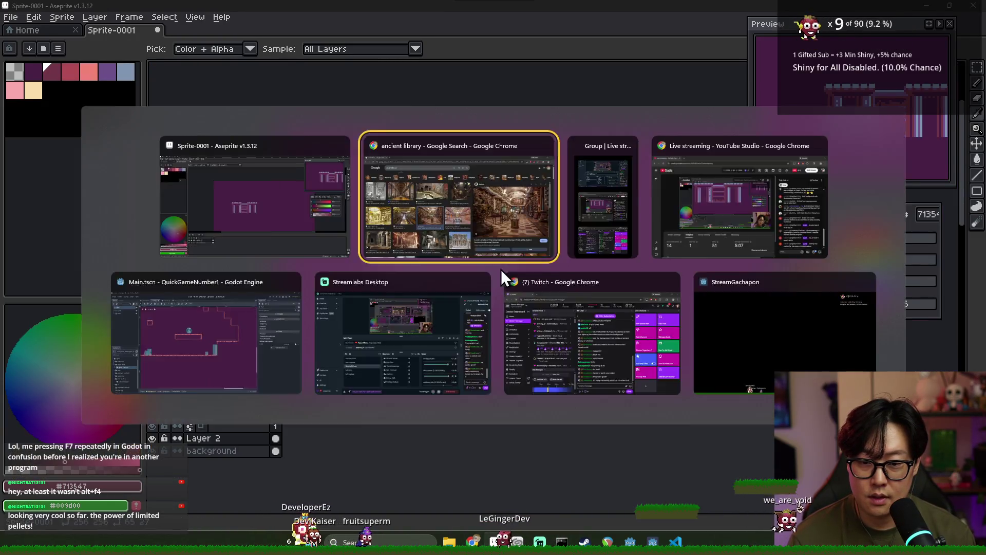
key("alt+Tab")
- Copy and paste a duplicate of the pillar-and-bookcase facade section
scroll(446, 302, "up", 4)
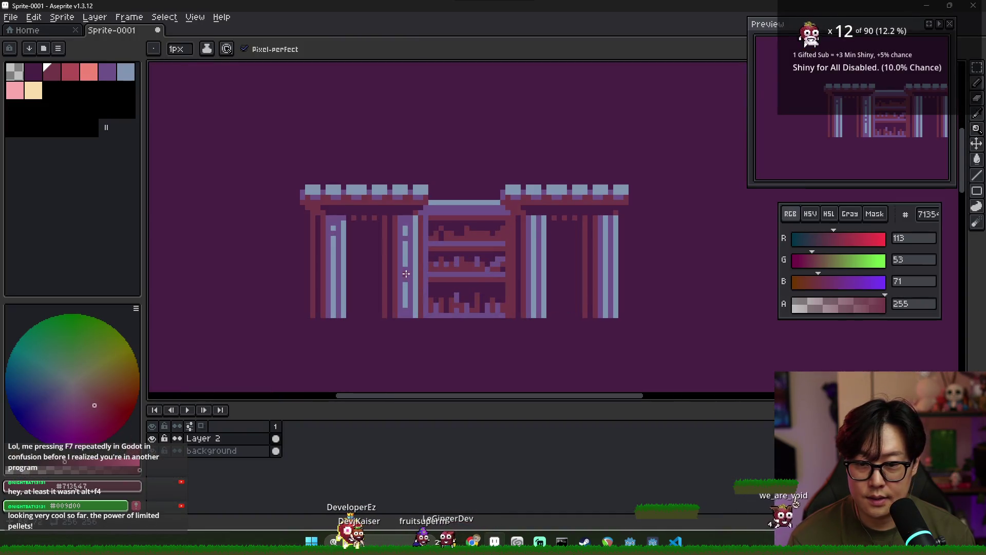
scroll(401, 253, "down", 3)
scroll(401, 253, "up", 2)
scroll(401, 254, "down", 2)
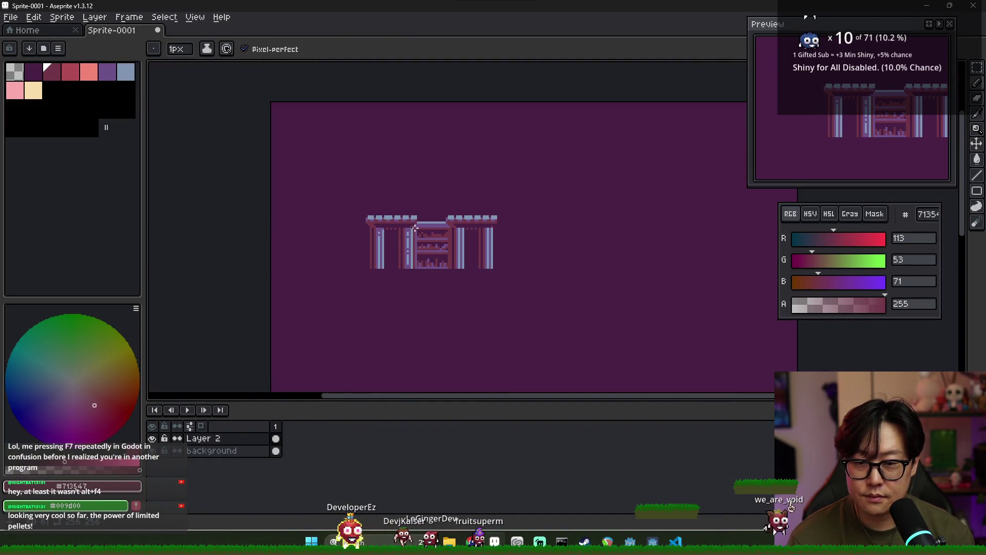
scroll(367, 234, "up", 2)
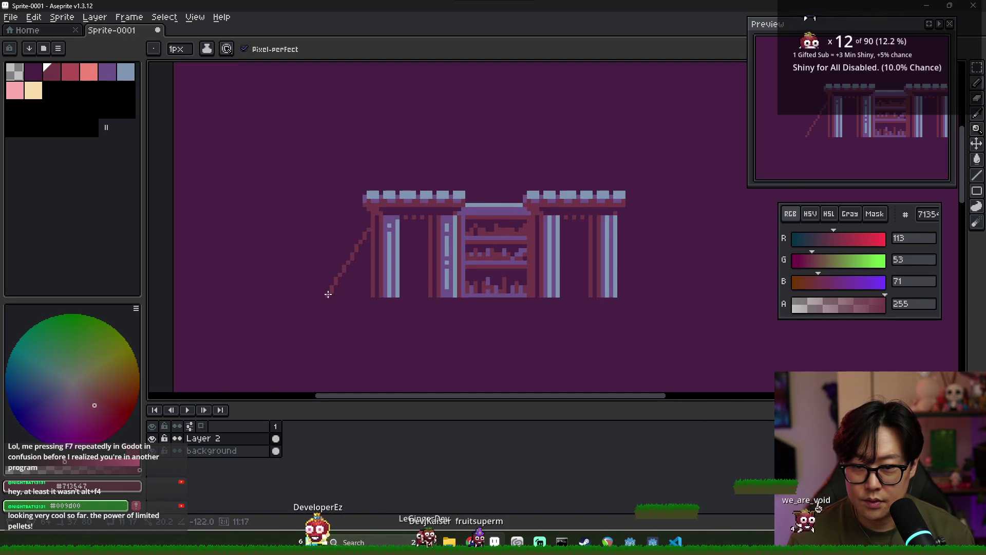
key("alt+Tab")
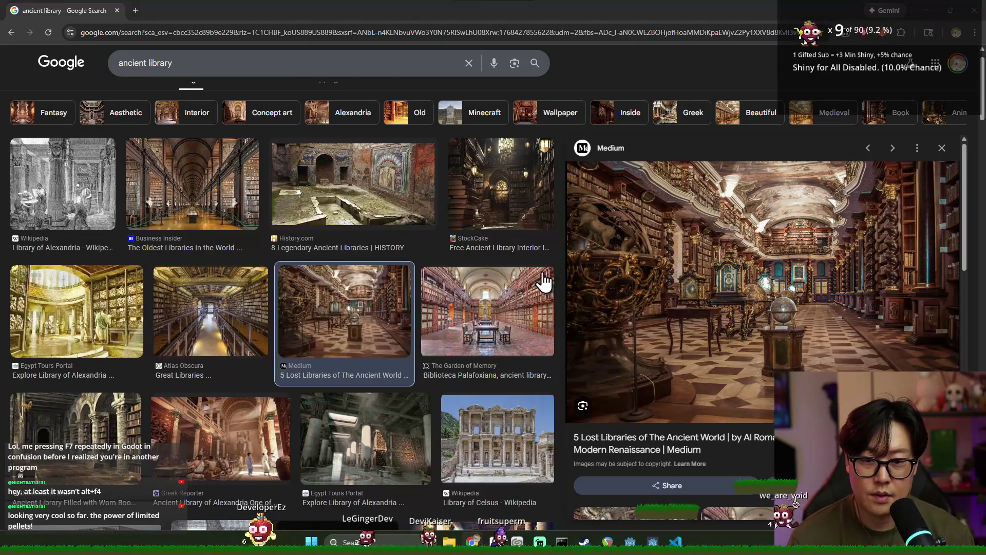
key("alt+Tab")
scroll(518, 272, "down", 2)
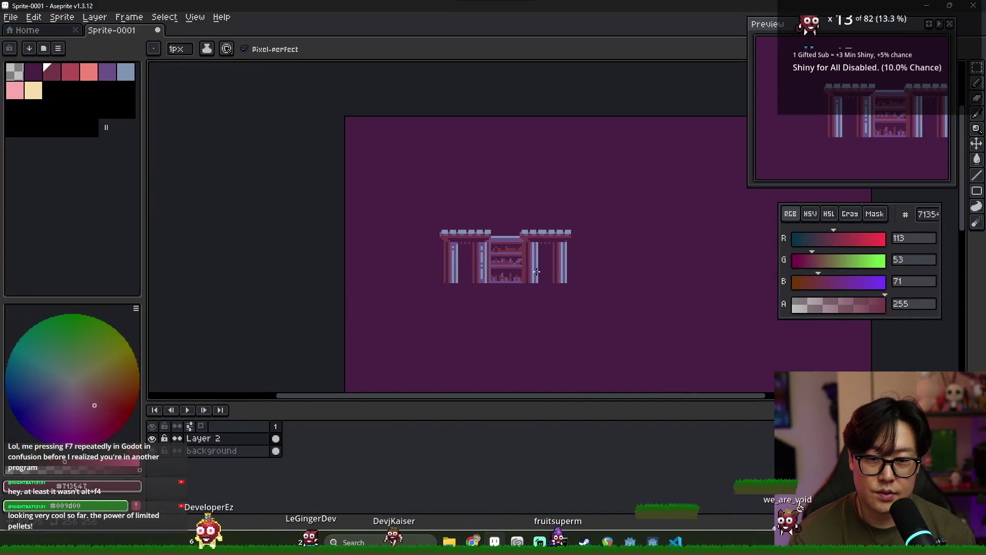
scroll(500, 266, "right", 3)
key("ctrl+c")
key("ctrl+v")
- Extend the row with two pasted building copies placed successively further right
left_click_drag(441, 269, 518, 270)
key("Return")
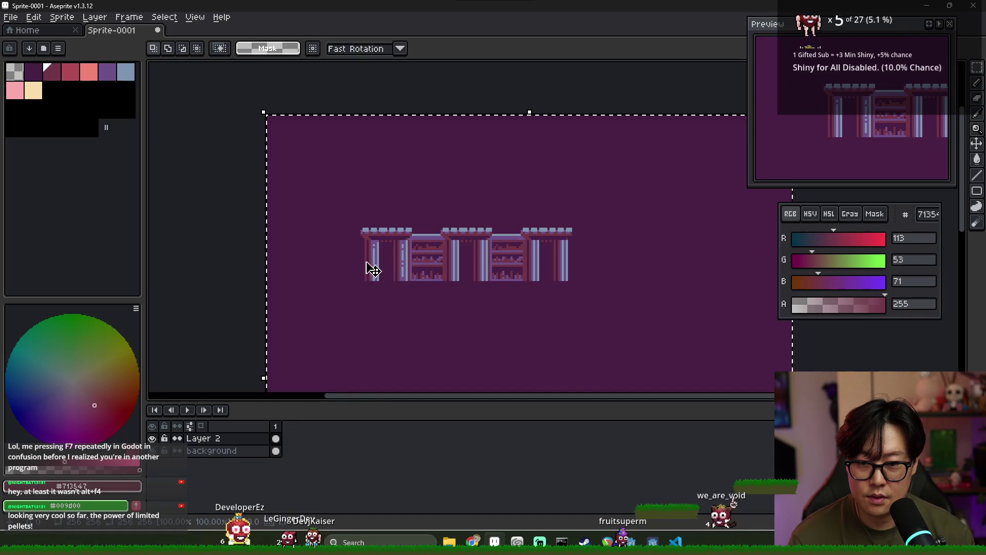
key("ctrl+d")
left_click_drag(347, 204, 619, 332)
key("ctrl+c")
key("ctrl+v")
left_click_drag(480, 273, 668, 274)
key("Return")
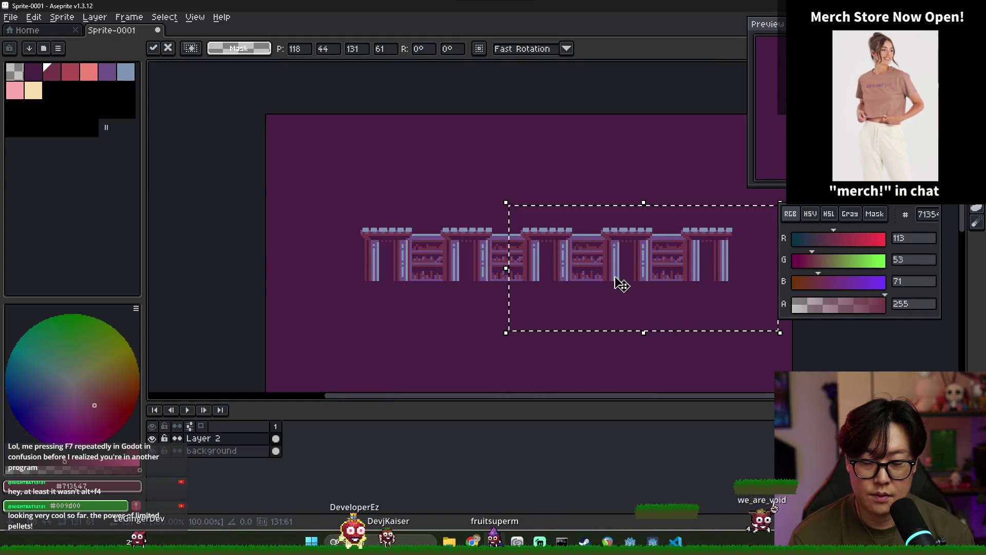
key("ctrl+d")
- Shift the whole building row sideways into place and clear the selection
scroll(577, 276, "right", 1)
mouse_move(304, 192)
left_mouse_down()
mouse_move(423, 253)
mouse_move(662, 310)
mouse_move(726, 313)
left_mouse_up()
scroll(392, 276, "right", 6)
mouse_move(392, 276)
left_mouse_down()
mouse_move(706, 270)
mouse_move(280, 280)
left_mouse_up()
scroll(700, 268, "left", 5)
left_click(279, 277)
scroll(540, 249, "right", 2)
mouse_move(530, 218)
left_mouse_down()
mouse_move(600, 305)
mouse_move(579, 280)
mouse_move(504, 280)
left_mouse_up()
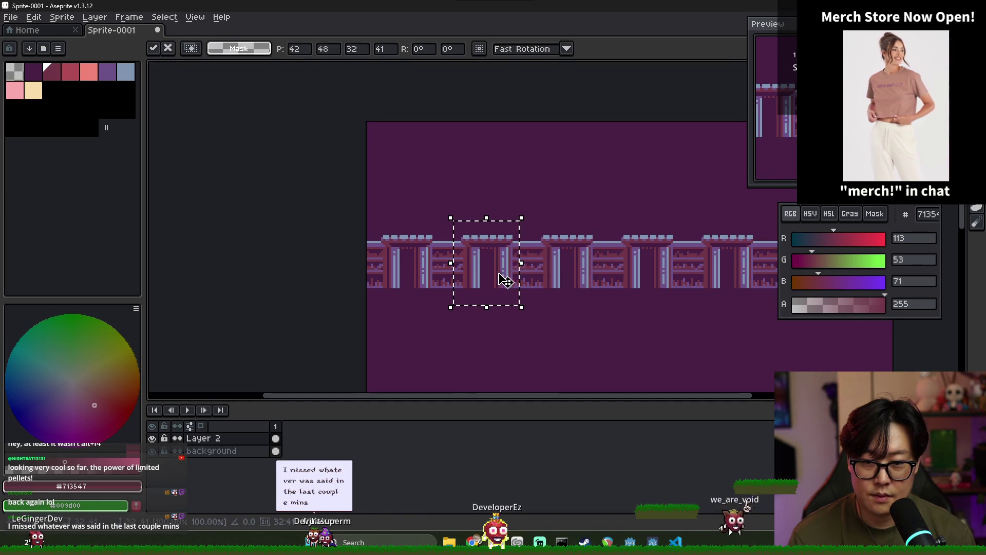
scroll(504, 277, "right", 3)
key("ctrl+s")
key("Escape")
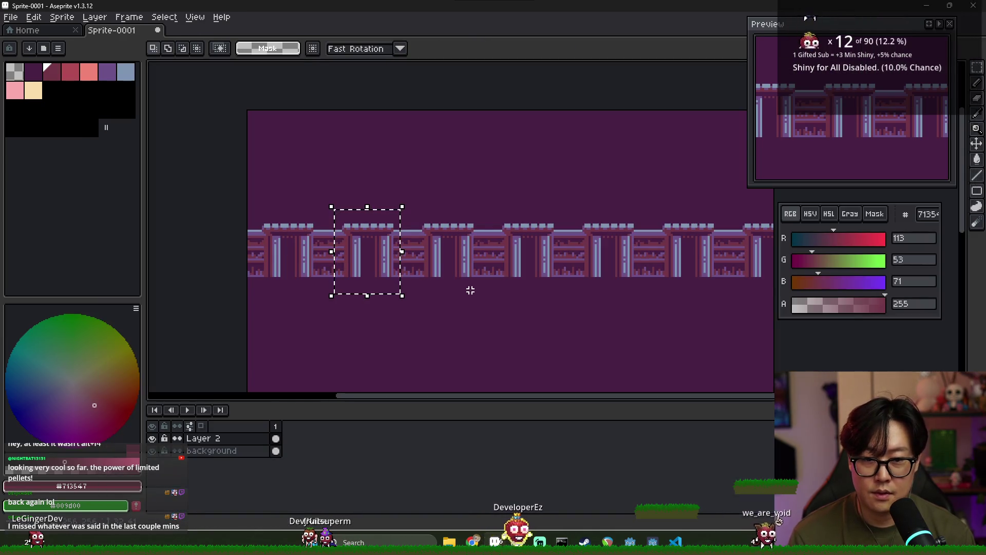
left_click(398, 298)
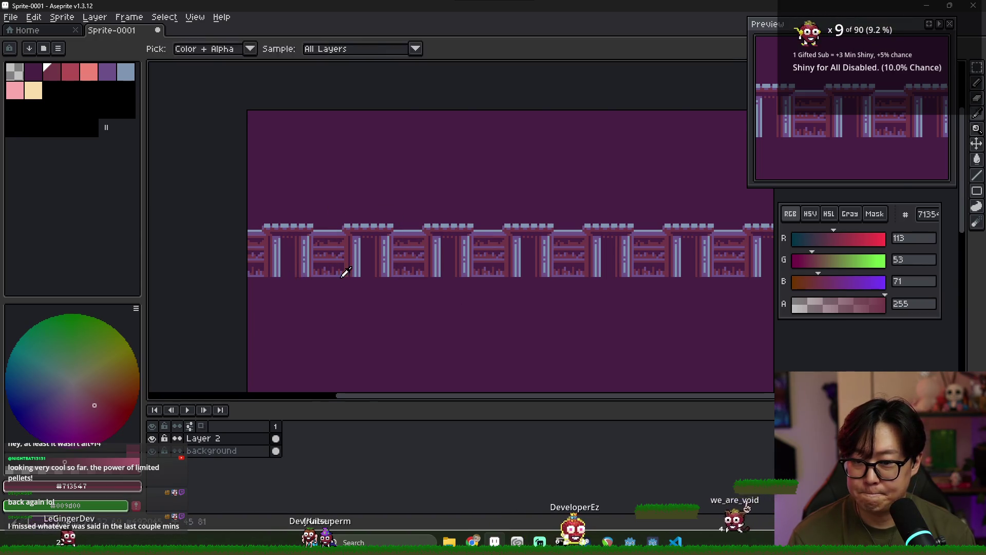
key("alt+Tab")
key("alt+Tab")
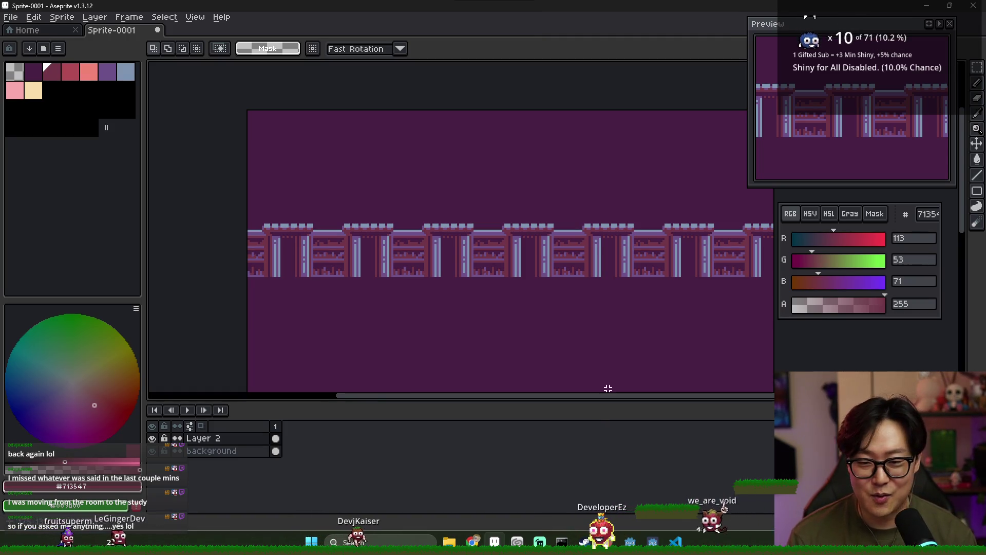
- Pan the canvas and marquee-select the whole bookshelf row
mouse_move(579, 335)
left_mouse_down()
mouse_move(418, 319)
mouse_move(465, 315)
mouse_move(418, 310)
left_mouse_up()
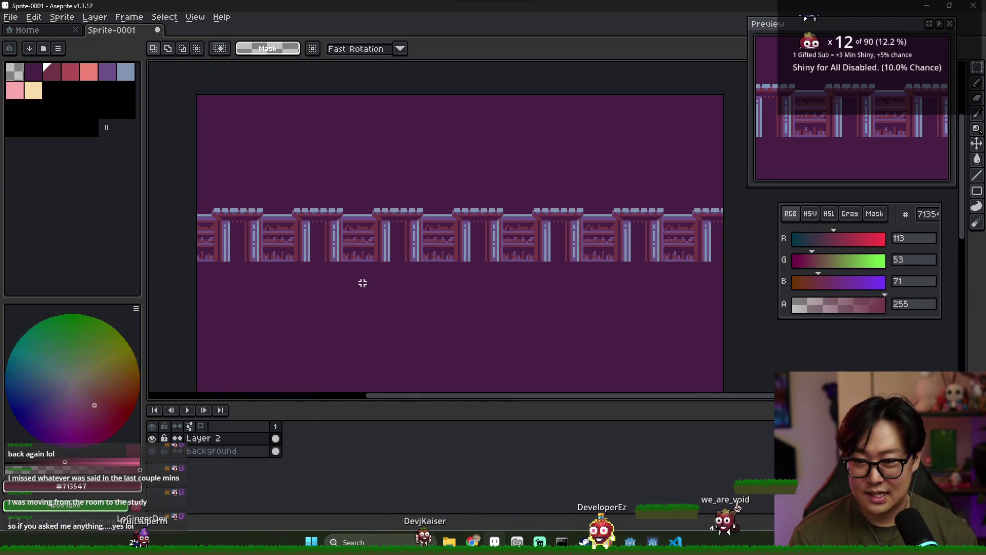
left_click_drag(268, 256, 318, 261)
mouse_move(209, 190)
left_mouse_down()
mouse_move(537, 288)
mouse_move(765, 312)
left_mouse_up()
left_click_drag(514, 270, 558, 267)
key("ctrl+d")
mouse_move(222, 190)
left_mouse_down()
mouse_move(631, 293)
mouse_move(708, 295)
left_mouse_up()
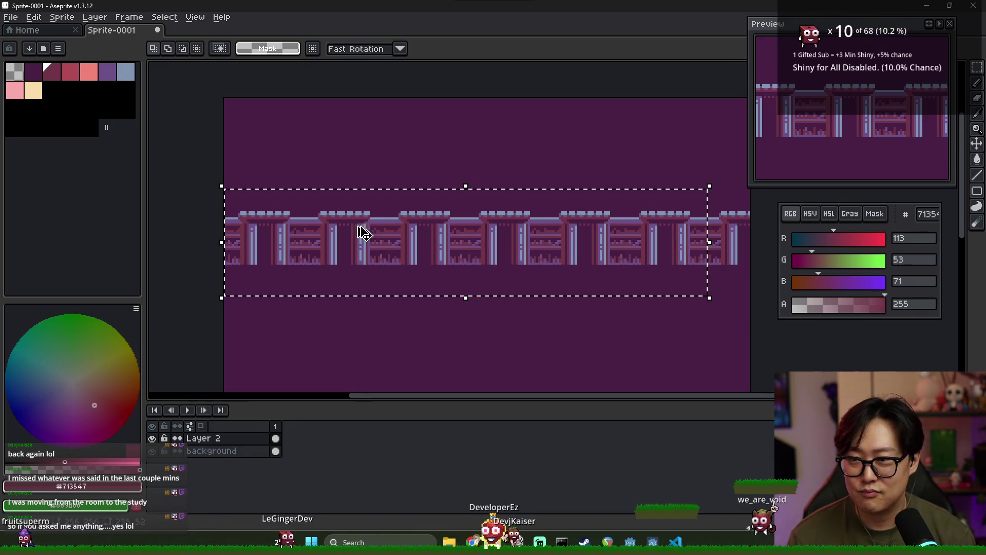
- Check the library references, then eyedrop the pale purple (109, 80, 137) from the artwork
key("alt+Tab")
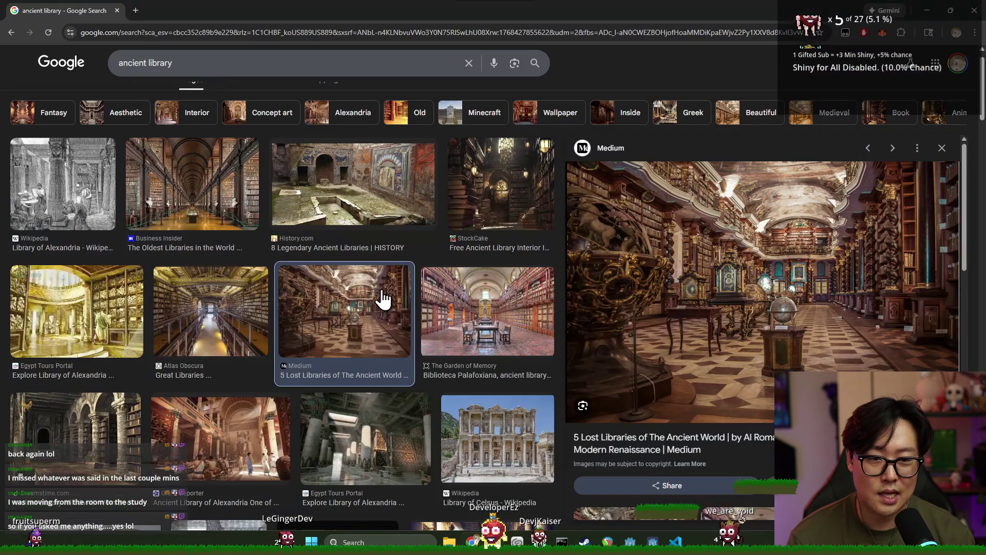
key("alt+Tab")
key("alt+Tab")
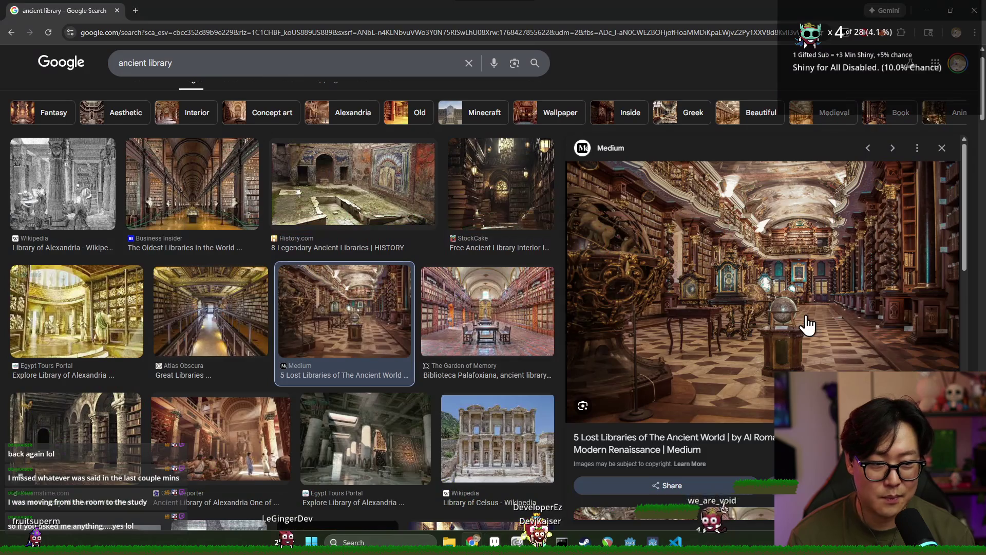
key("alt+Tab")
key("ctrl+z")
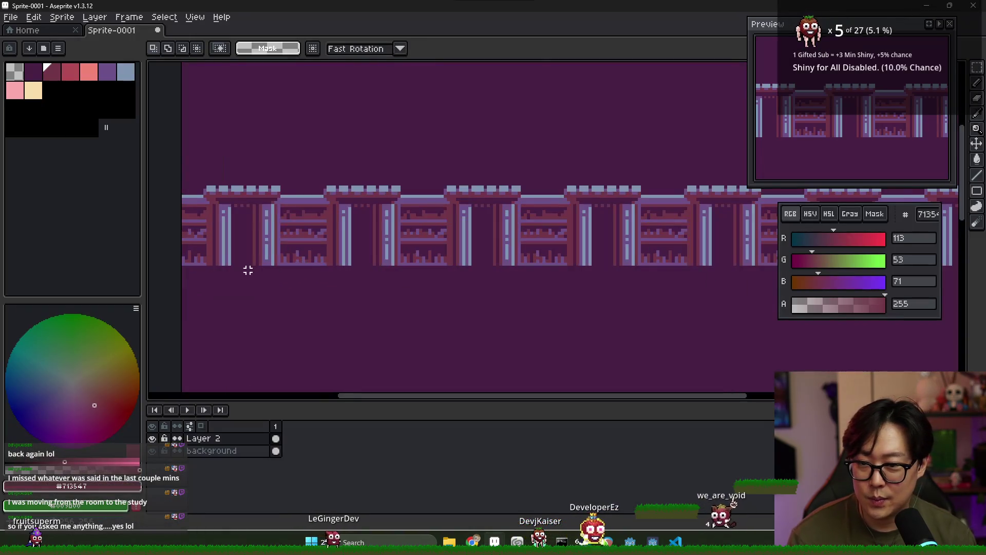
left_click(214, 247, "alt")
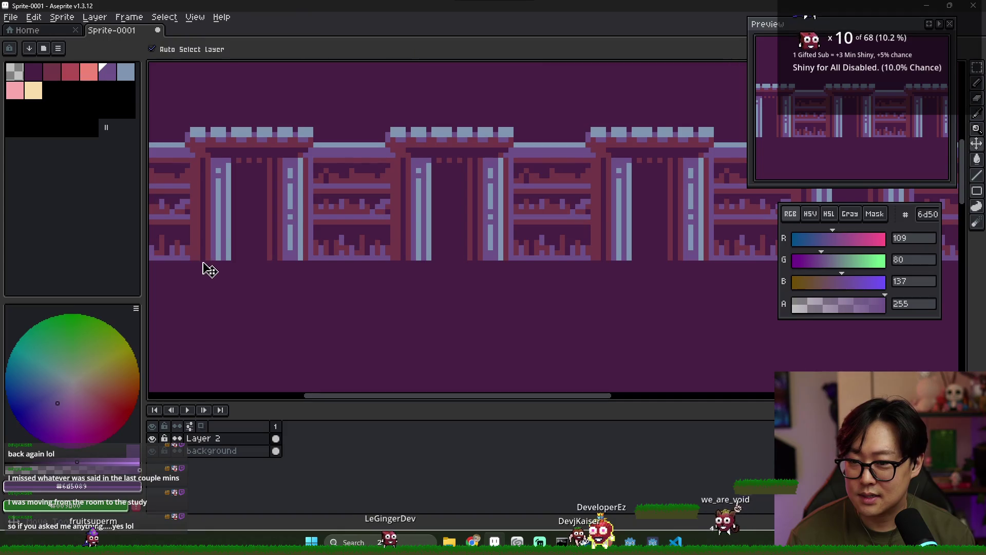
- Pencil a straight purple floor line under the row, extending it across the full width
key("b")
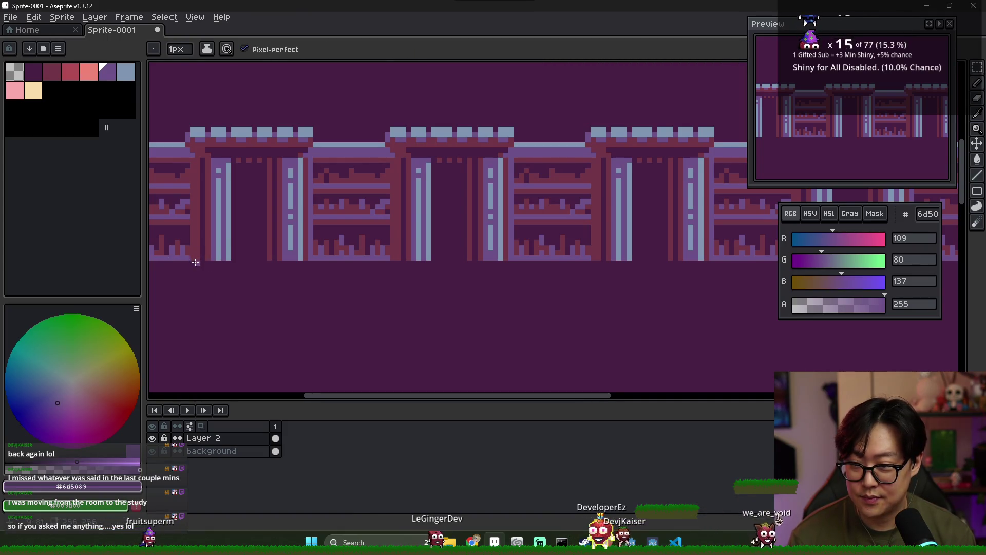
left_click_drag(149, 262, 608, 261)
scroll(500, 280, "down", 3)
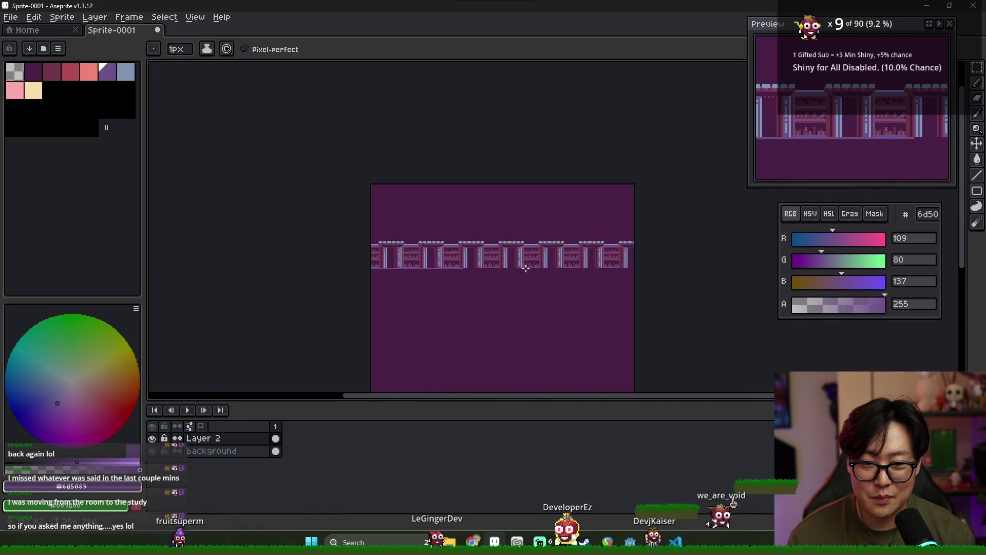
scroll(536, 276, "up", 2)
left_click(536, 275, "shift")
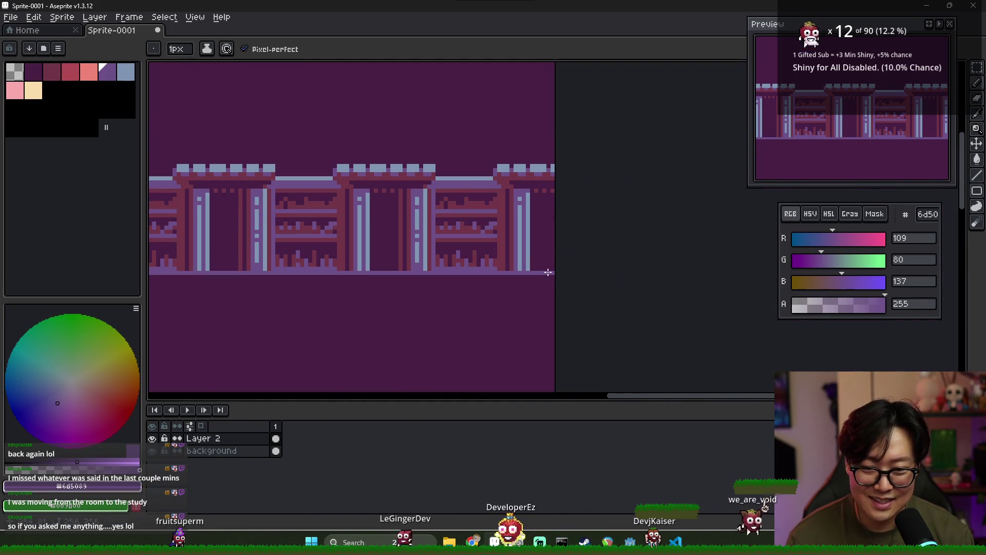
scroll(667, 283, "left", 3)
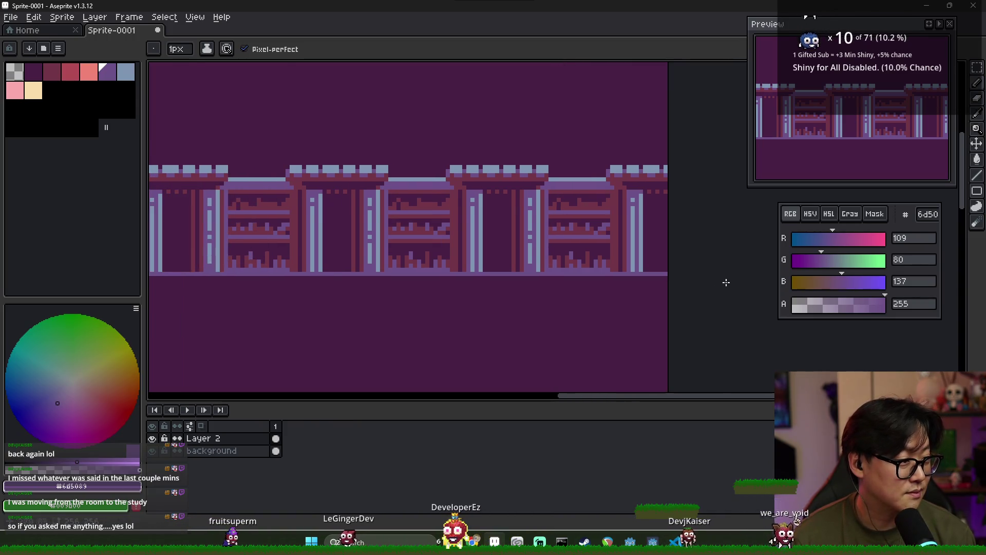
scroll(733, 248, "down", 1)
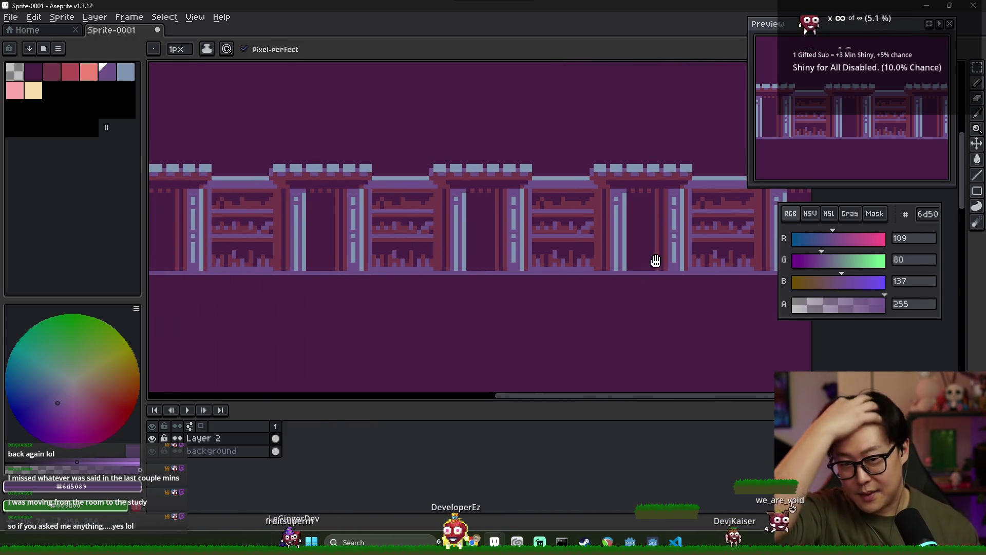
scroll(654, 260, "down", 1)
scroll(550, 246, "left", 1)
scroll(531, 232, "down", 1)
scroll(532, 227, "up", 1)
scroll(535, 250, "right", 1)
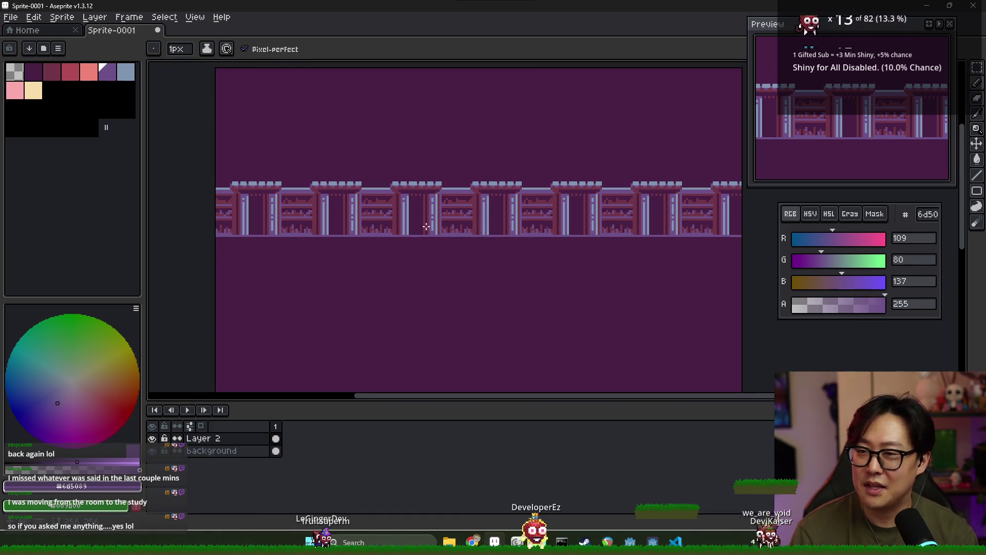
key("alt+Tab")
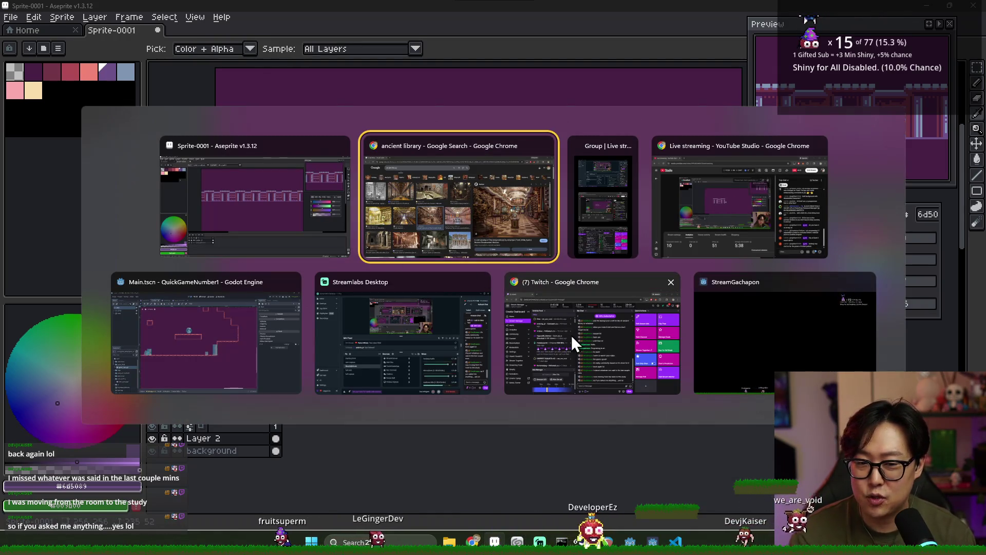
left_click(202, 323)
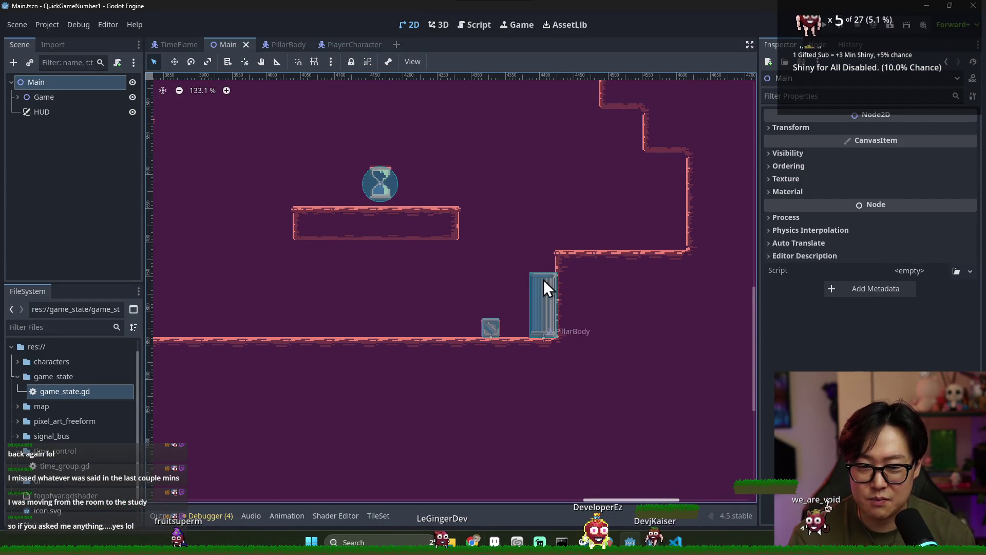
key("alt+Tab")
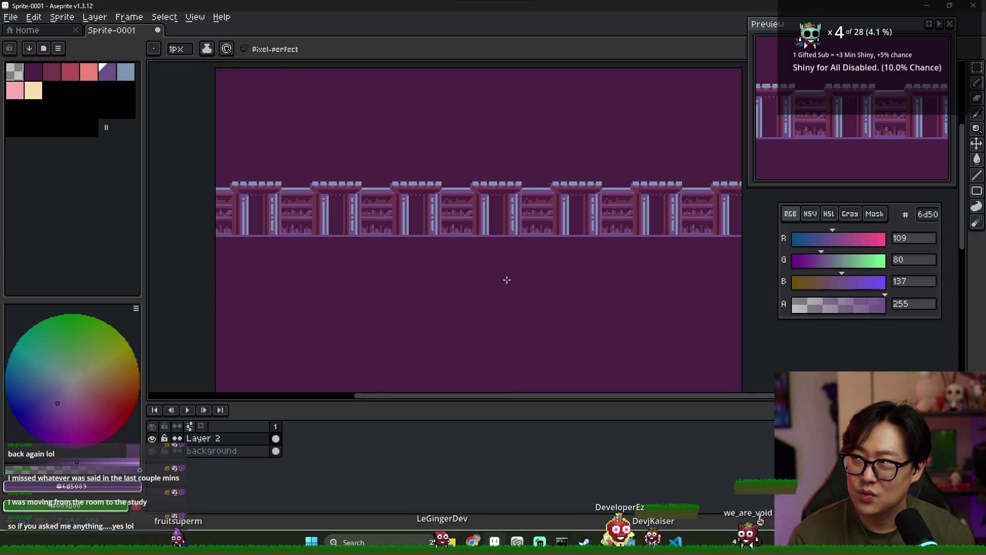
key("alt+Tab")
key("alt+Tab")
mouse_move(407, 234)
left_mouse_down()
mouse_move(369, 260)
mouse_move(409, 252)
left_mouse_up()
key("b")
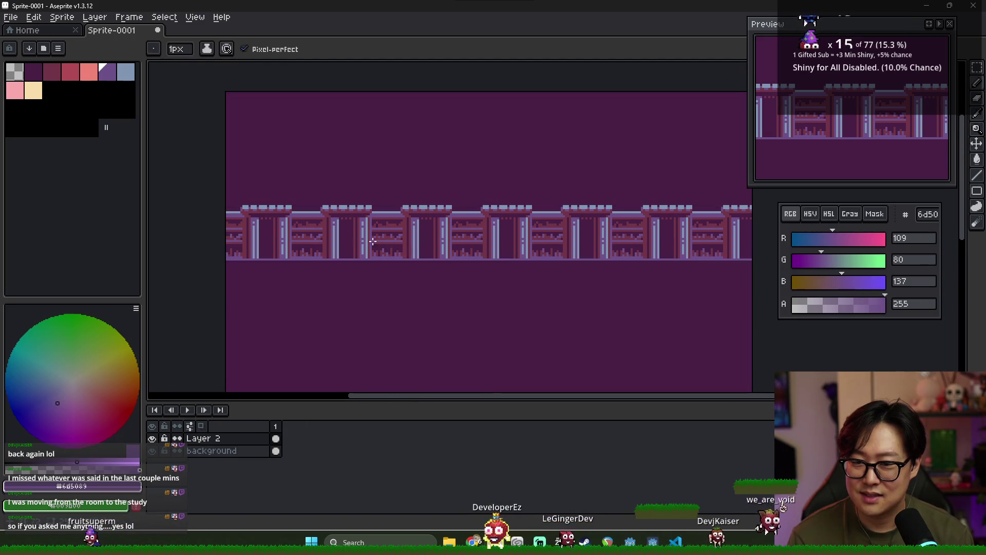
key("alt+Tab")
key("alt+Tab")
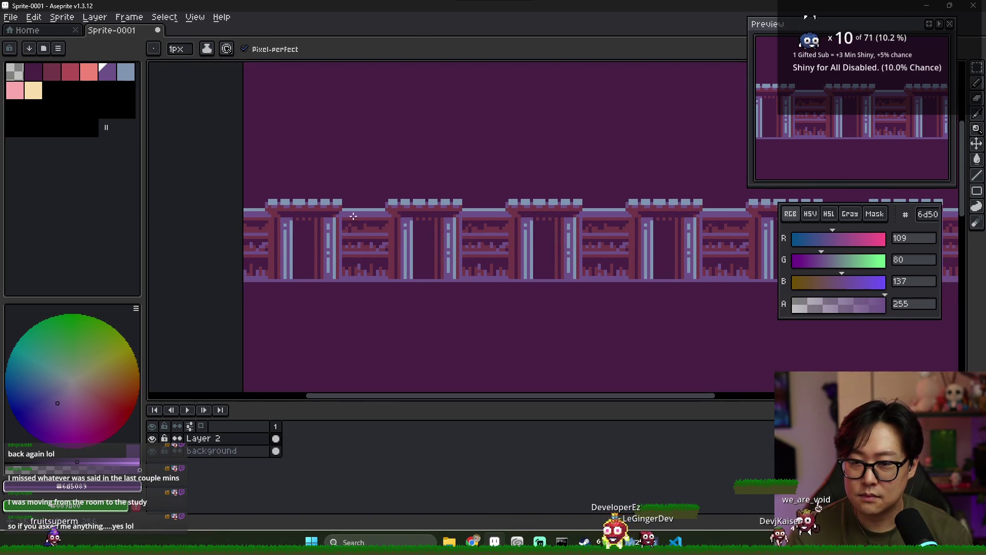
key("alt+Tab")
key("alt+Tab")
key("Tab")
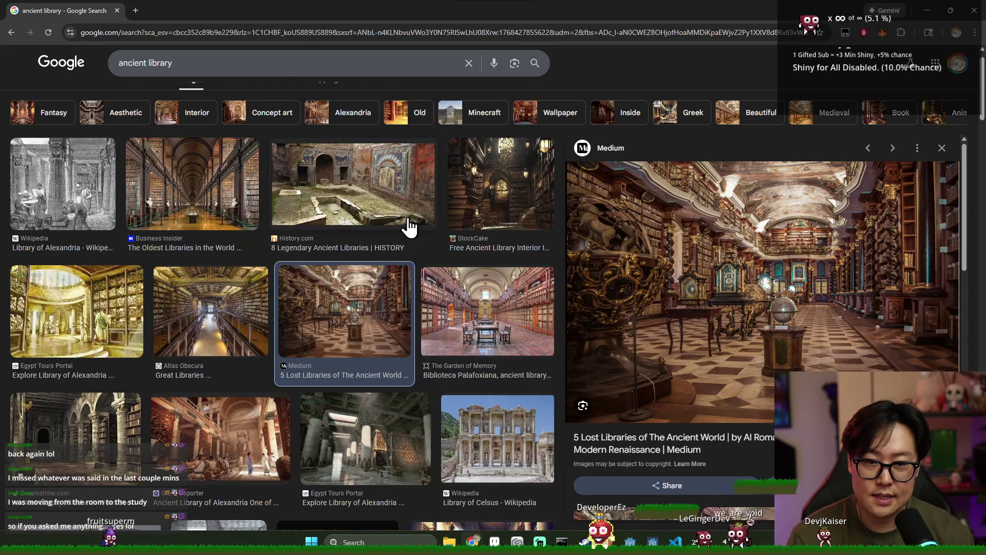
key("alt+Tab")
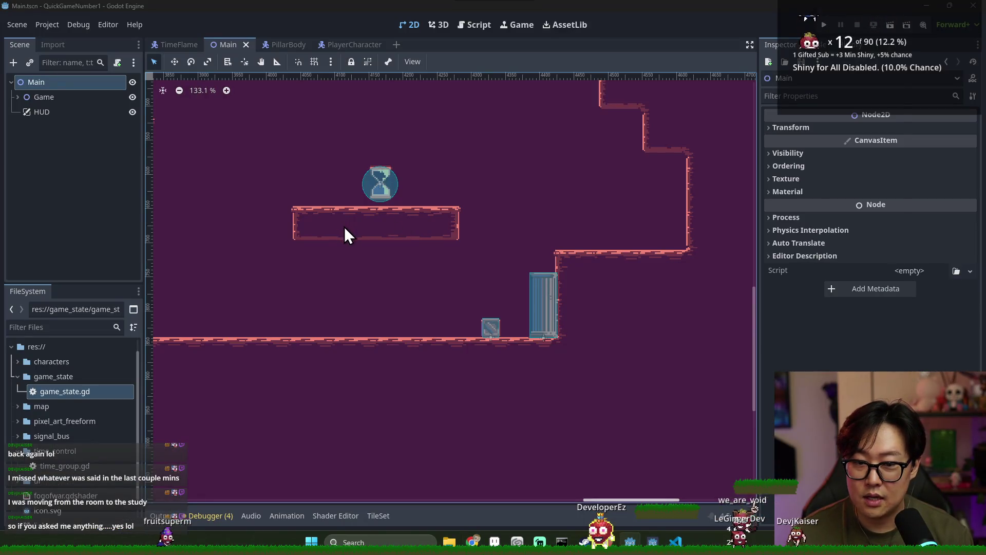
key("alt+Tab")
key("Tab")
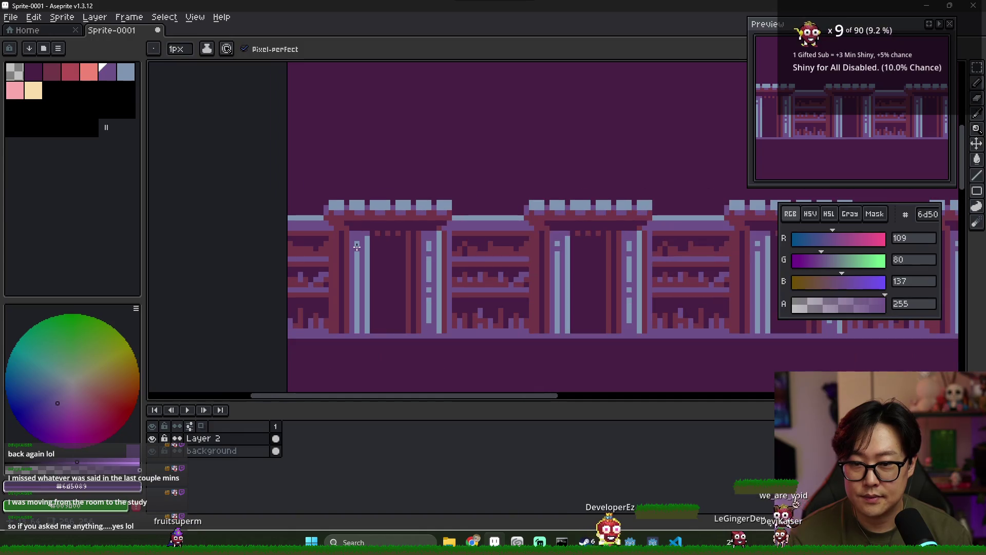
- Bring the space above the row into view and fill the outlined pillar with purple
mouse_move(359, 226)
left_mouse_down()
mouse_move(341, 205)
mouse_move(325, 213)
left_mouse_up()
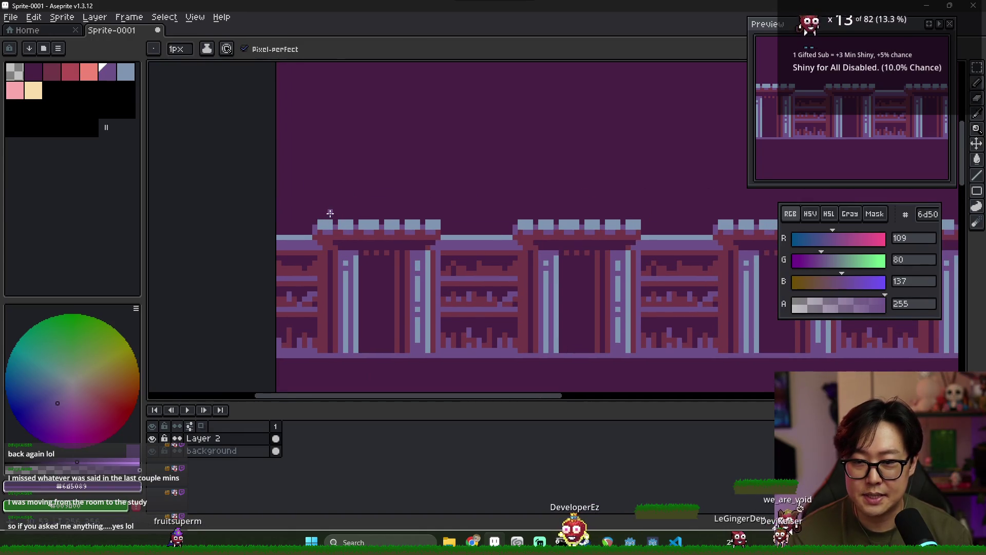
scroll(345, 214, "down", 2)
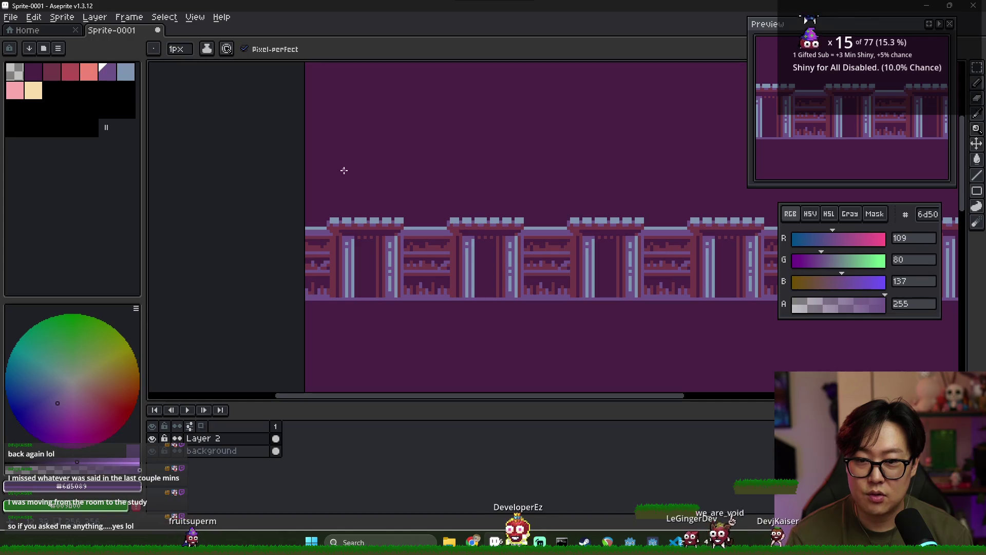
left_click_drag(334, 208, 320, 237)
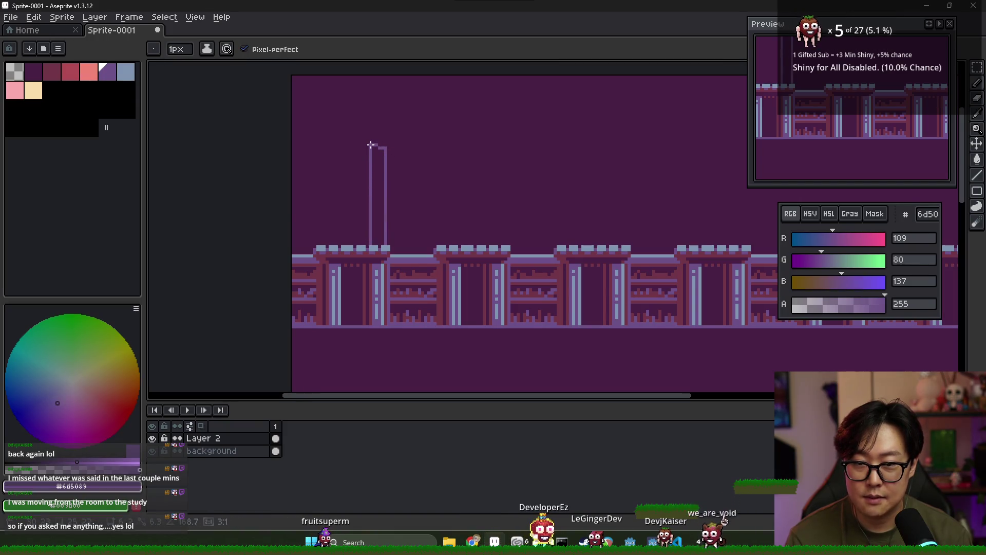
left_click(376, 170)
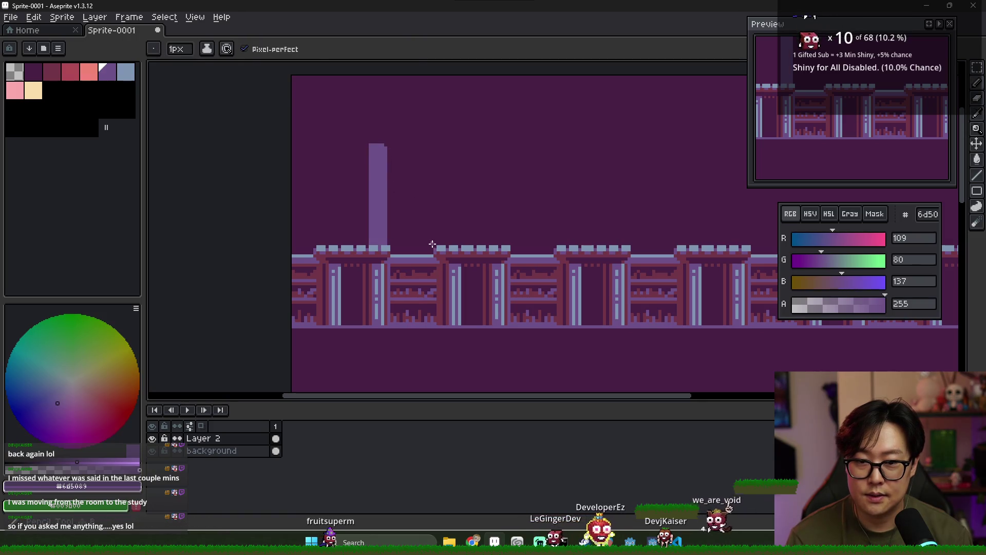
scroll(396, 233, "up", 2)
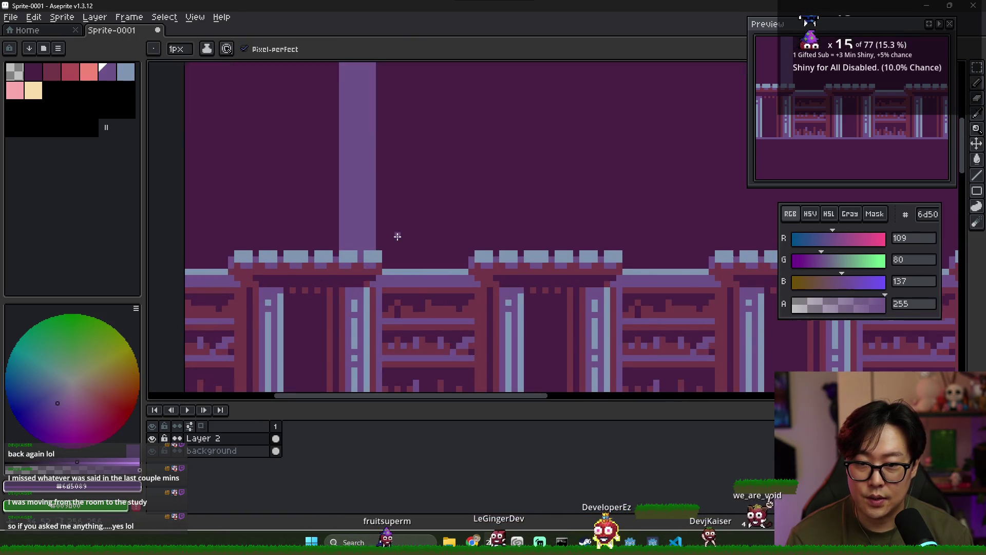
scroll(390, 238, "down", 1)
- Select the tall pillar and drop a copy of it to the right
key("m")
left_click_drag(374, 235, 334, 79)
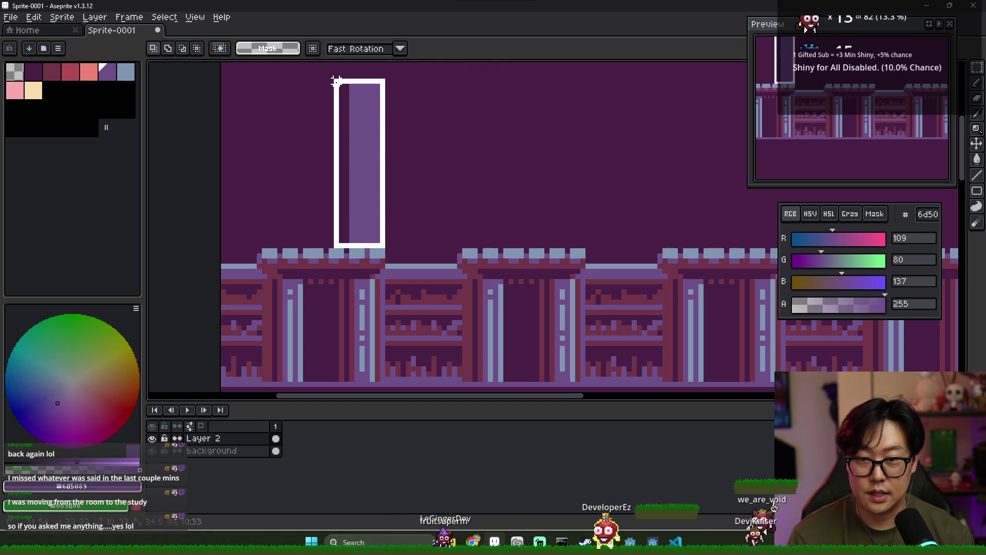
left_click_drag(359, 145, 482, 147)
key("ctrl+d")
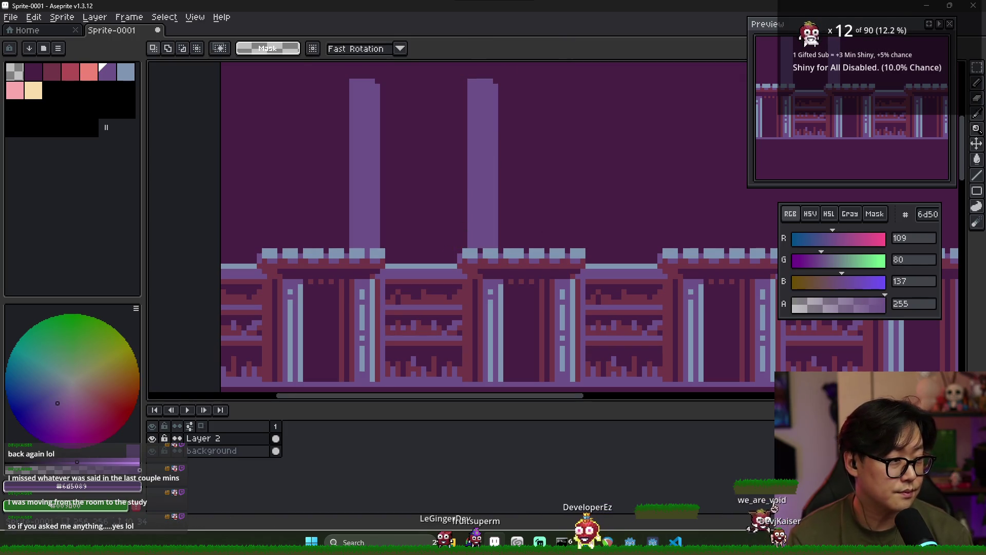
scroll(696, 215, "down", 2)
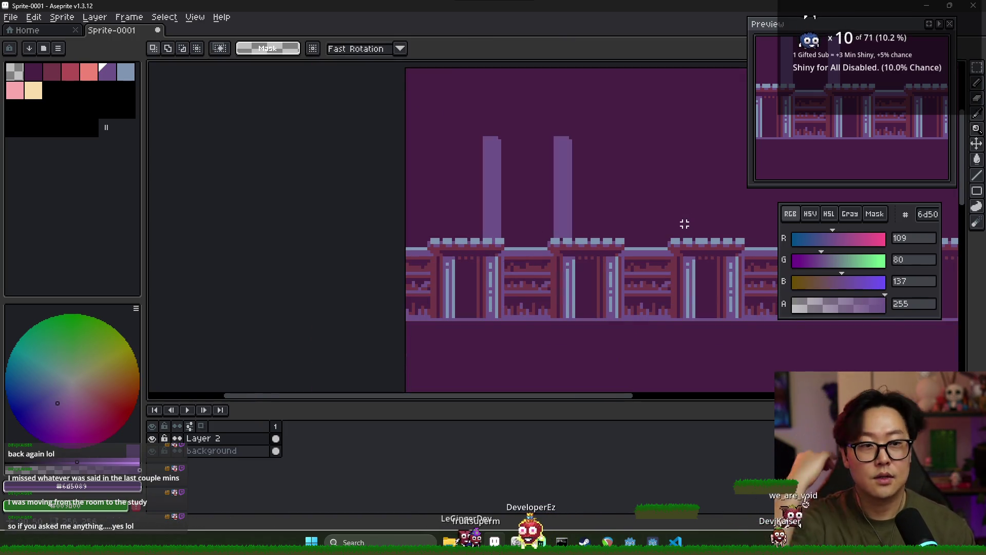
scroll(539, 211, "right", 2)
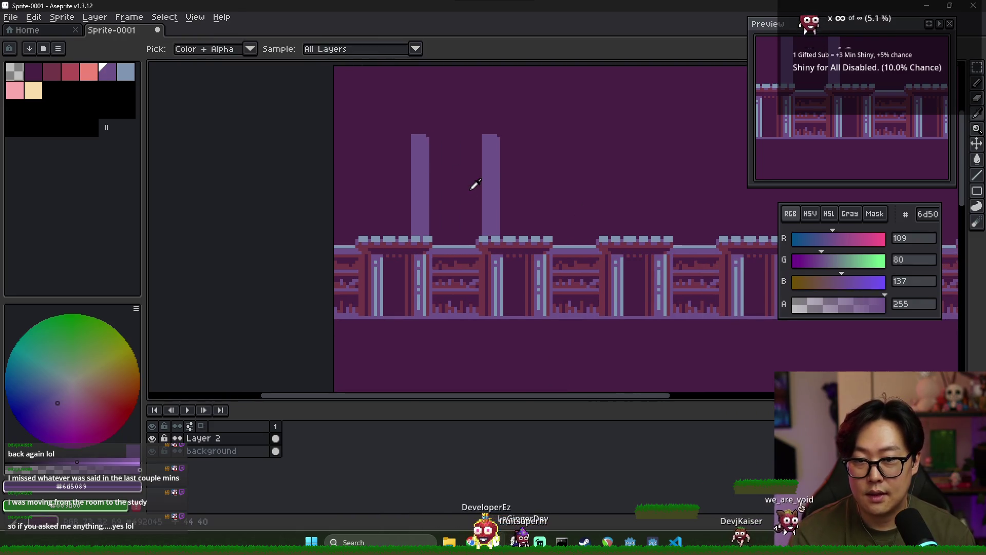
scroll(450, 221, "up", 2)
scroll(449, 222, "down", 3)
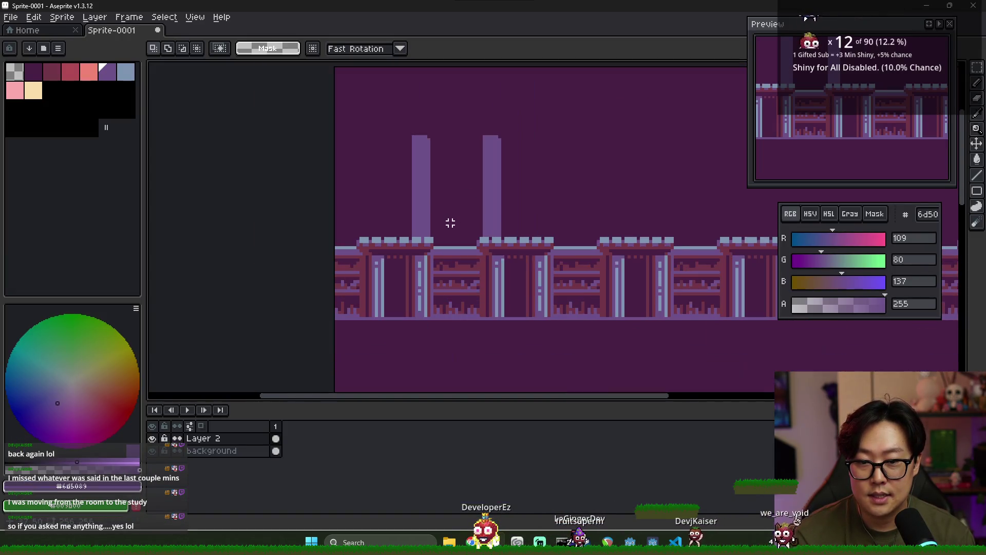
scroll(456, 222, "up", 2)
scroll(404, 206, "down", 1)
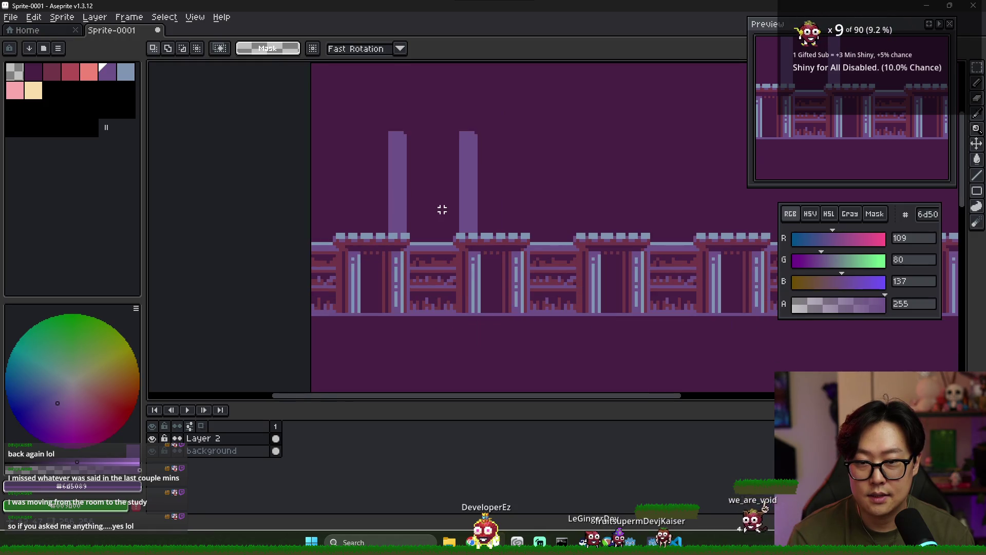
scroll(402, 218, "right", 2)
key("i")
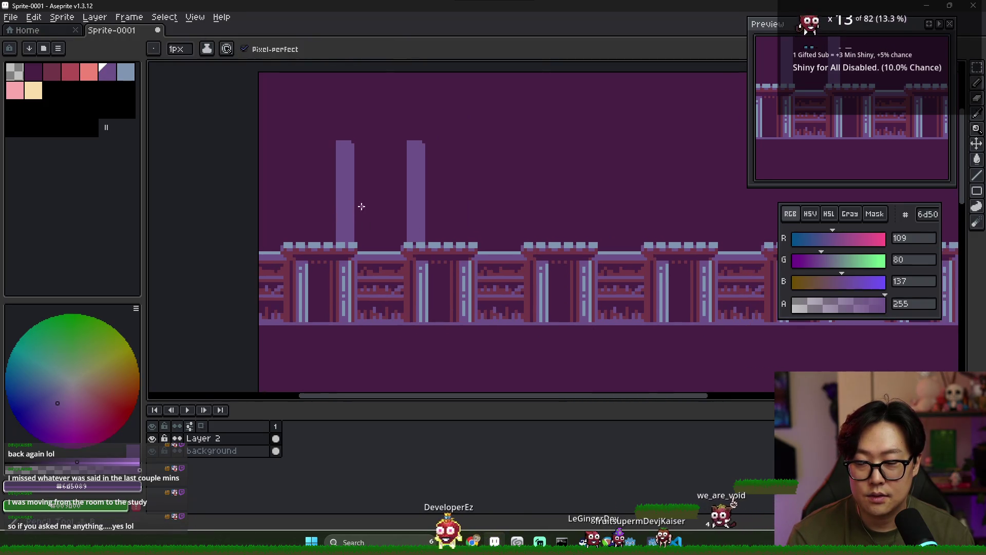
key("alt+Tab")
key("alt+Tab")
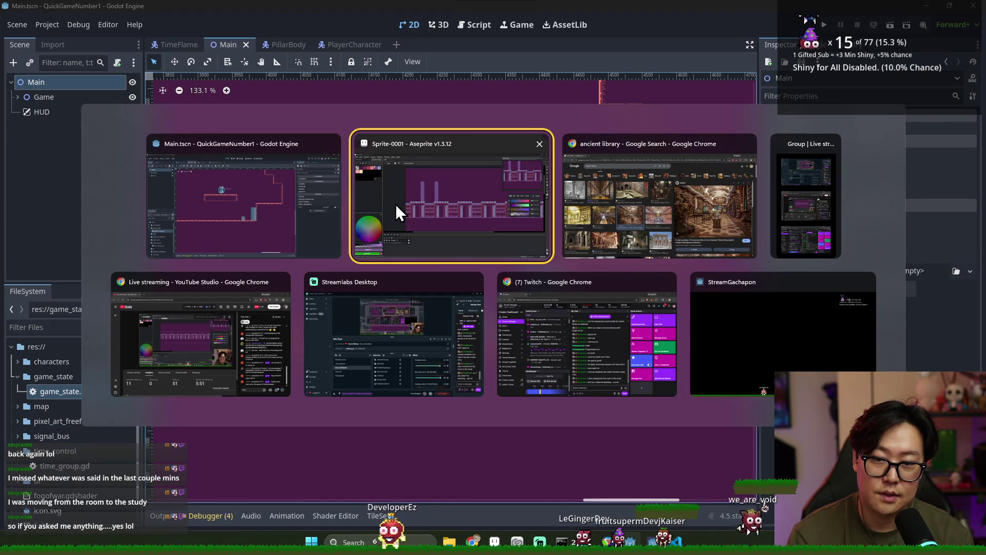
- Bring the Aseprite library facade sprite to the front from the switcher
left_click(395, 204)
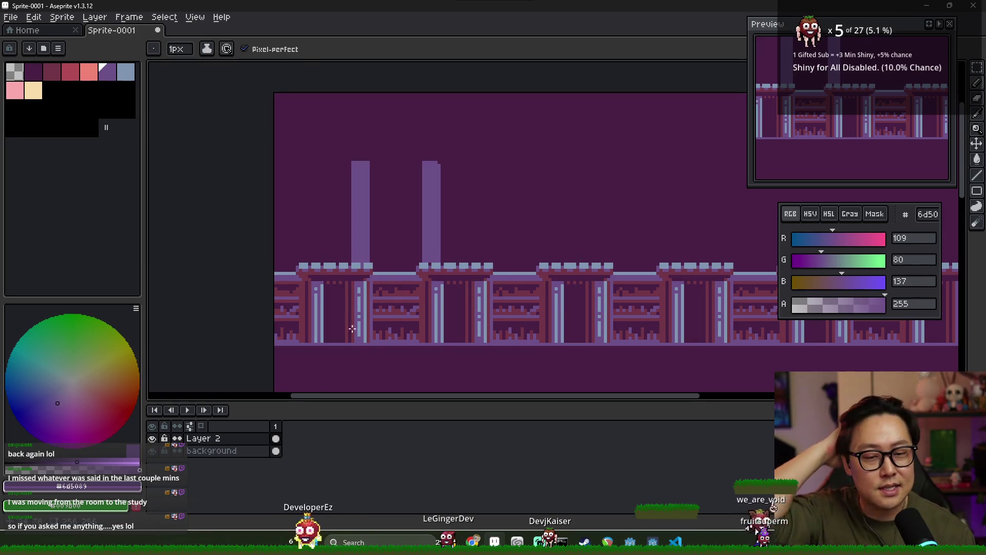
- Marquee-select and delete both test pillars above the colonnade
scroll(284, 280, "down", 2)
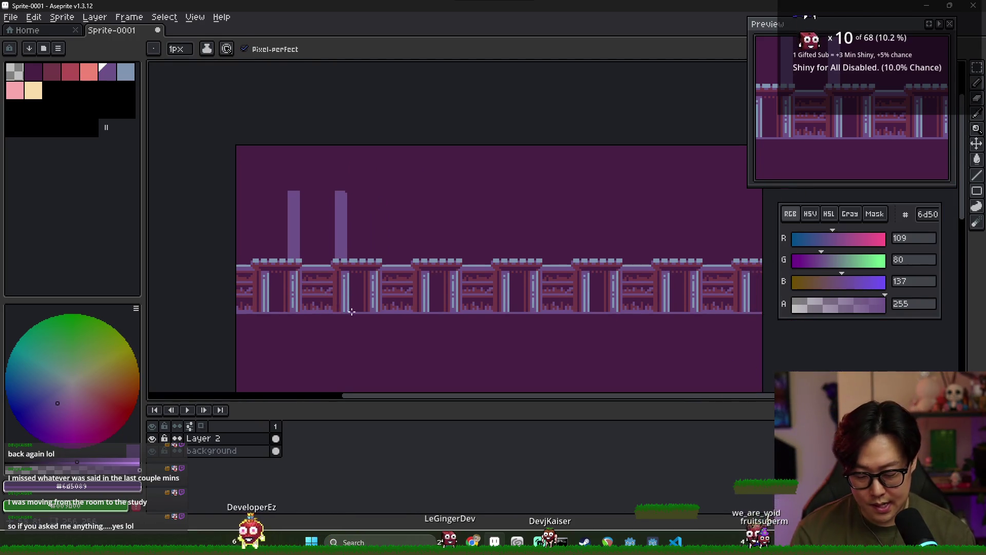
key("m")
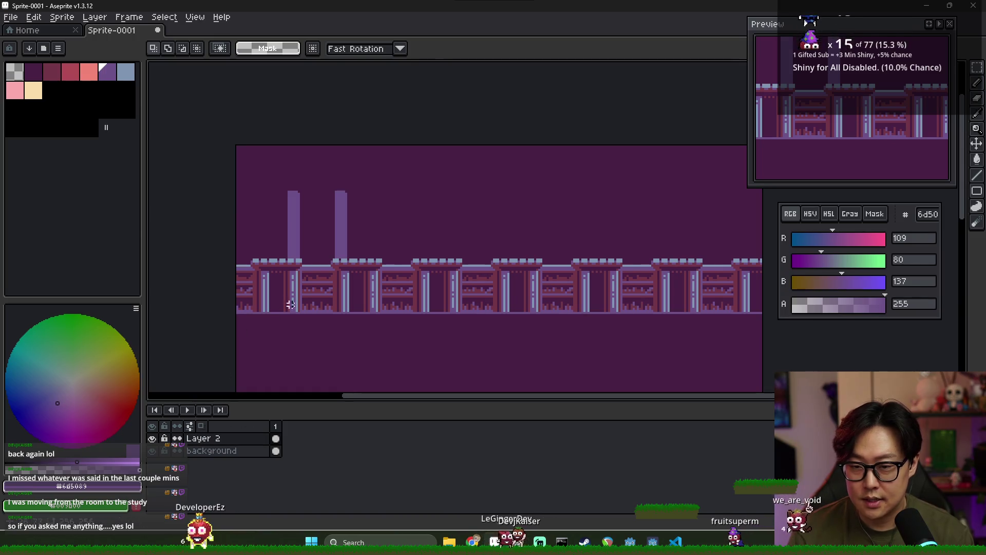
left_click_drag(324, 183, 355, 263)
key("Delete")
left_click(288, 318)
left_click_drag(287, 190, 300, 261)
key("Delete")
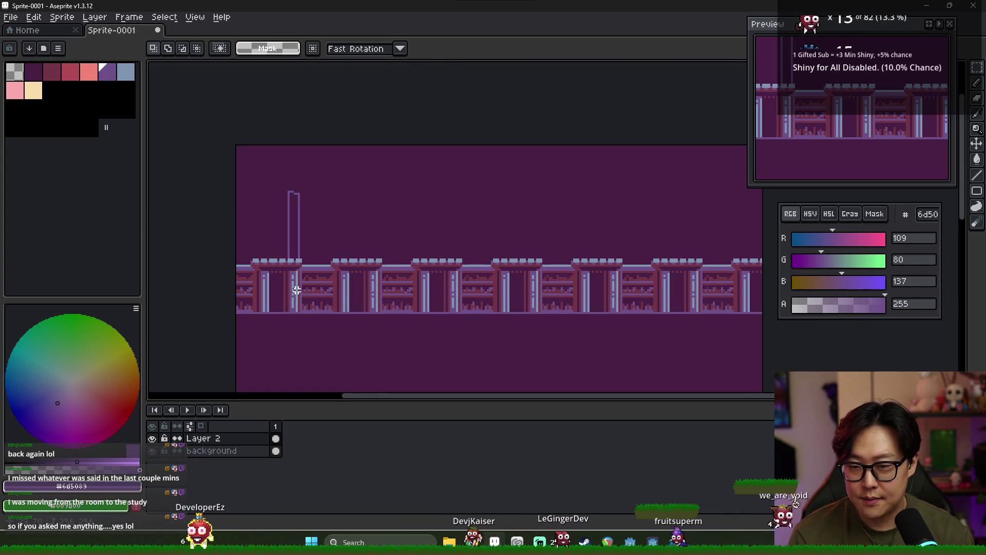
left_click(297, 294)
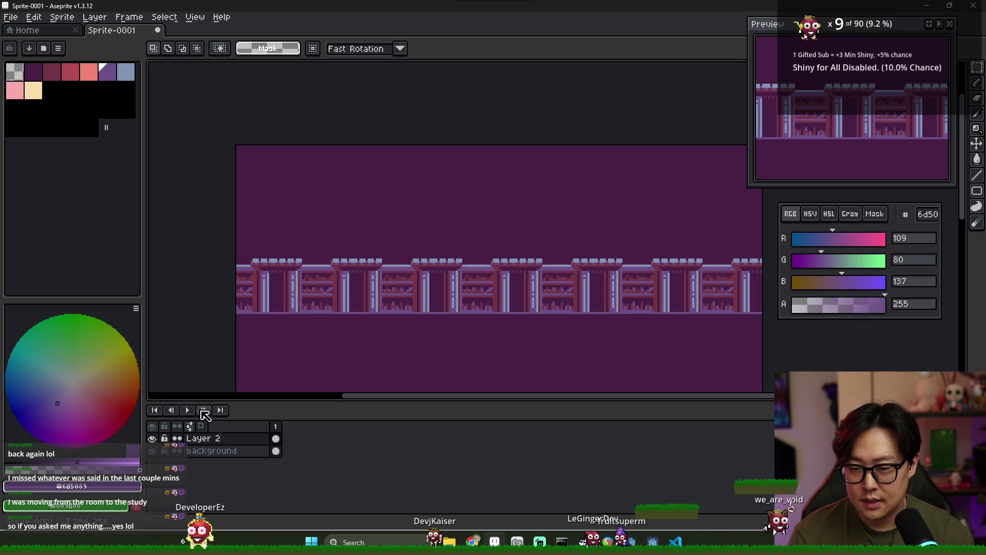
- Add a new Layer 3 and move it below Layer 2
right_click(203, 449)
mouse_move(236, 446)
left_click(319, 447)
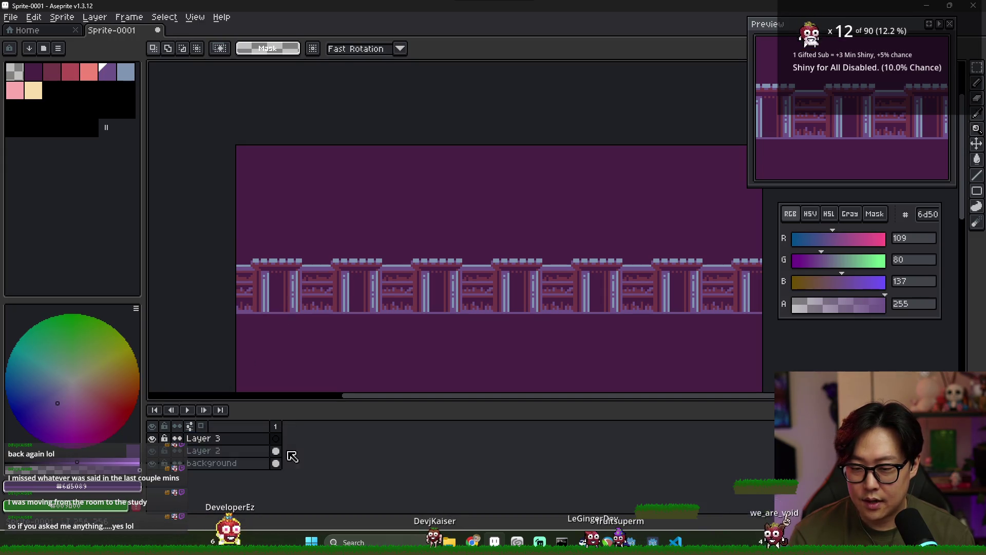
left_click_drag(236, 443, 246, 461)
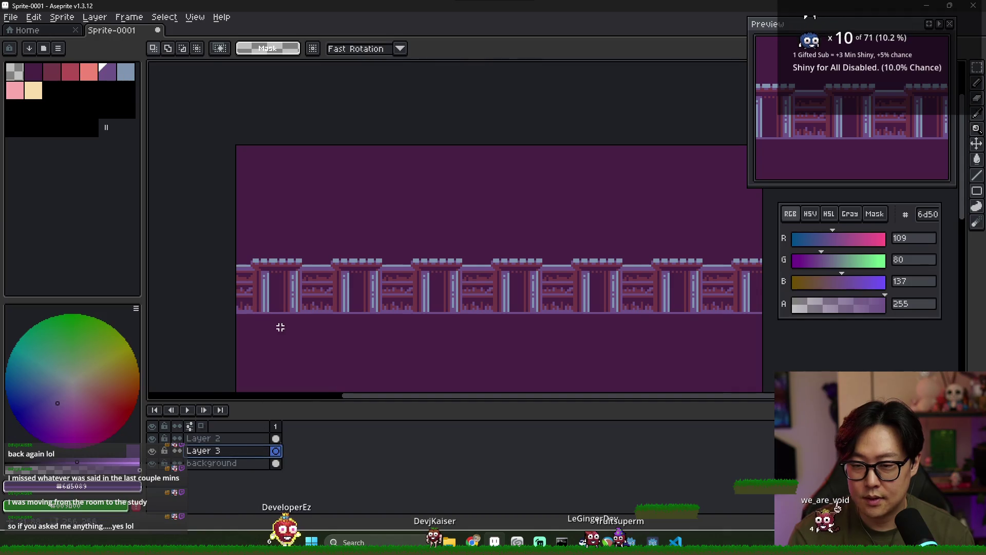
scroll(288, 308, "up", 4)
- Pencil the new pillar's vertical sides and a capital line closed at both ends
key("b")
scroll(350, 259, "down", 4)
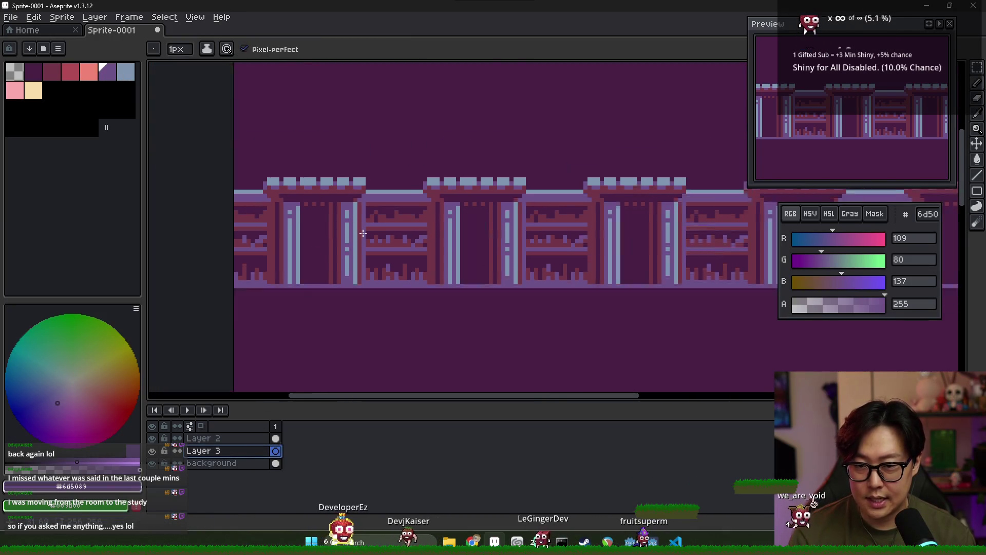
left_click_drag(368, 128, 370, 194)
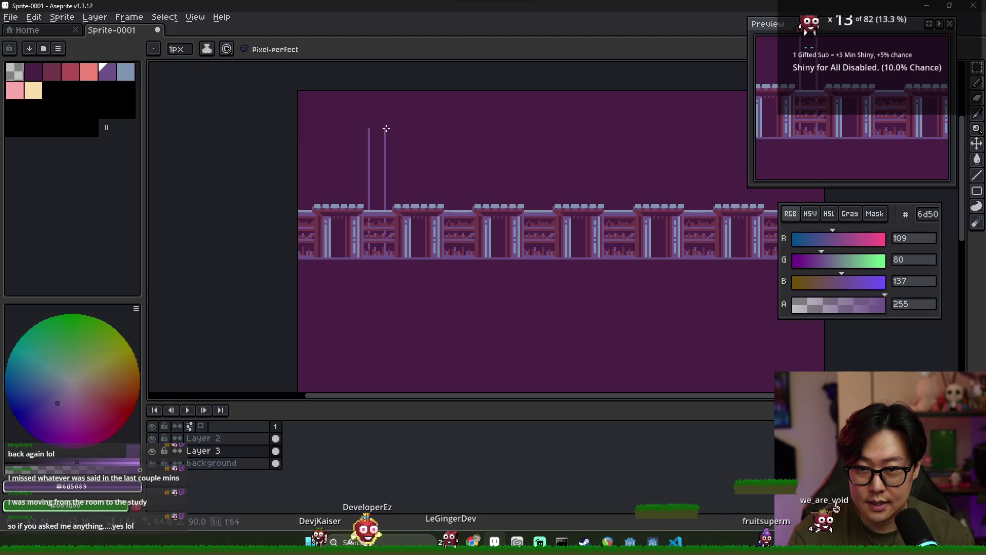
scroll(385, 141, "up", 4)
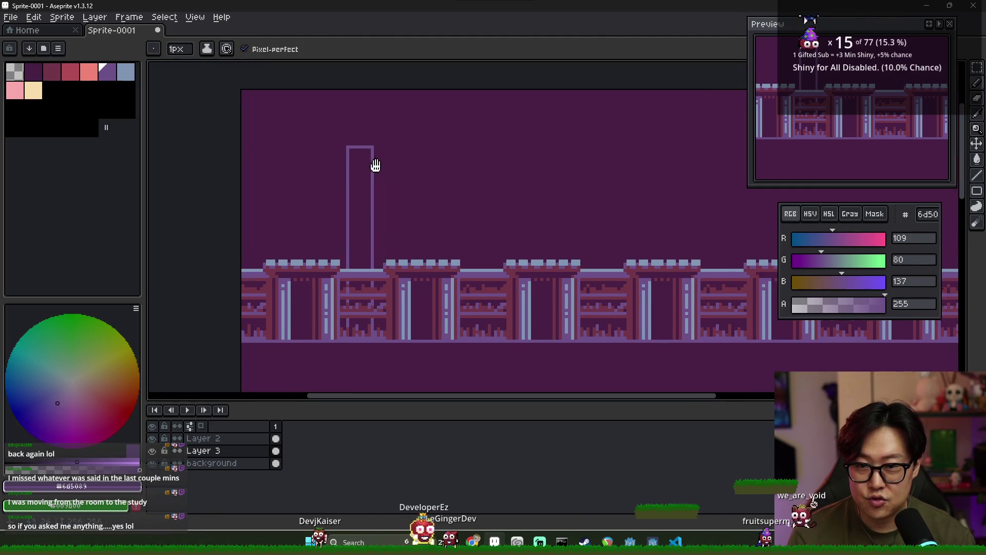
left_click_drag(339, 144, 393, 144)
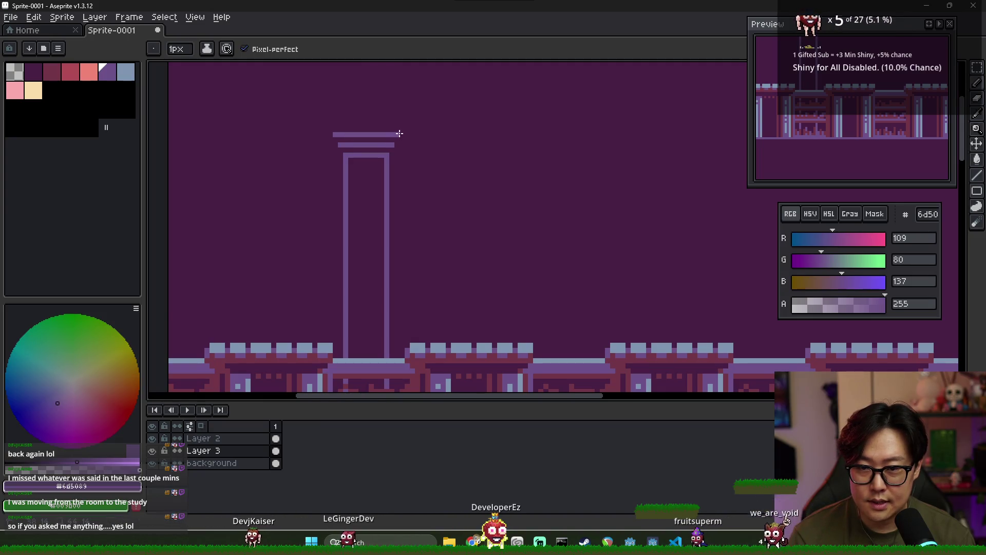
left_click(396, 139)
left_click(345, 140)
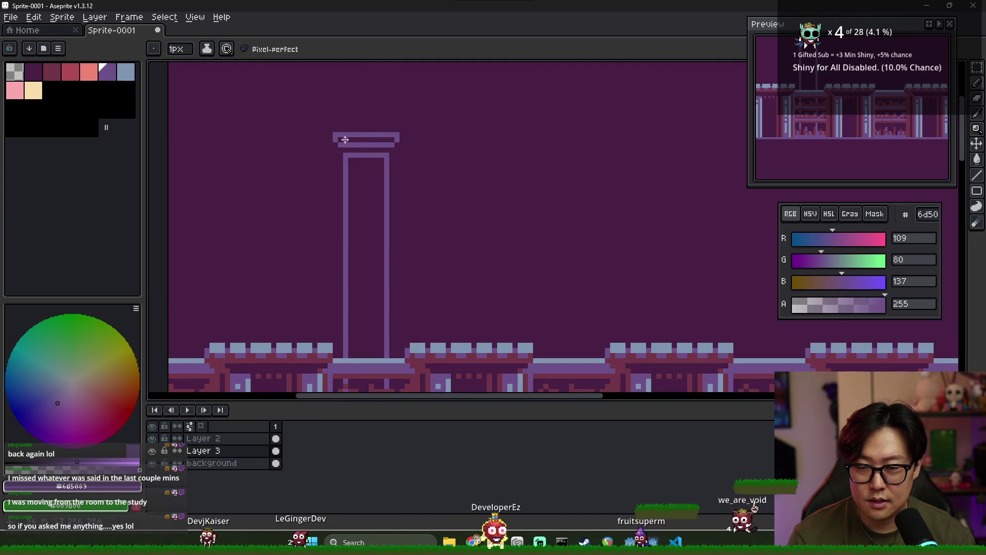
scroll(386, 150, "down", 2)
key("g")
left_click(378, 163)
key("ctrl+z")
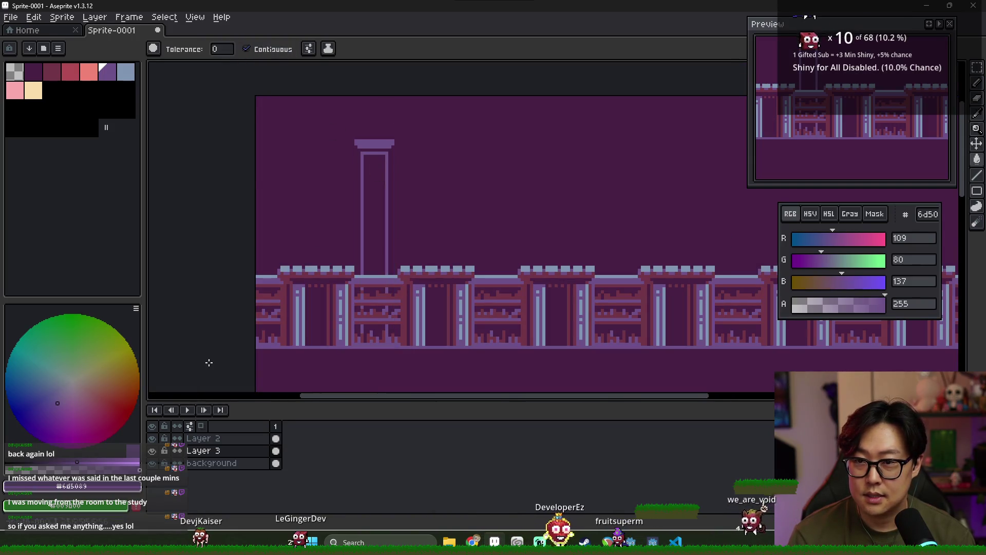
- With Layer 2 hidden, close the pillar's bottom and fill it light purple, then show Layer 2
left_click(152, 438)
scroll(366, 351, "up", 1)
key("b")
left_click_drag(360, 342, 405, 342)
key("g")
left_click(380, 205)
scroll(366, 308, "down", 1)
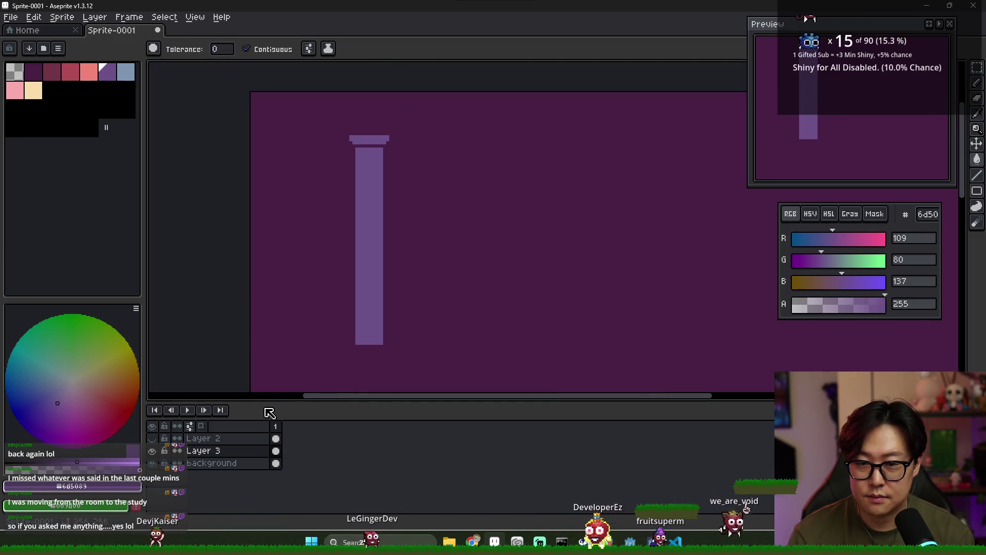
left_click(152, 438)
scroll(389, 221, "down", 2)
scroll(422, 238, "up", 2)
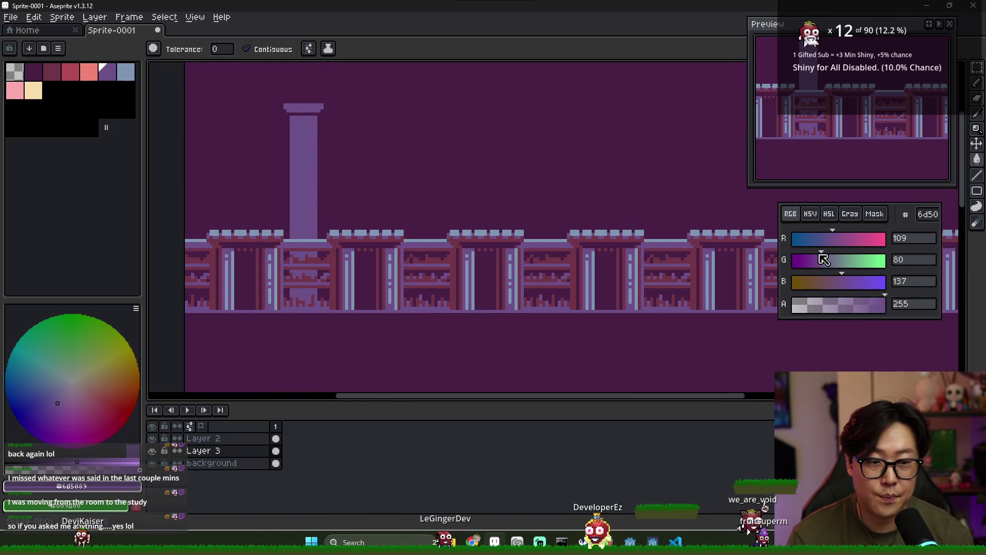
- Shade the capital's underside using the maroon palette colour and a darker plum
left_click(56, 77)
scroll(310, 132, "up", 1)
key("v")
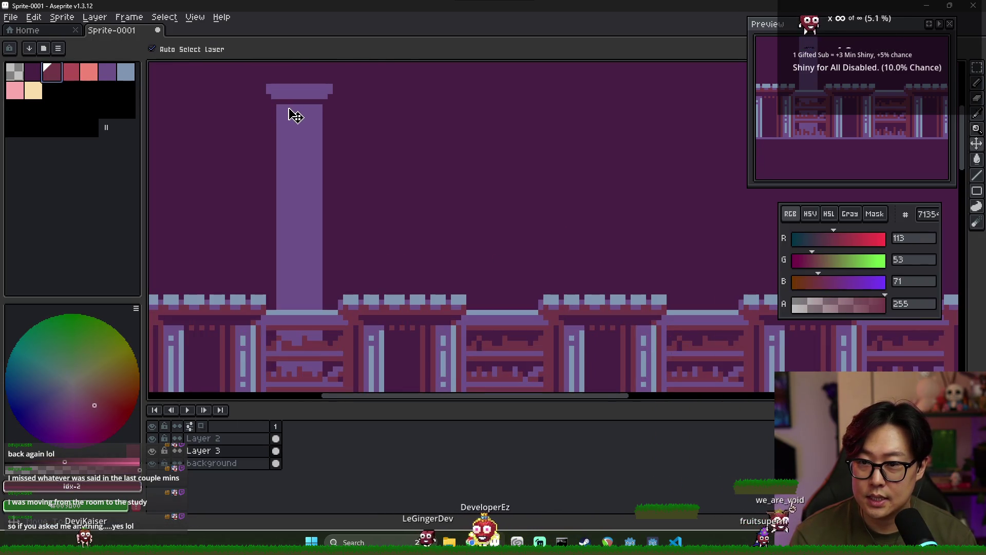
key("b")
scroll(295, 119, "up", 1)
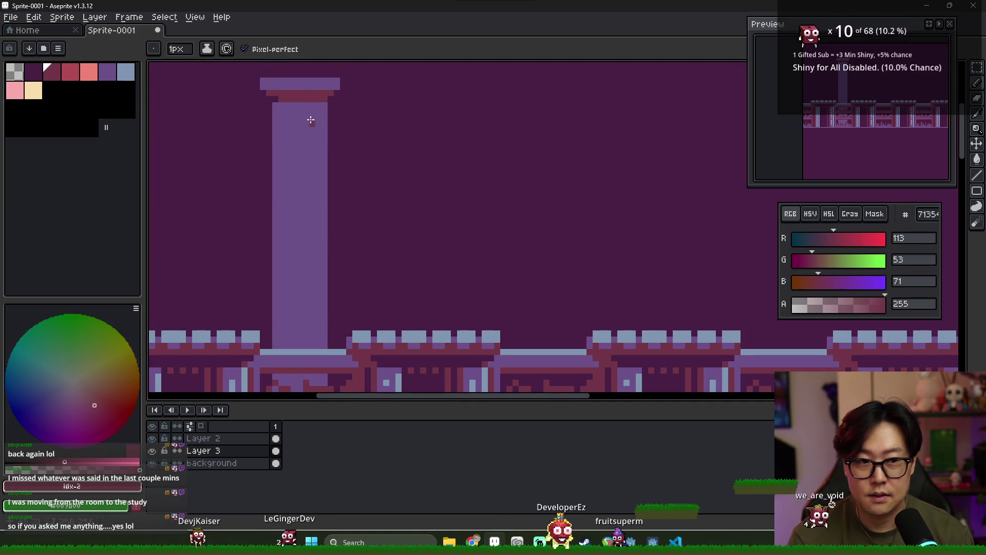
left_click(280, 94, "alt")
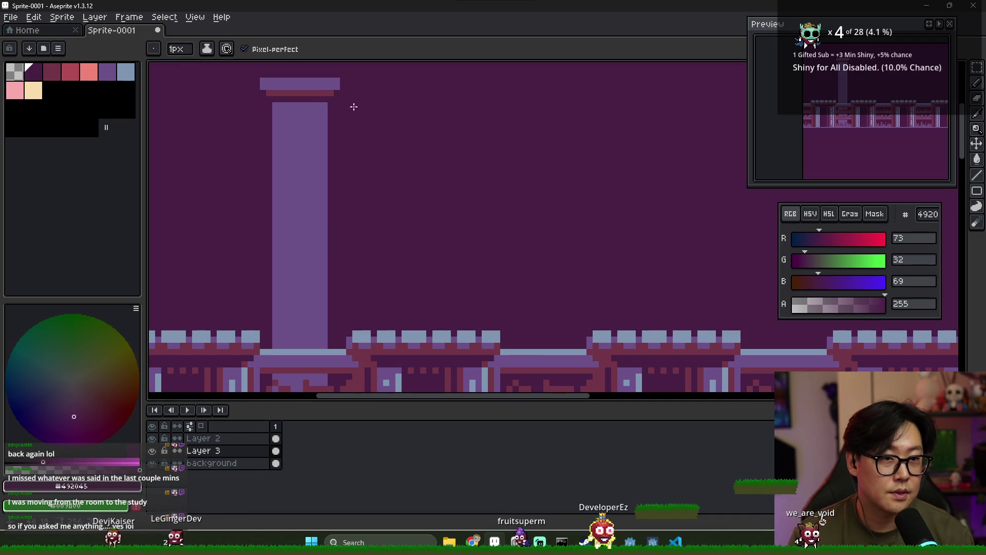
left_click(300, 92, "alt")
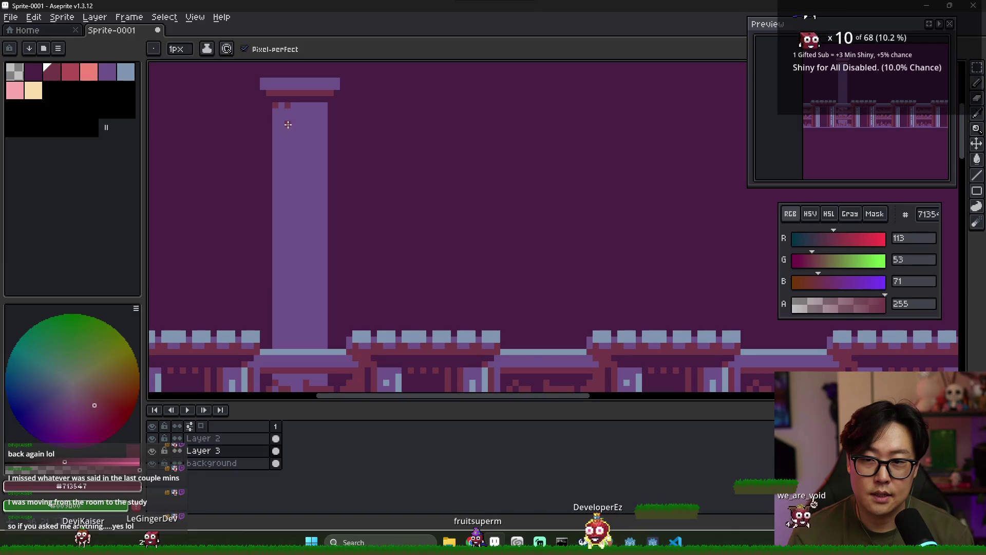
scroll(293, 216, "down", 5)
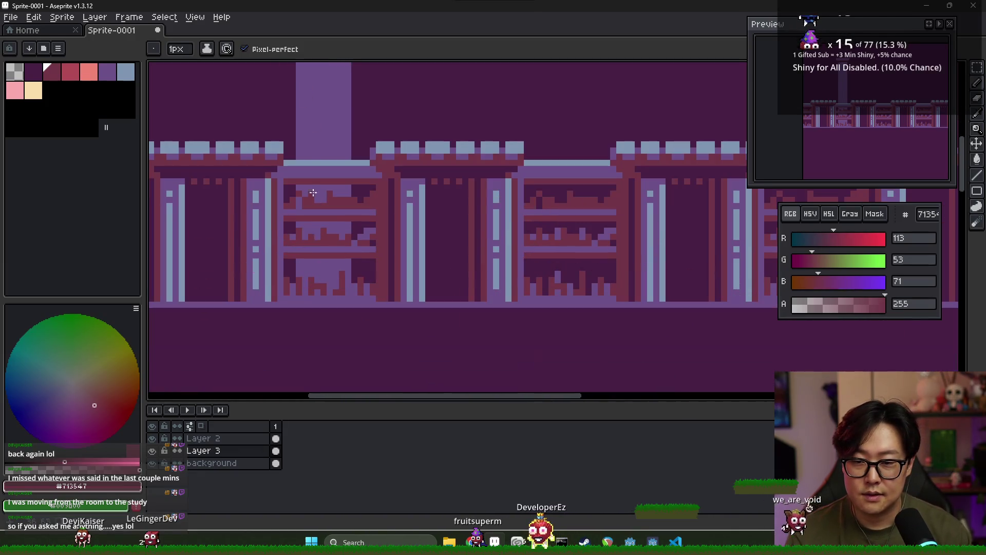
- Draw a dark red shading line down the pillar's right side, undoing a stray fill
left_click(152, 438)
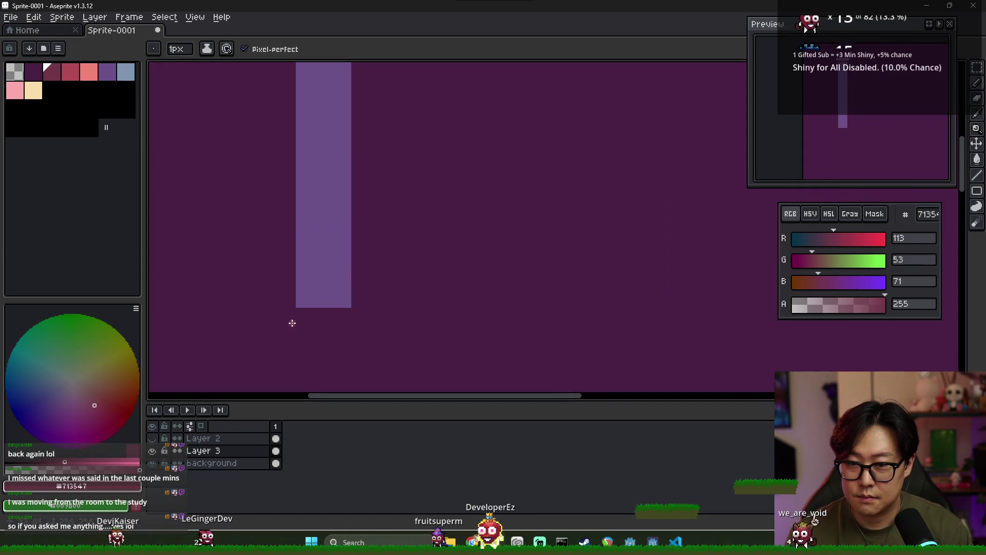
left_click(311, 303, "shift")
key("g")
scroll(302, 299, "up", 4)
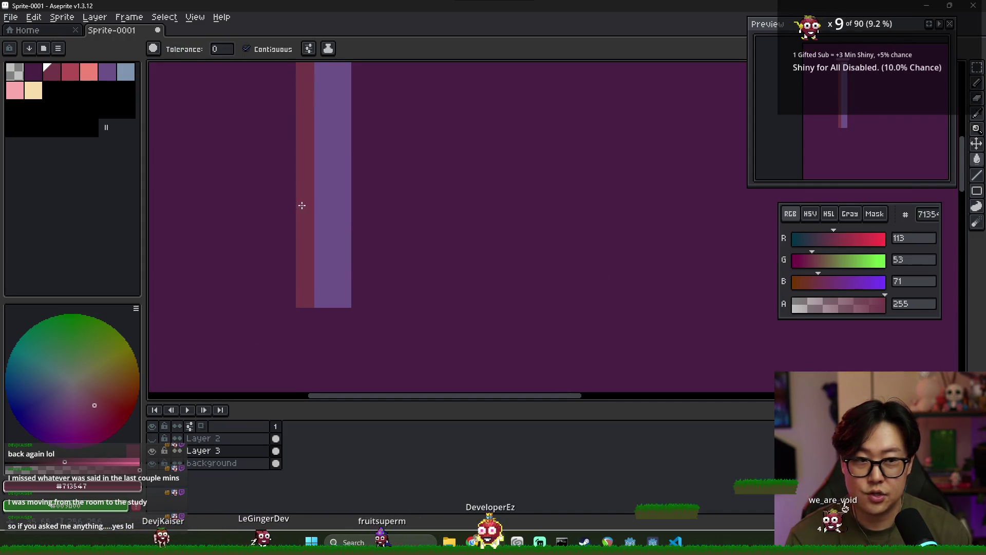
left_click(326, 112)
key("ctrl+z")
key("b")
left_click_drag(325, 112, 323, 376)
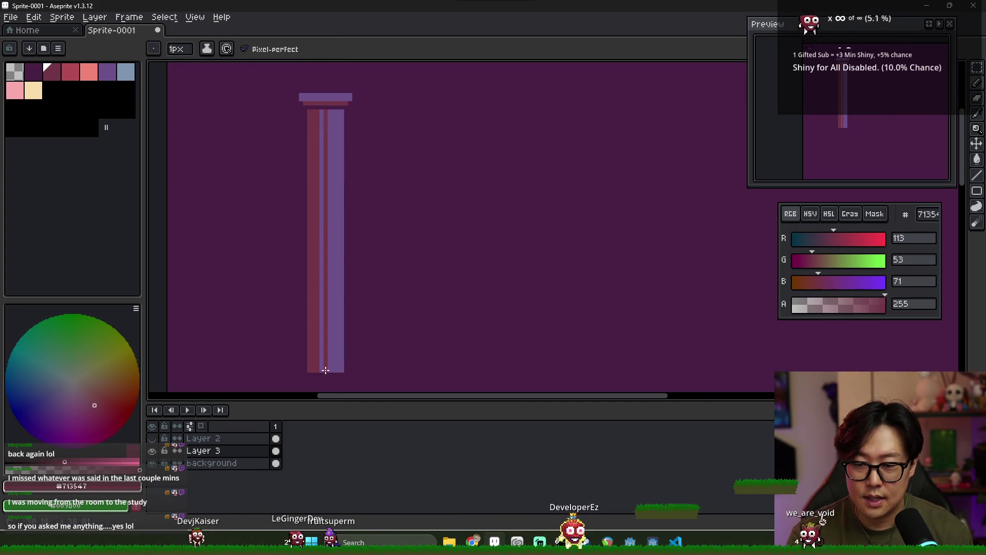
left_click(152, 438)
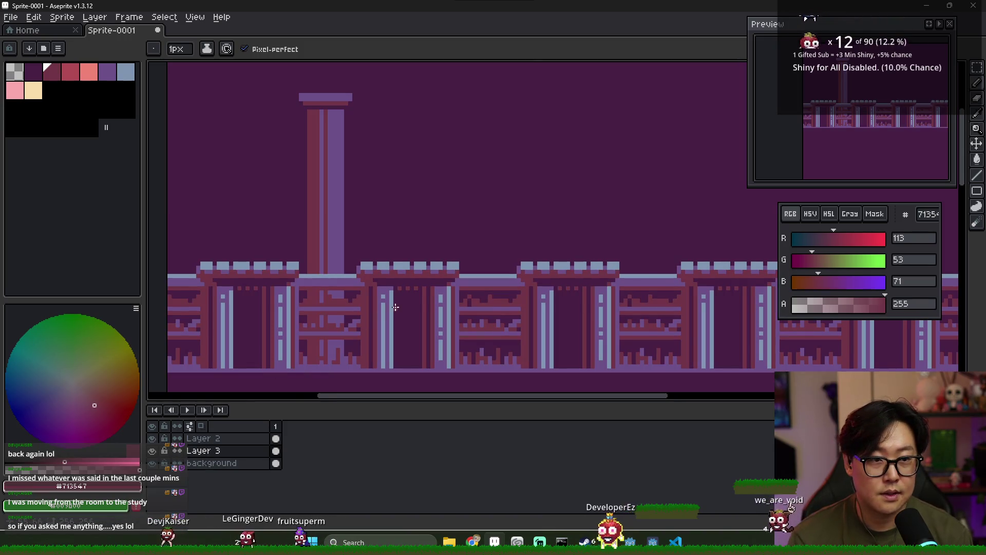
scroll(395, 306, "down", 3)
scroll(384, 254, "up", 5)
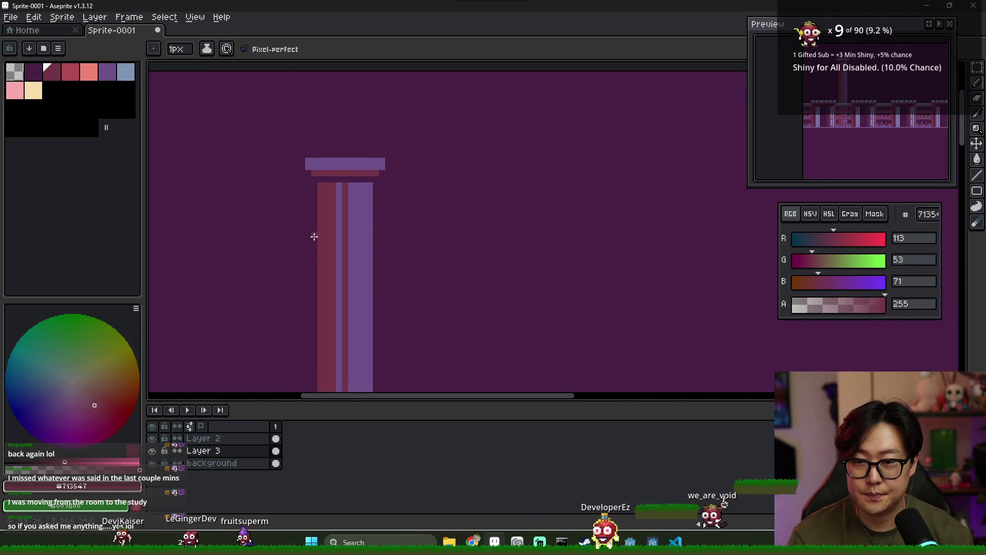
- In light blue, paint a highlight line across the capital's top and a dot on the shaft
left_click(126, 72)
left_click(357, 160)
scroll(342, 173, "up", 1)
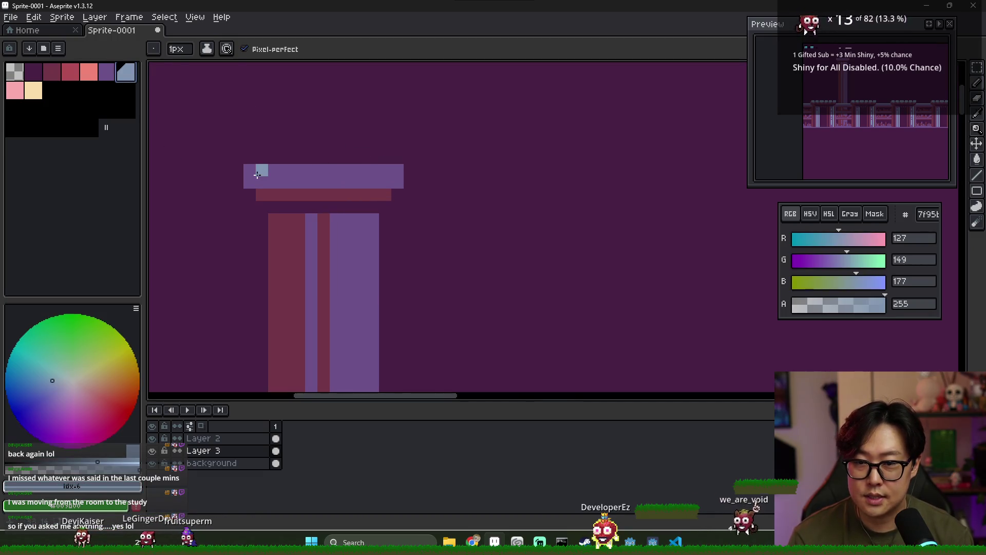
left_click_drag(248, 171, 396, 171)
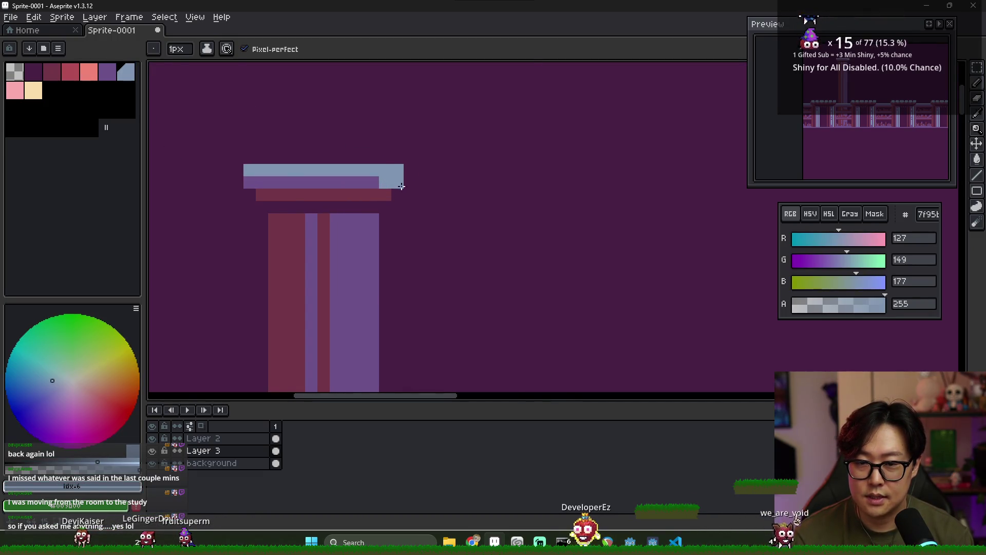
scroll(400, 185, "down", 2)
left_click(373, 168)
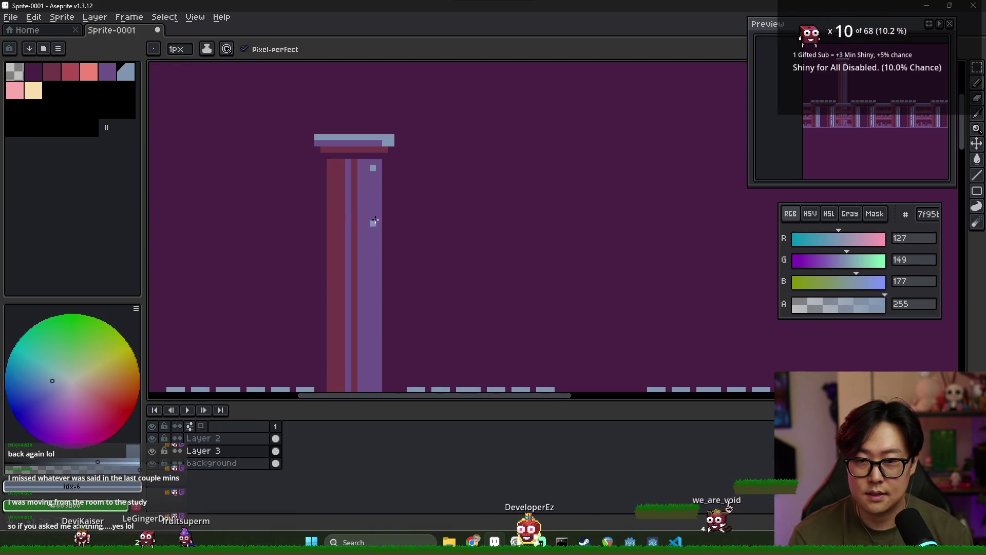
scroll(345, 231, "down", 1)
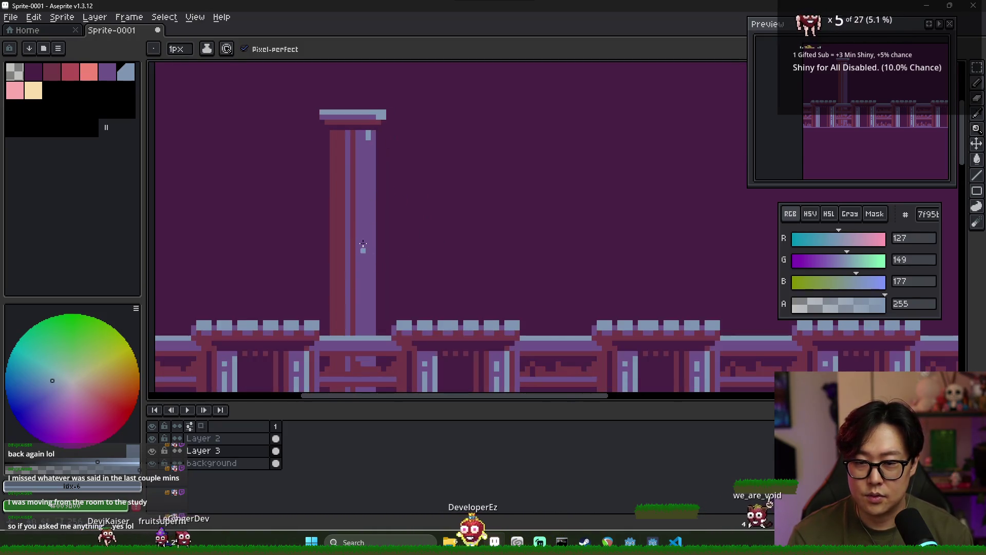
- Draw a light-blue highlight stripe down the pillar shaft
left_click(152, 451)
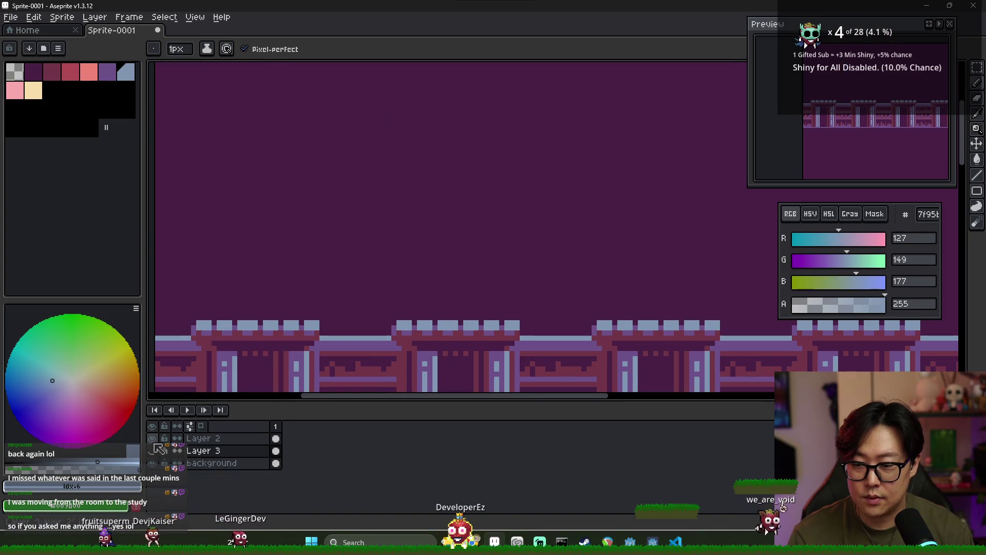
left_click(153, 451)
left_click(152, 438)
scroll(309, 231, "down", 3)
left_click_drag(385, 97, 381, 306)
left_click_drag(383, 144, 381, 306)
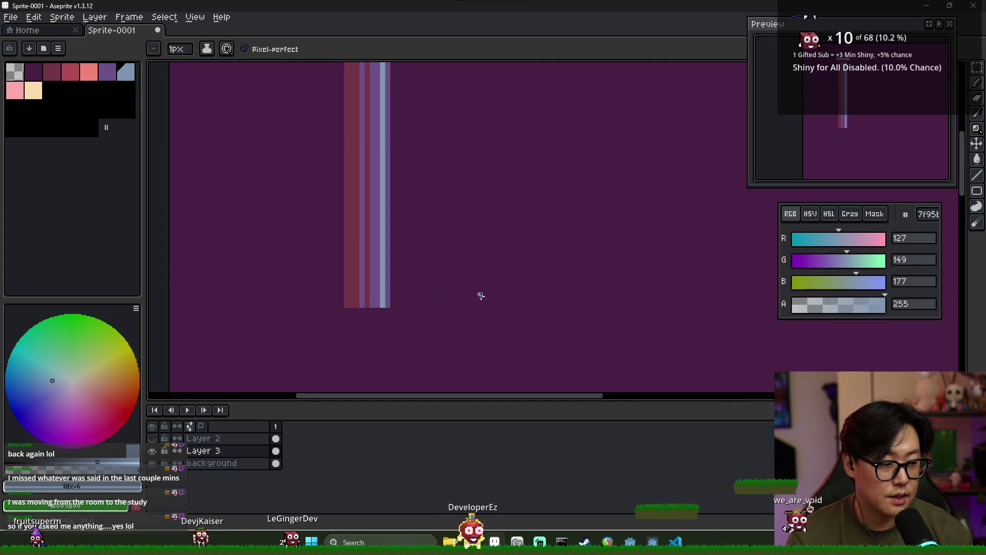
scroll(430, 302, "down", 3)
- Check the highlights by toggling layer visibility, ending with the bookshelf layer hidden
key("ctrl+s")
key("Escape")
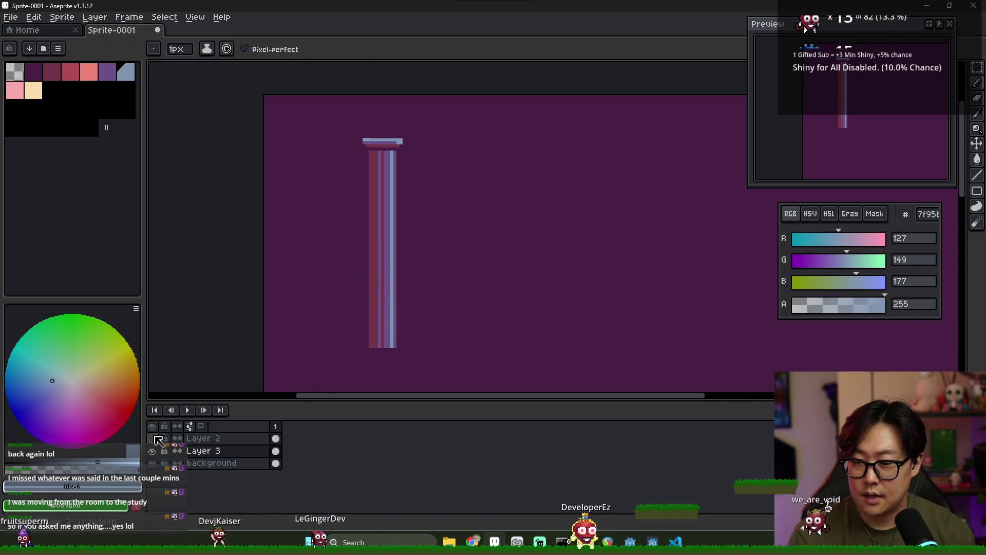
left_click(152, 438)
scroll(468, 304, "down", 3)
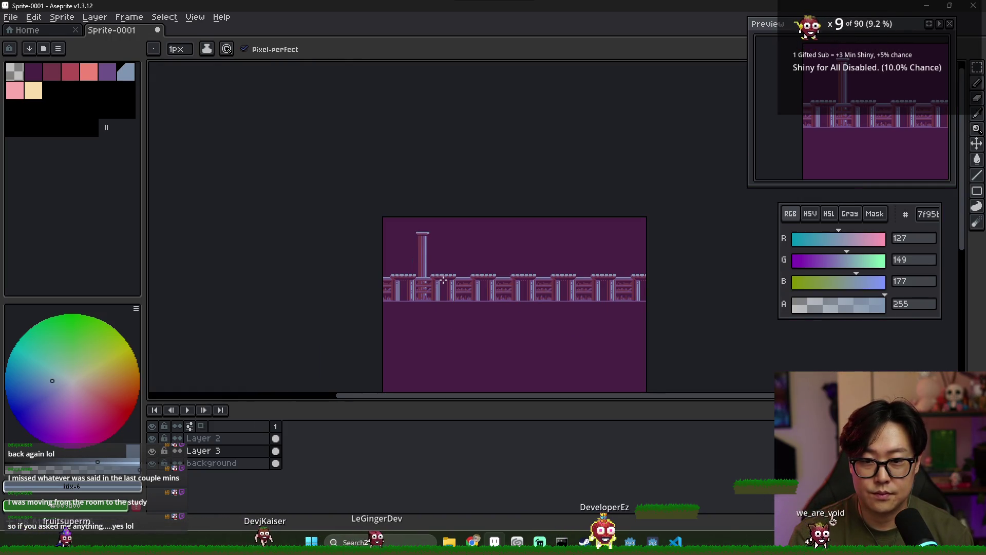
scroll(448, 250, "up", 2)
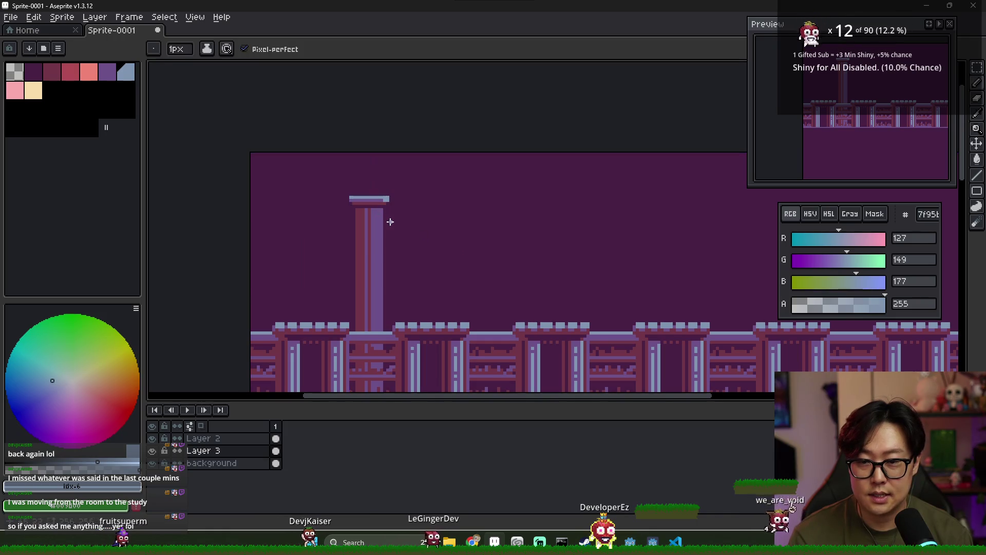
scroll(401, 234, "down", 2)
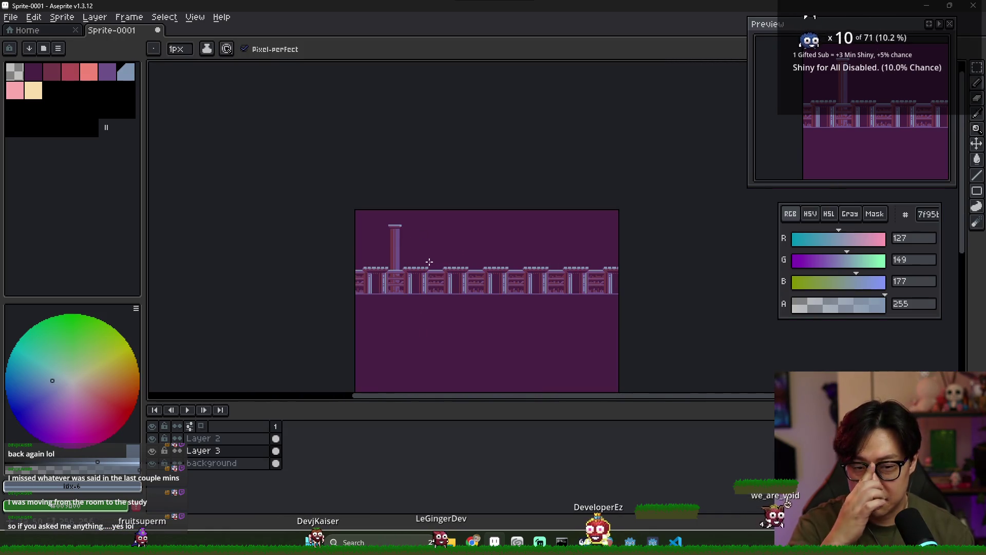
scroll(411, 259, "up", 1)
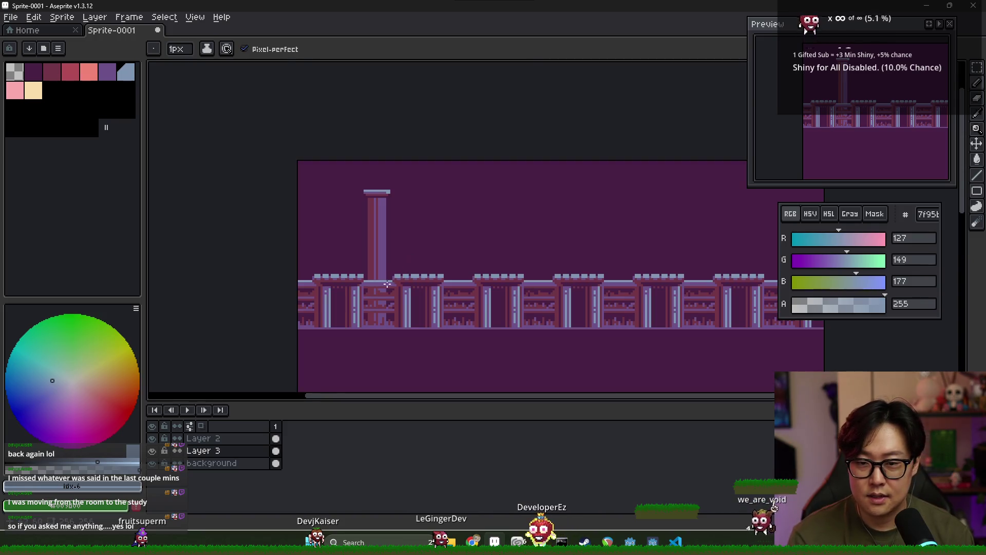
left_click(153, 438)
left_click(152, 438)
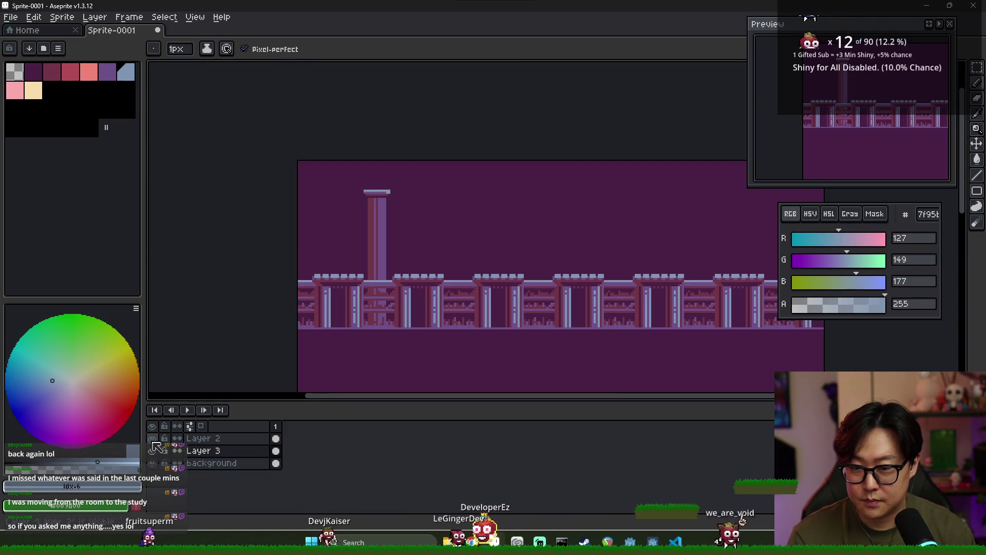
left_click(152, 451)
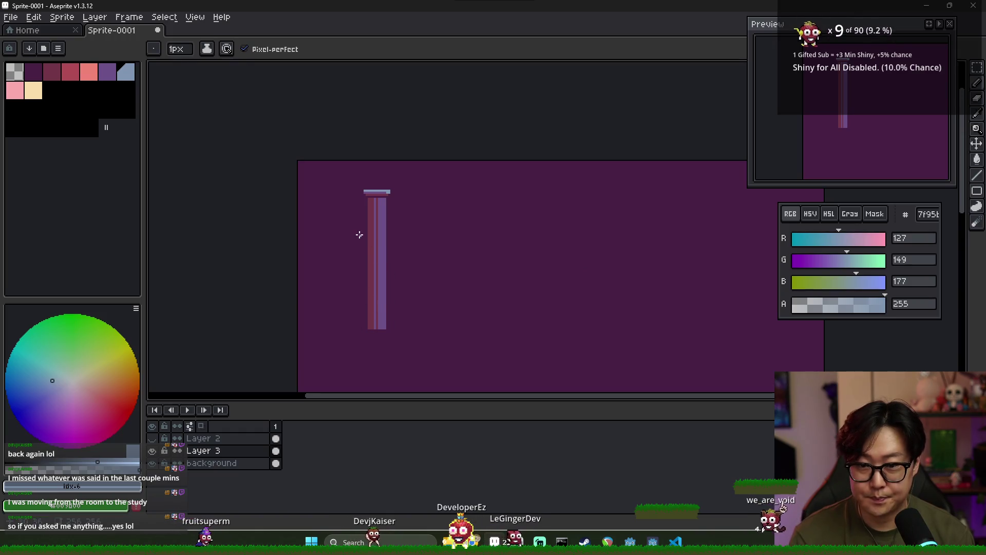
- Select the pillar and place a copy to its right, nudged into line
key("m")
left_click_drag(349, 175, 444, 368)
left_click_drag(387, 298, 487, 296)
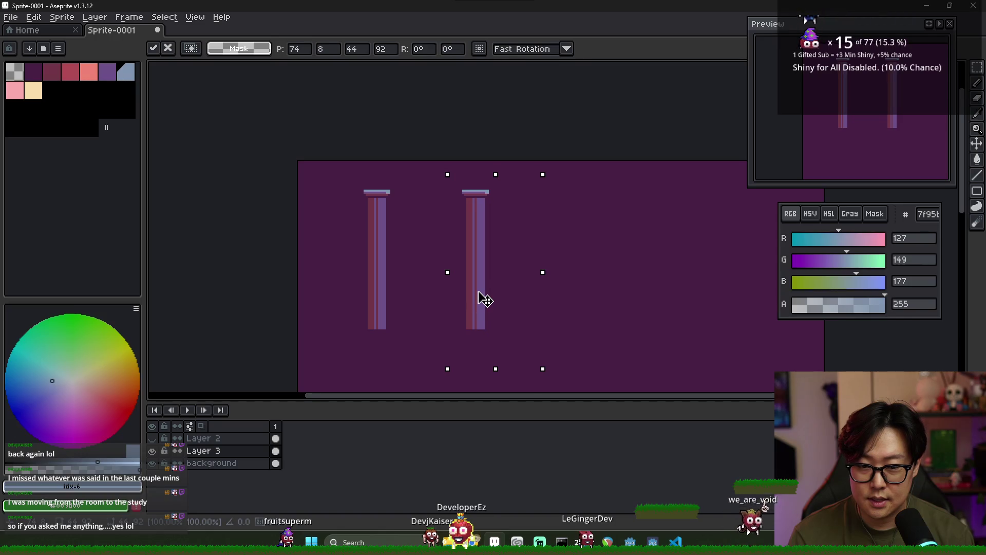
left_click(152, 450)
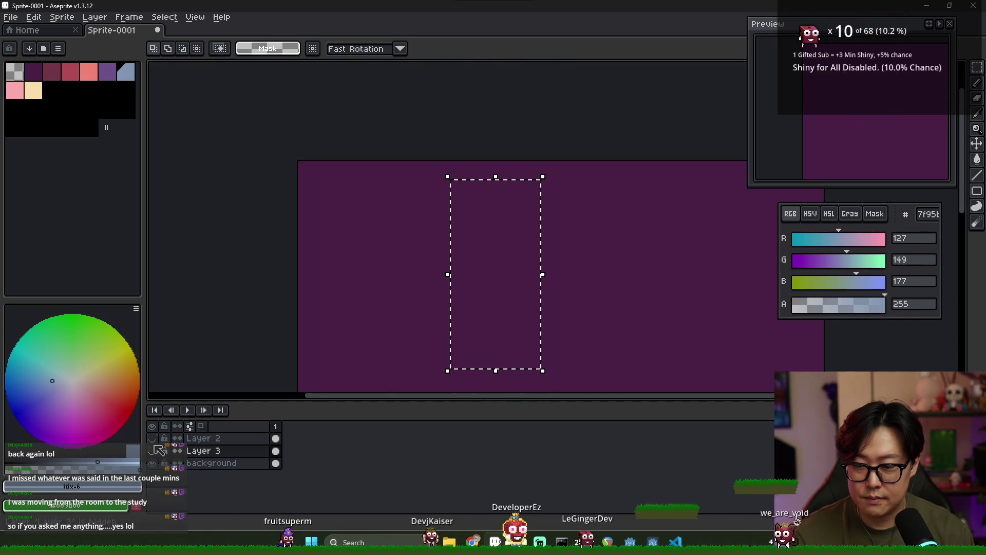
key("ctrl+z")
key("ctrl+z")
key("ctrl+z")
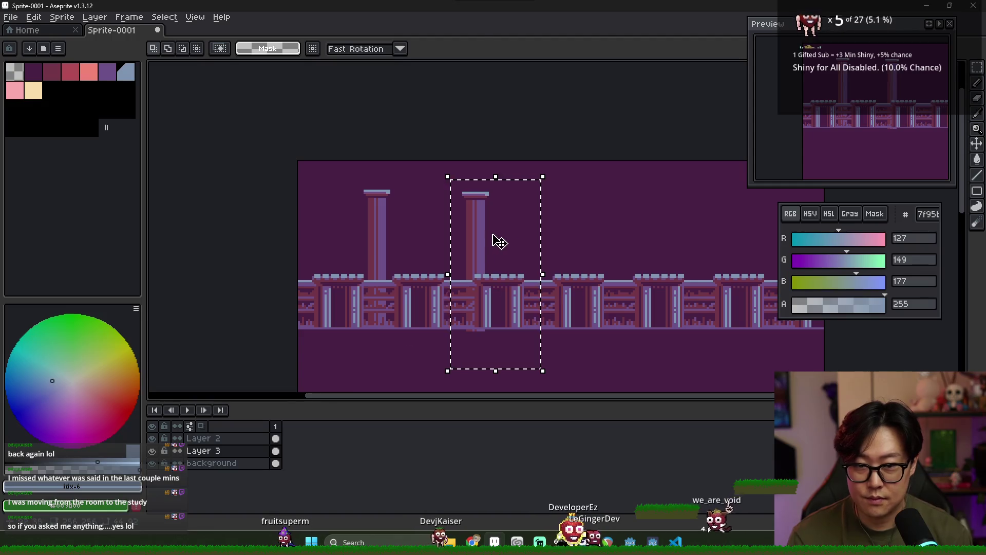
left_click_drag(477, 241, 480, 238)
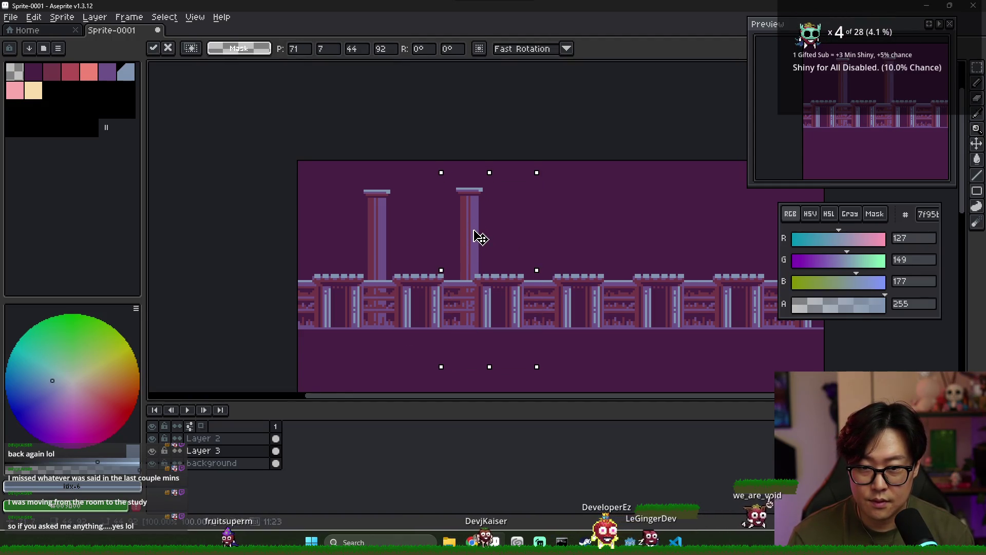
- Copy both pillars further right and commit the placement
left_click_drag(345, 172, 584, 378)
mouse_move(474, 257)
left_mouse_down()
mouse_move(592, 251)
mouse_move(563, 255)
left_mouse_up()
scroll(564, 255, "right", 5)
mouse_move(502, 260)
left_mouse_down()
mouse_move(568, 269)
mouse_move(550, 256)
mouse_move(561, 260)
mouse_move(392, 262)
mouse_move(623, 257)
left_mouse_up()
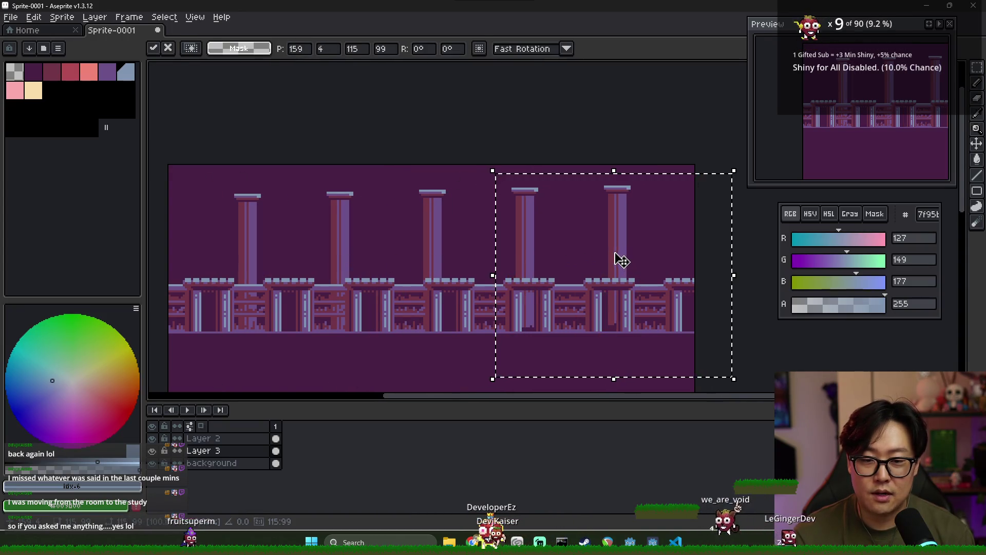
mouse_move(616, 260)
left_mouse_down()
mouse_move(525, 260)
mouse_move(619, 260)
left_mouse_up()
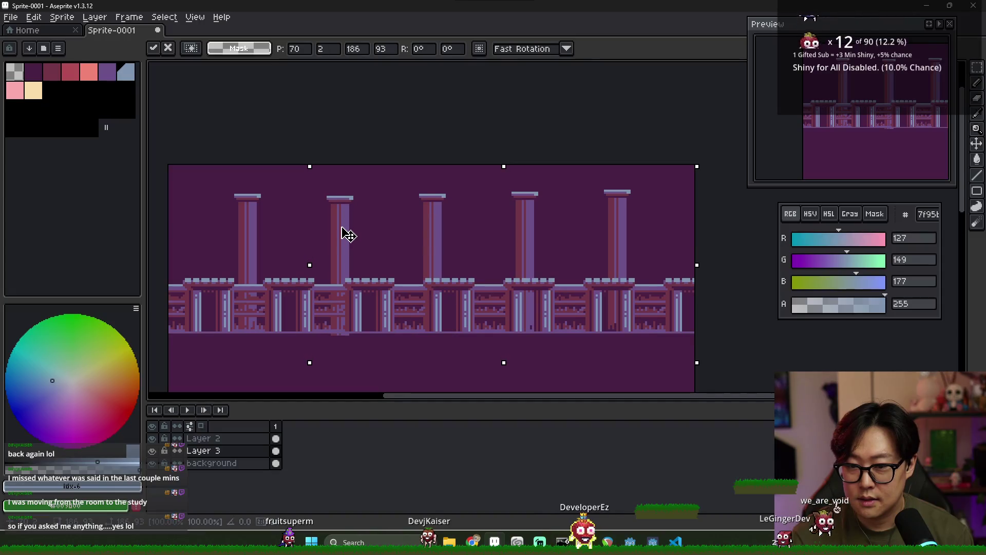
key("ctrl+d")
- Adjust the spacing of the right-hand pillars and shift the last one down into line
left_click_drag(389, 168, 696, 390)
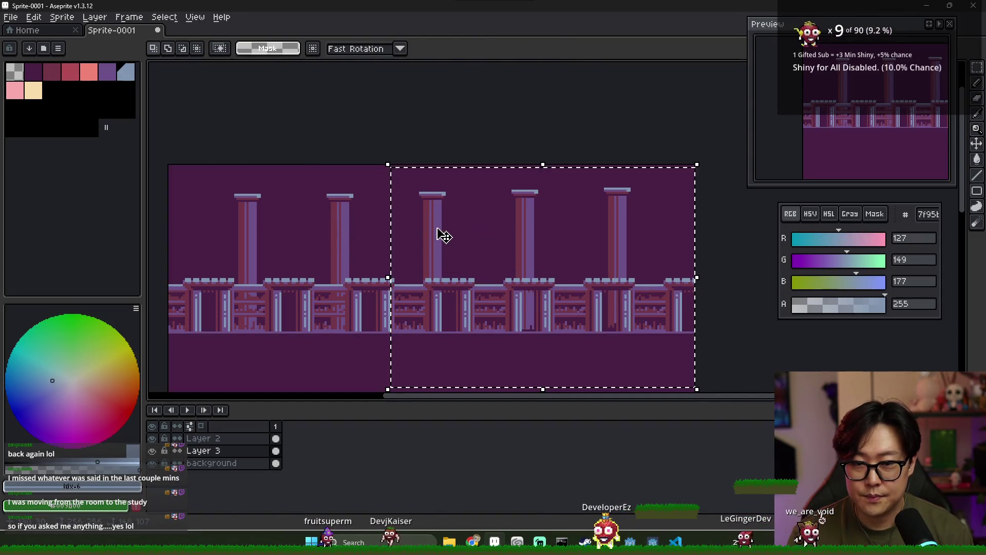
key("ctrl+d")
mouse_move(482, 166)
left_mouse_down()
mouse_move(702, 360)
mouse_move(697, 379)
left_mouse_up()
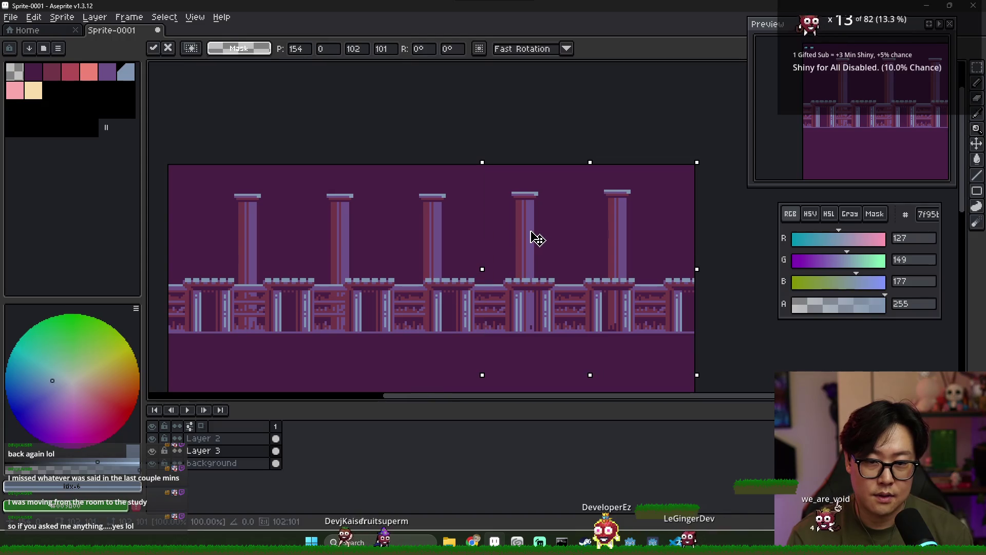
key("ctrl+d")
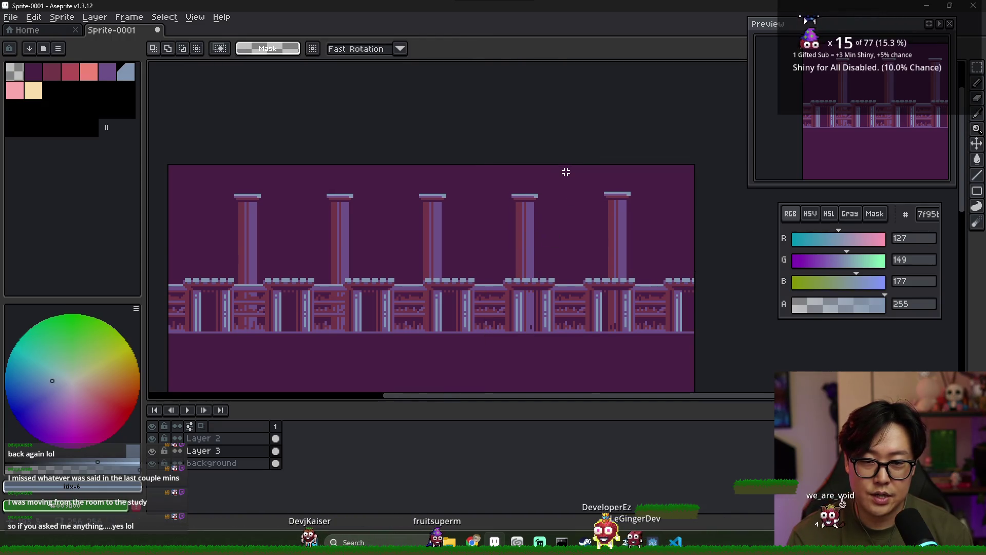
left_click_drag(565, 169, 697, 391)
left_click_drag(643, 259, 643, 261)
key("ctrl+d")
- Toggle the pillar and bookshelf layers to compare the five-pillar row
scroll(482, 232, "down", 2)
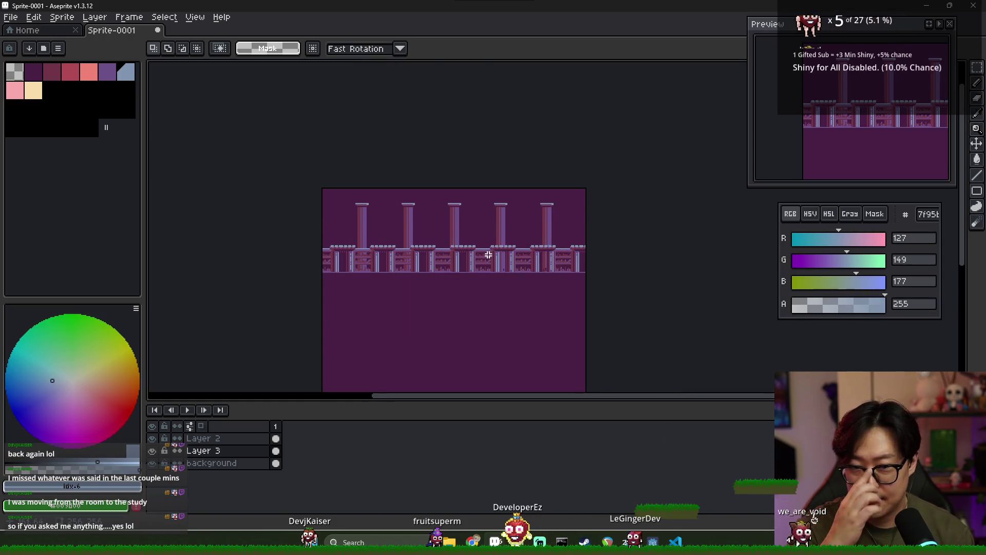
scroll(434, 247, "up", 2)
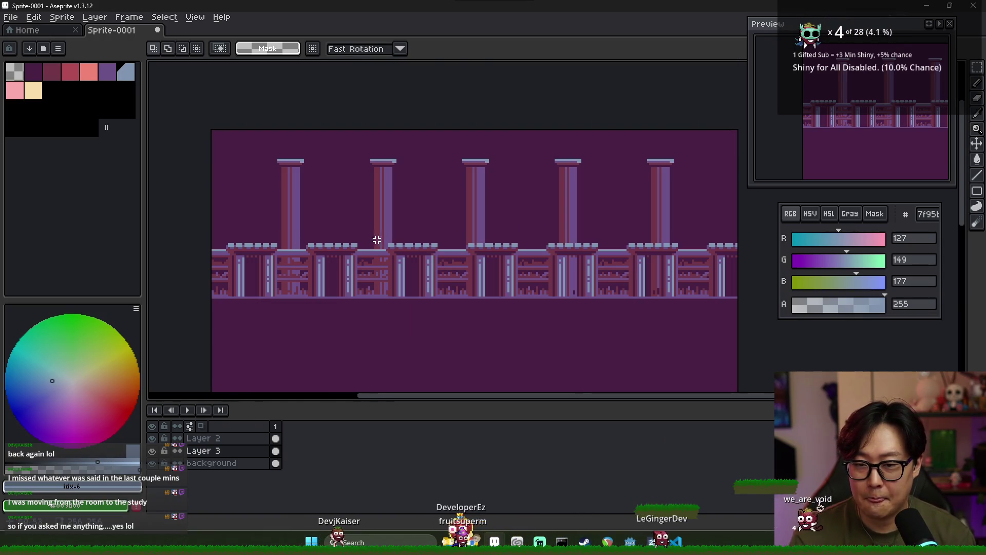
left_click(152, 452)
left_click(153, 454)
left_click(156, 443)
left_click(157, 443)
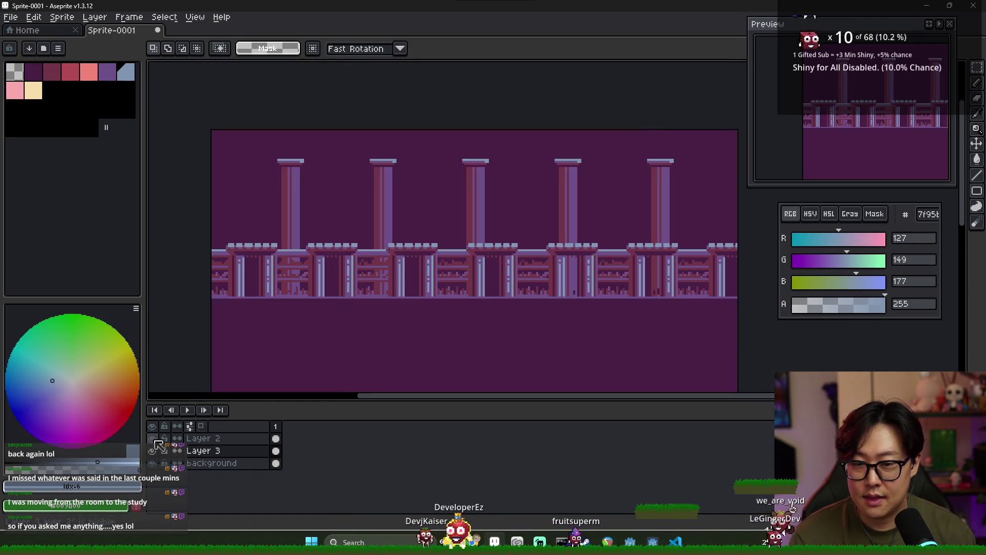
scroll(355, 308, "down", 1)
scroll(382, 293, "up", 1)
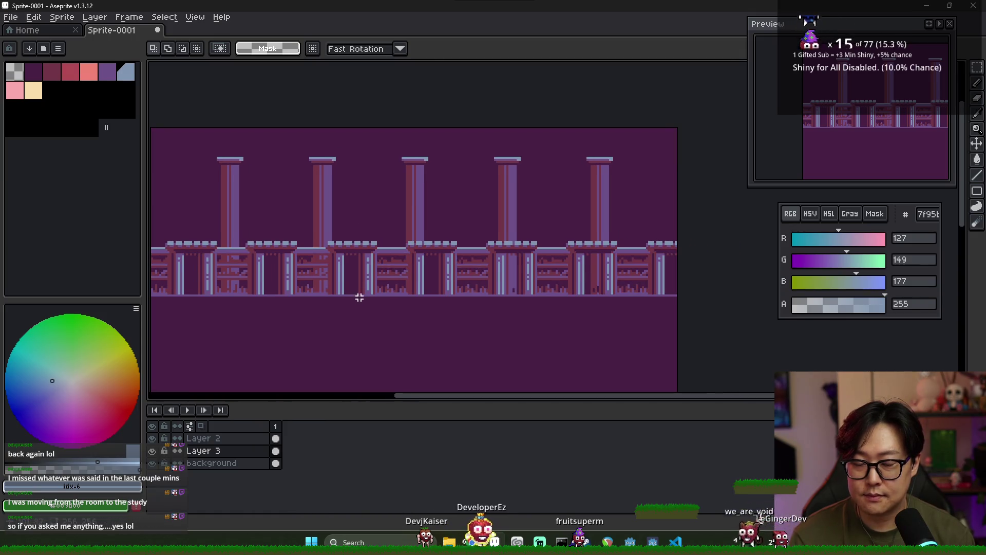
- Glance at the Godot editor, then switch to the ancient library reference images
key("alt+Tab")
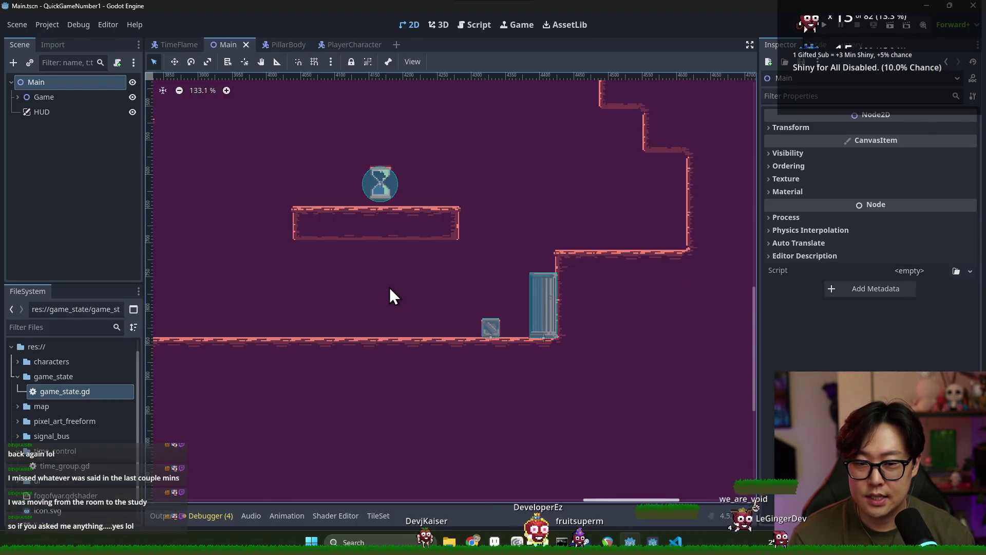
key("alt+Tab")
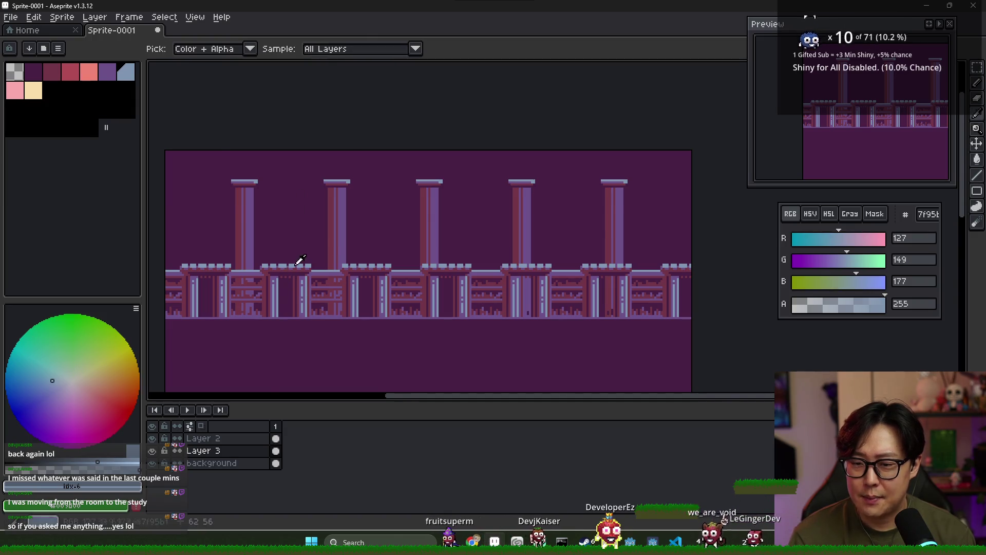
key("alt+Tab")
key("Tab")
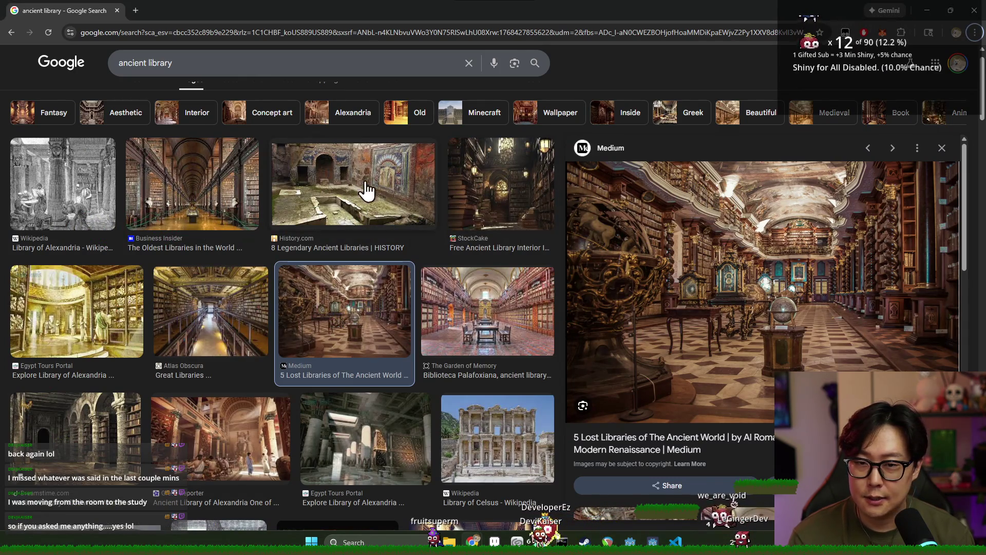
- Back in the sprite, set the pencil to the muted purple colour
key("alt+Tab")
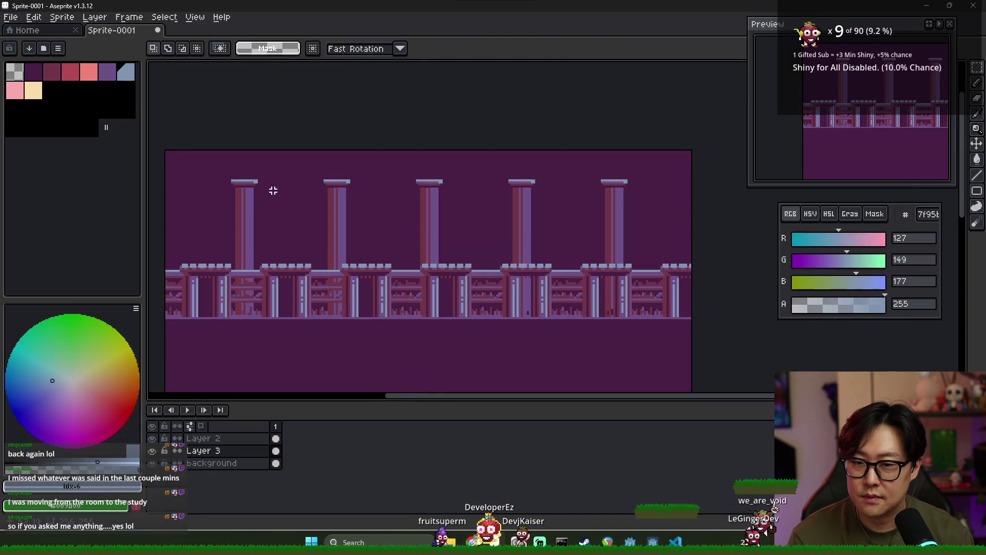
scroll(282, 177, "up", 4)
key("b")
left_click(226, 188, "alt")
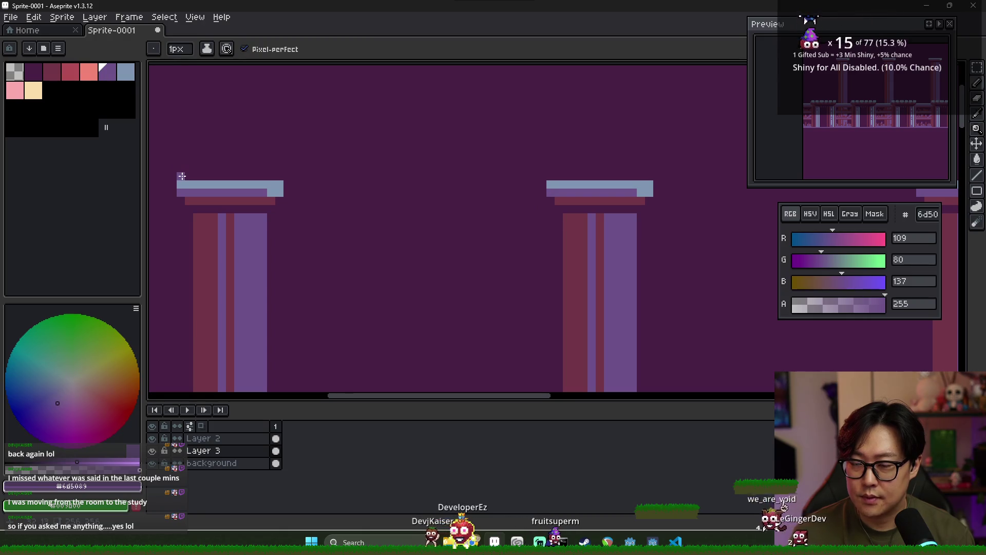
- View the Biblioteca Palafoxiana reference photo in Google Images, then return to Aseprite
key("alt+Tab")
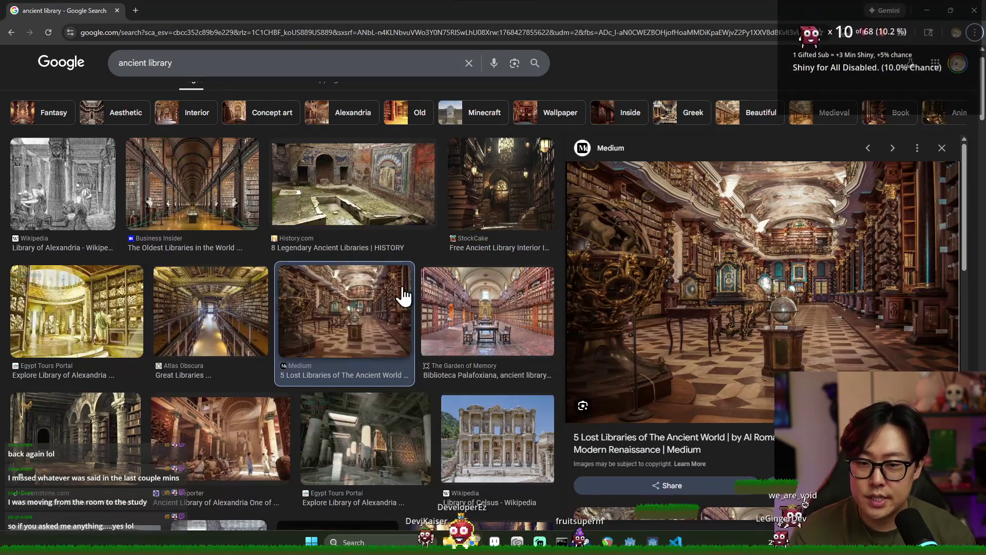
left_click(445, 307)
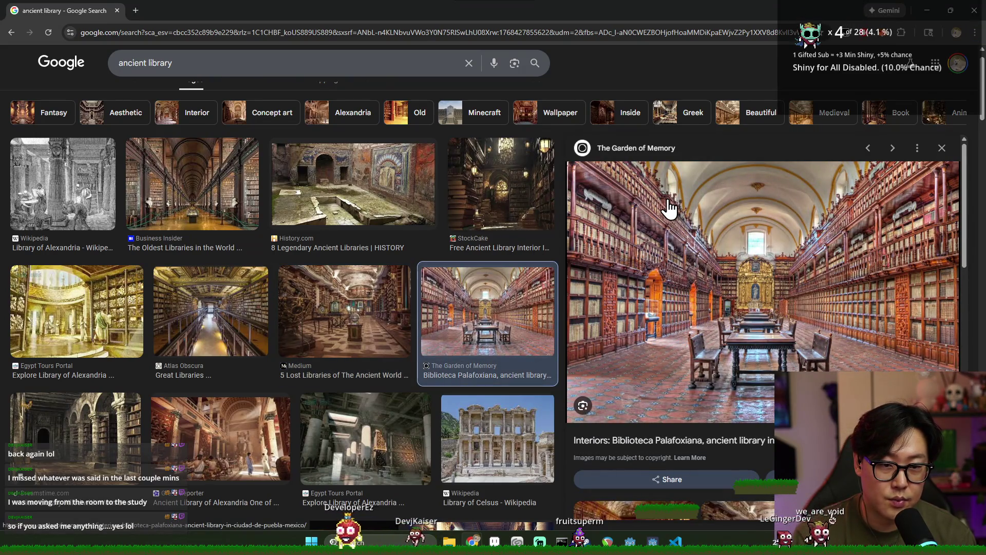
key("alt+Tab")
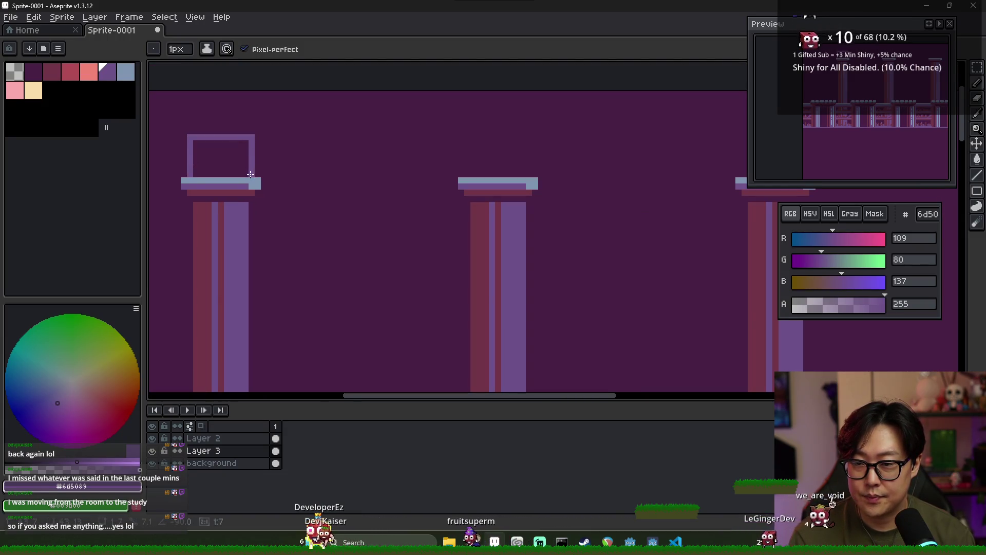
- Bucket-fill the hollow square on the first pillar's capital with purple
left_click_drag(262, 173, 361, 177)
key("g")
left_click(327, 171)
scroll(349, 173, "down", 1)
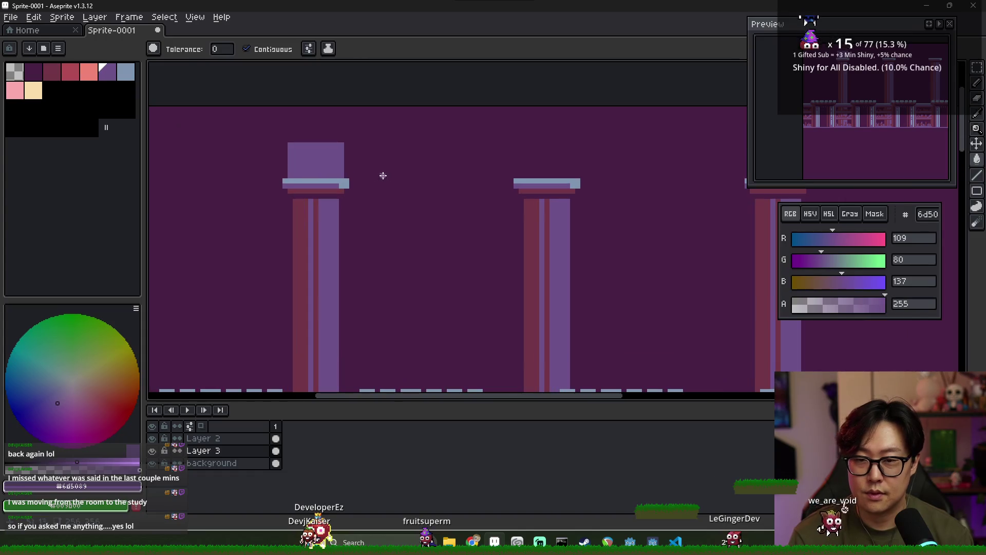
scroll(347, 168, "up", 2)
- Select Layers 2 and 3 and move the pillars and bookshelf row down
key("m")
left_click_drag(279, 139, 381, 181)
scroll(352, 298, "down", 3)
left_click(205, 438)
left_click(216, 450, "shift")
left_click_drag(410, 306, 365, 253)
key("v")
left_click(365, 253)
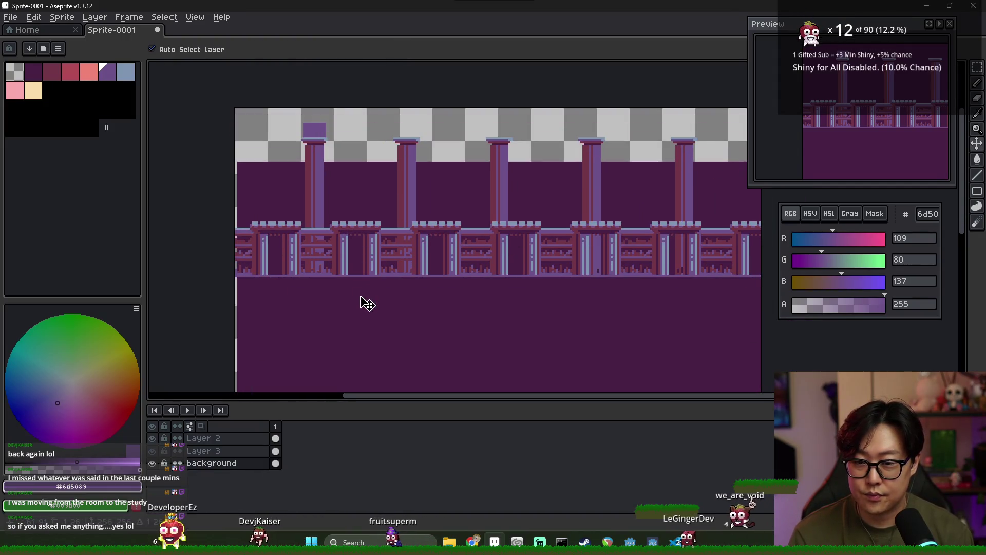
left_click(276, 438)
left_click(276, 451, "shift")
left_click_drag(318, 265, 314, 324)
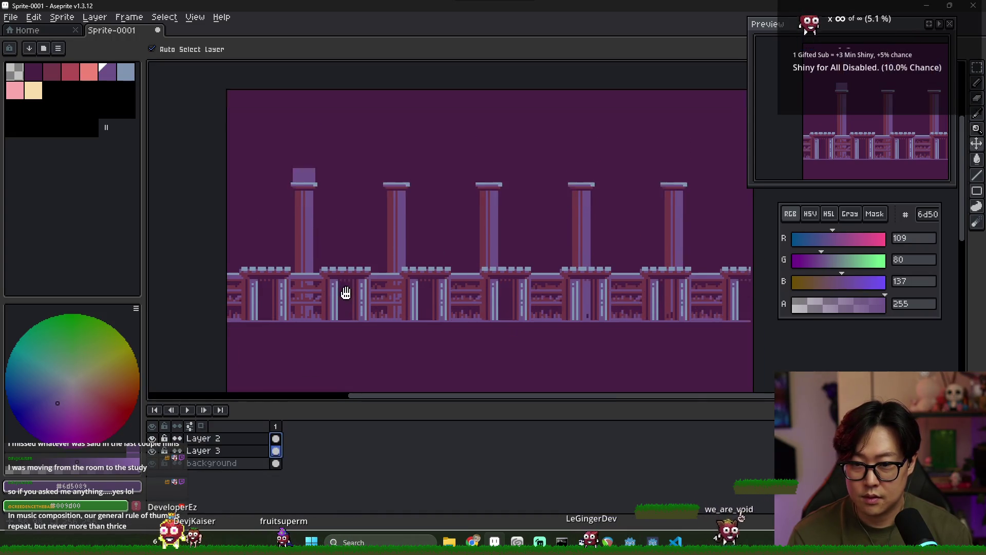
- Lower the pillars and bookshelf row a bit further, then reselect only Layer 2
scroll(356, 263, "down", 2)
left_click(363, 259)
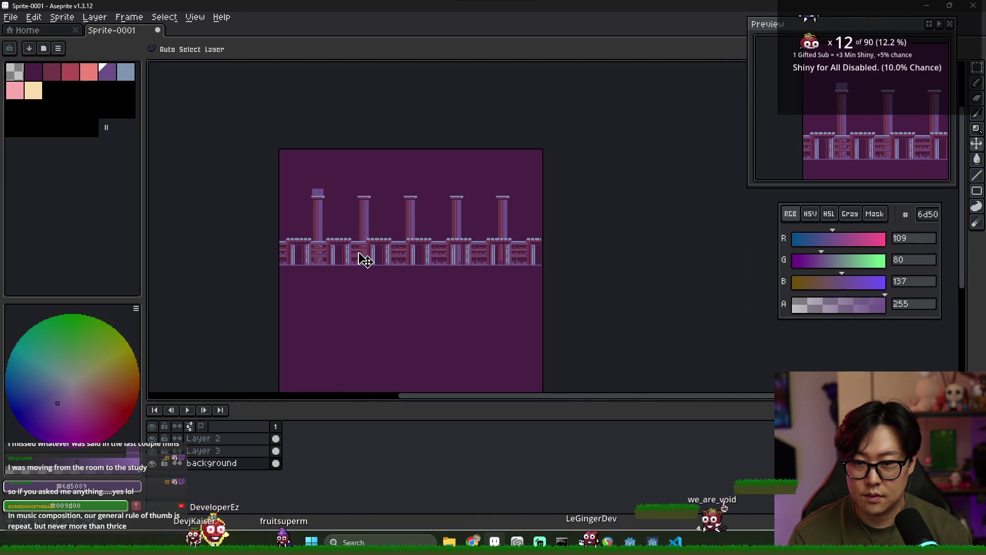
left_click(352, 286)
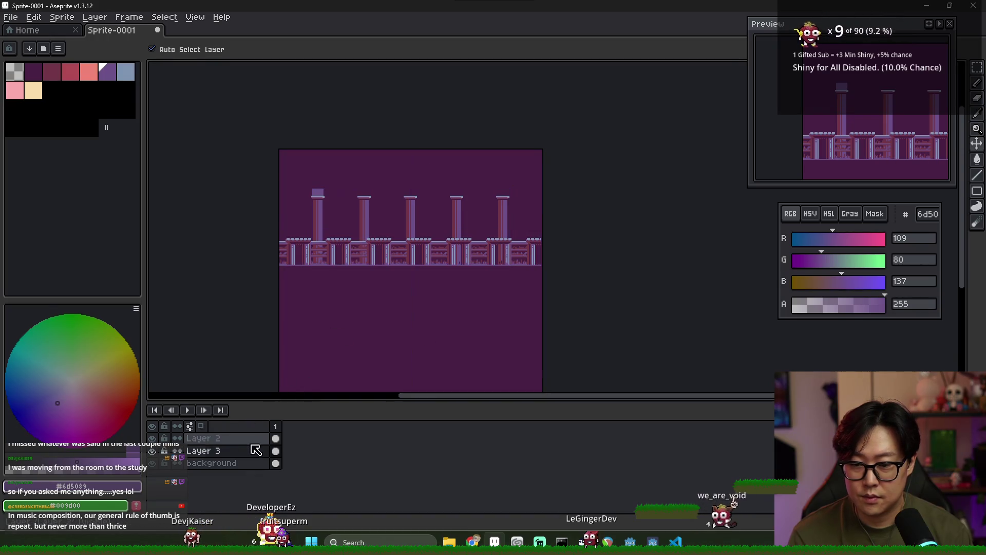
left_click_drag(370, 226, 375, 255)
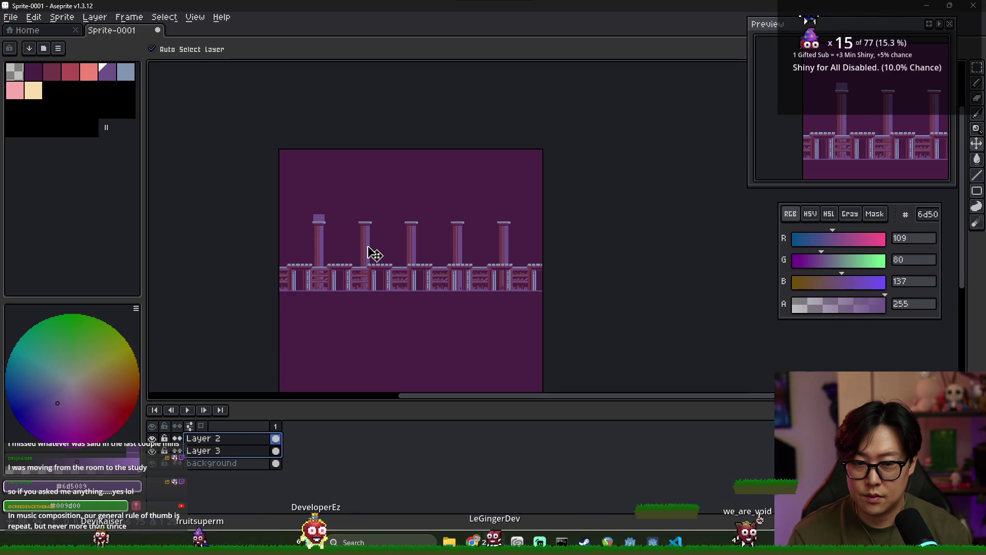
left_click(337, 271)
scroll(536, 289, "left", 3)
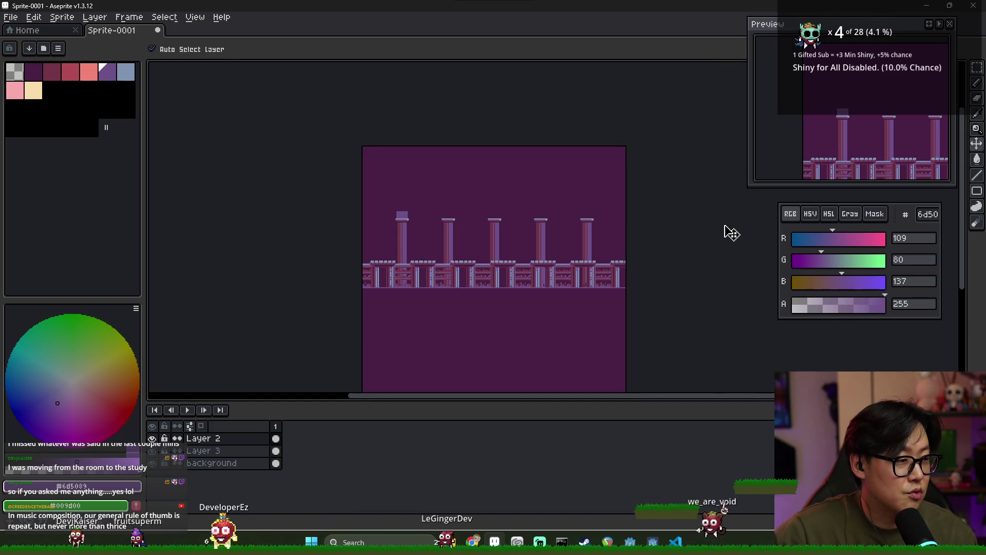
scroll(562, 251, "up", 2)
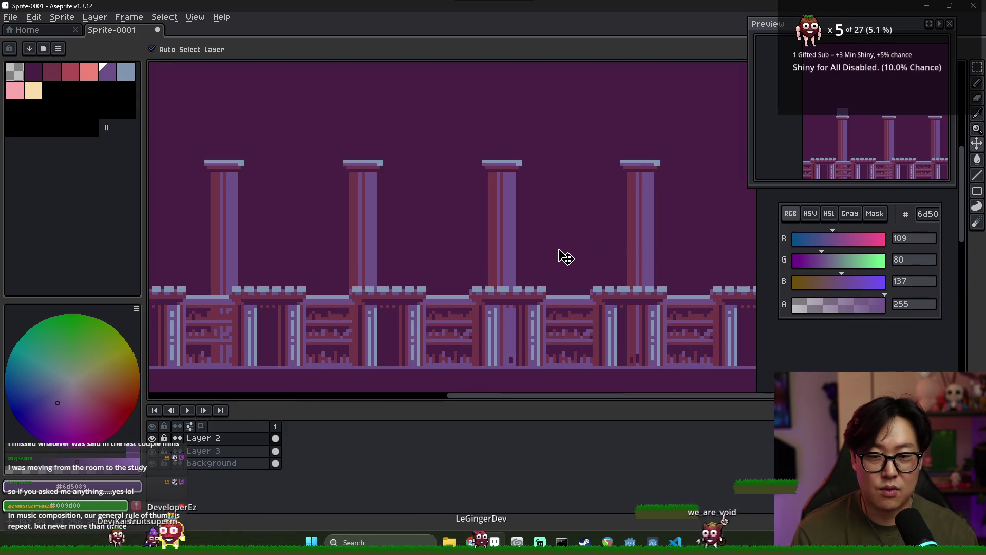
scroll(385, 232, "down", 3)
scroll(414, 233, "up", 4)
- Pick the pillar cap's light blue, undoing stray light-blue fills and strokes
key("i")
key("b")
scroll(498, 163, "up", 1)
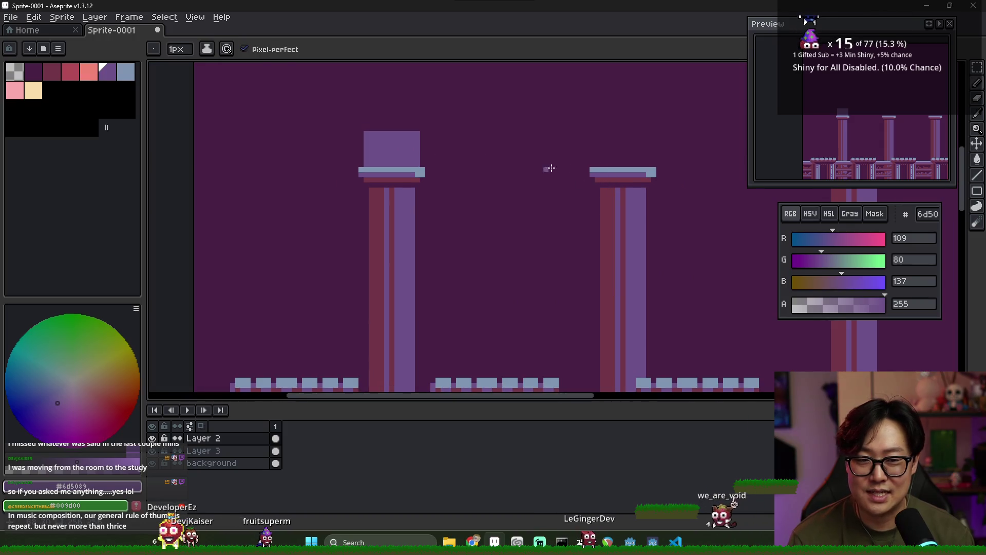
left_click(604, 170, "alt")
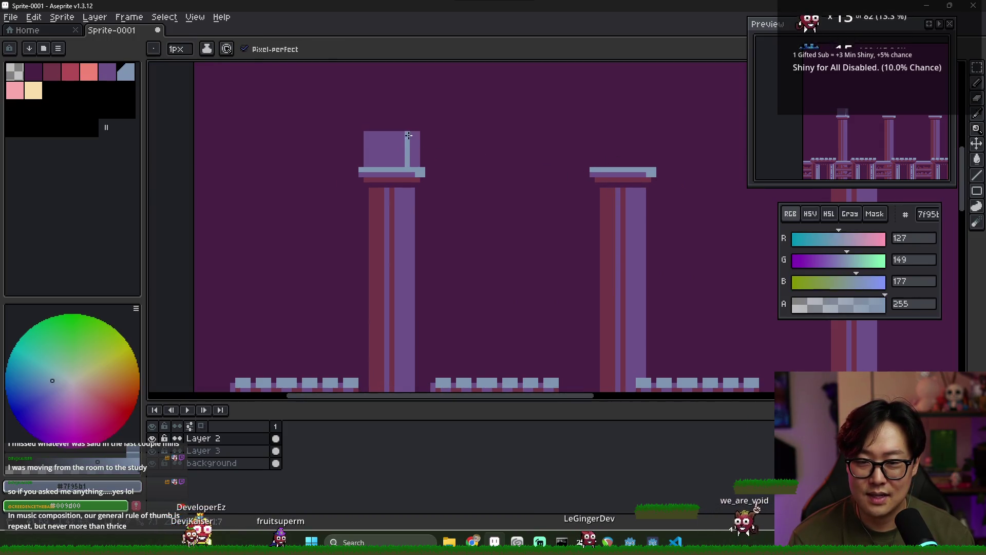
key("ctrl+z")
key("g")
left_click(416, 159)
key("ctrl+z")
key("b")
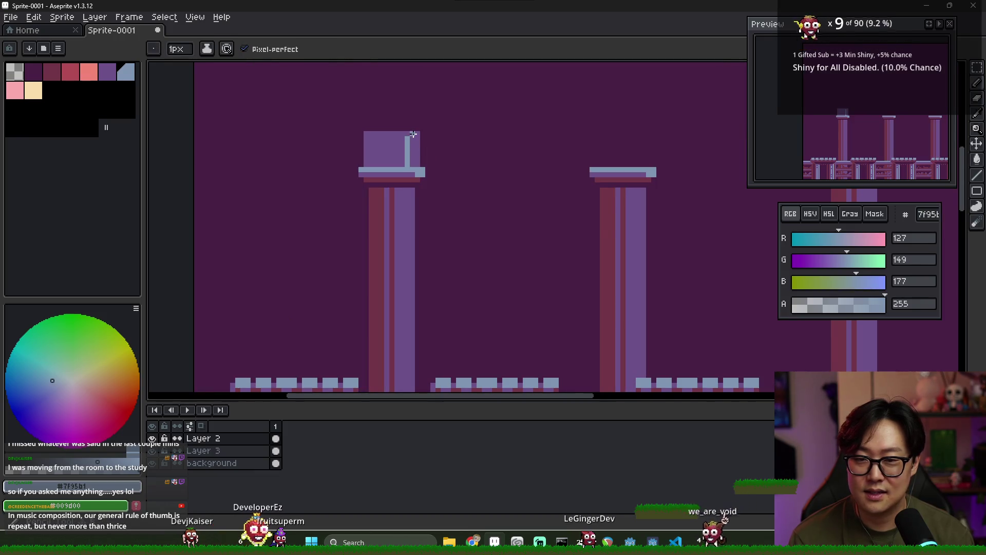
key("f")
key("ctrl+z")
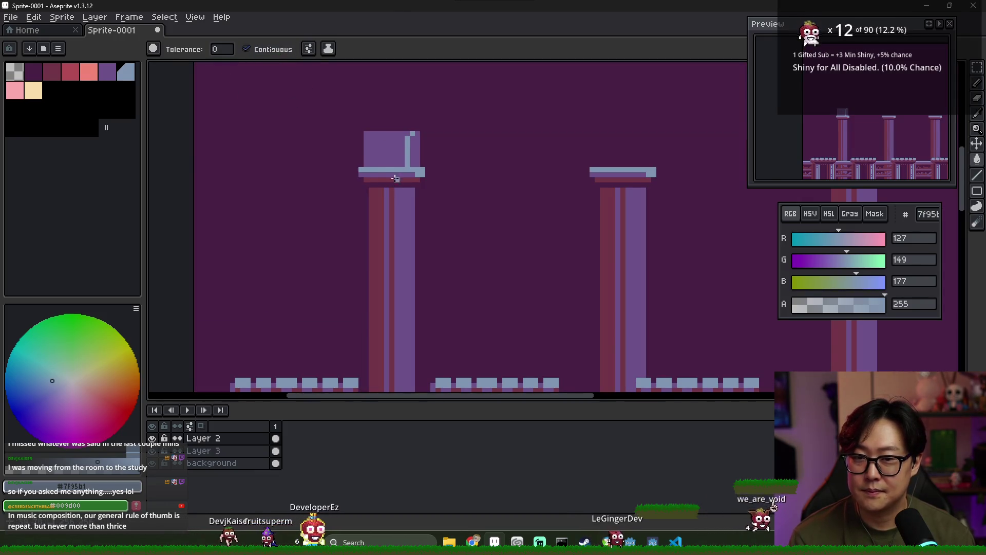
scroll(421, 160, "up", 2)
key("ctrl+z")
key("v")
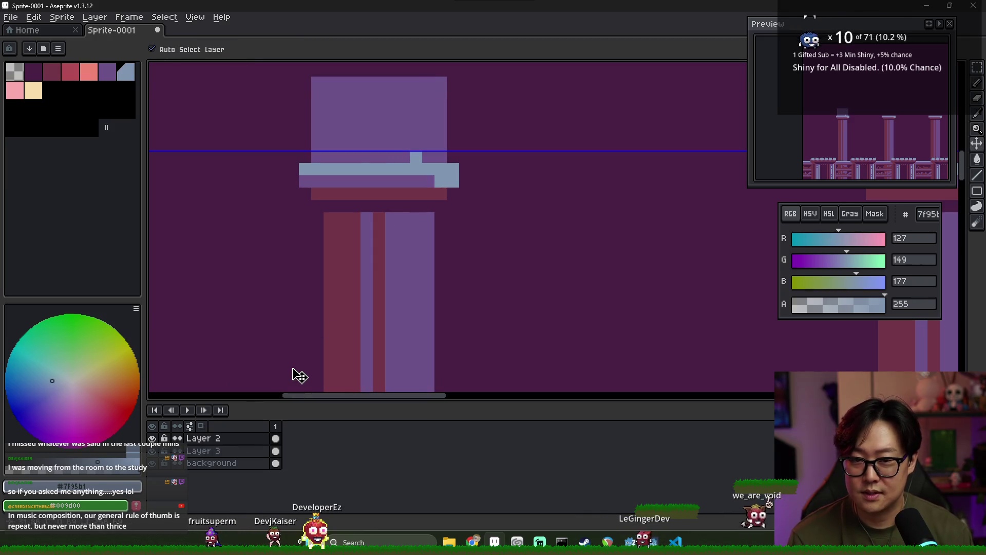
key("b")
scroll(405, 242, "down", 1)
- On Layer 3, paint light-blue edges down the block's right side and along its top
left_click(275, 451)
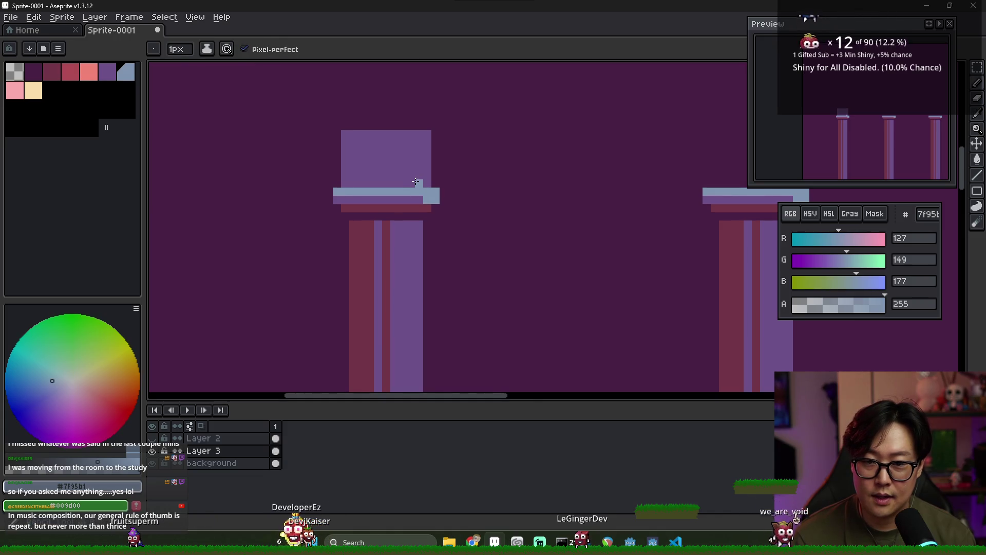
left_click(420, 136, "shift")
key("g")
left_click(427, 175)
scroll(417, 180, "down", 5)
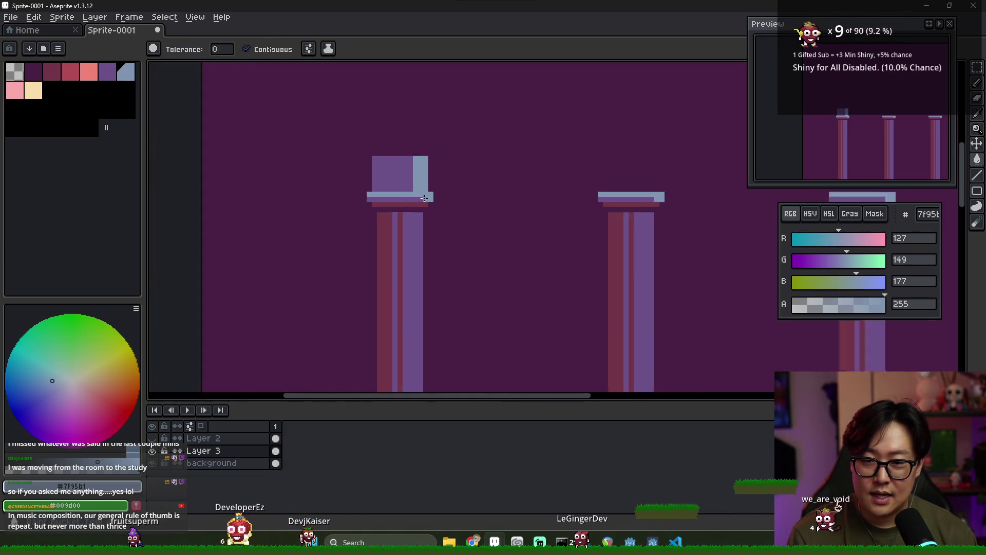
scroll(395, 174, "up", 4)
scroll(395, 174, "up", 1)
left_click(381, 169)
key("ctrl+z")
key("b")
left_click_drag(357, 163, 405, 164)
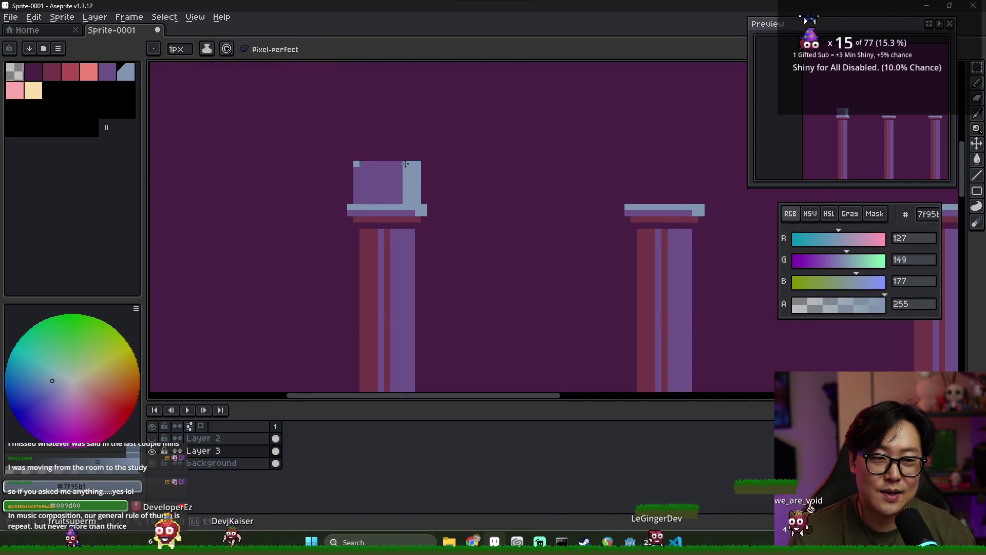
scroll(403, 195, "down", 3)
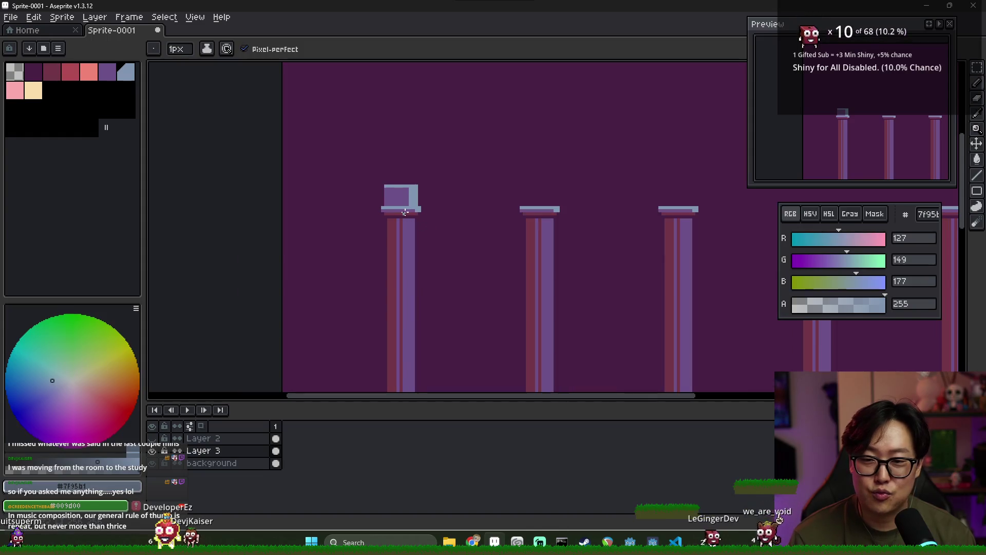
scroll(402, 209, "up", 1)
- Select the finished capital block and place a copy onto the middle pillar
key("m")
mouse_move(362, 158)
left_mouse_down()
mouse_move(405, 198)
mouse_move(429, 205)
mouse_move(628, 193)
mouse_move(465, 219)
mouse_move(704, 190)
left_mouse_up()
key("Return")
key("ctrl+z")
mouse_move(522, 210)
left_mouse_down()
mouse_move(741, 176)
mouse_move(479, 201)
mouse_move(557, 203)
left_mouse_up()
- Move the cap block copy onto the rightmost pillar and deselect it
scroll(558, 203, "right", 3)
left_click_drag(398, 200, 630, 204)
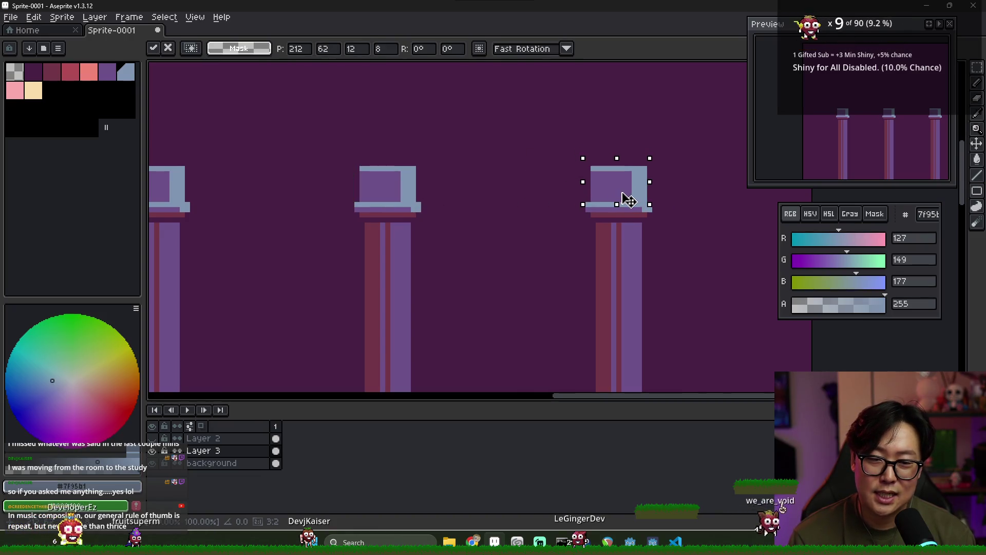
scroll(621, 195, "down", 2)
left_click(481, 234)
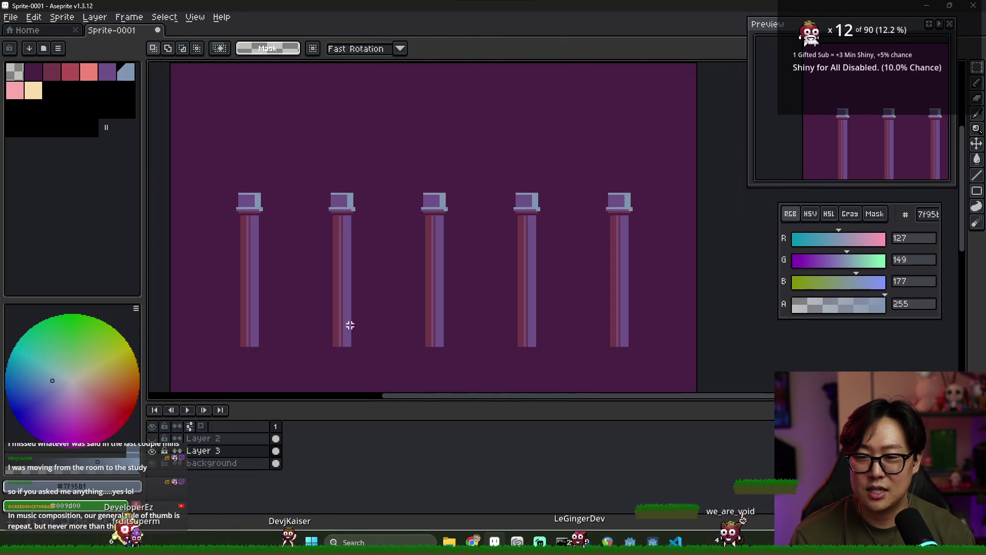
- Make Layer 2 with the bookshelf row visible again
left_click(152, 438)
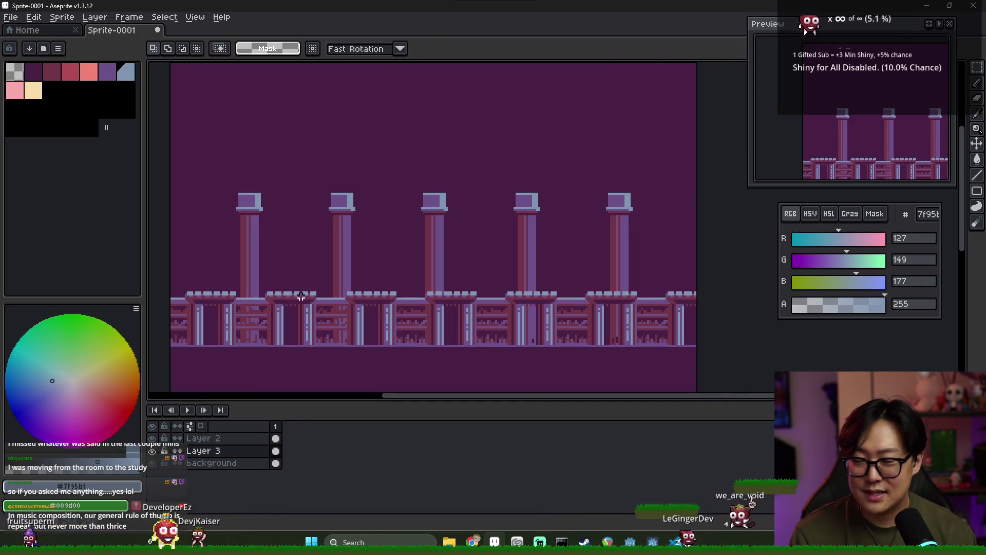
scroll(266, 220, "up", 1)
scroll(267, 220, "up", 1)
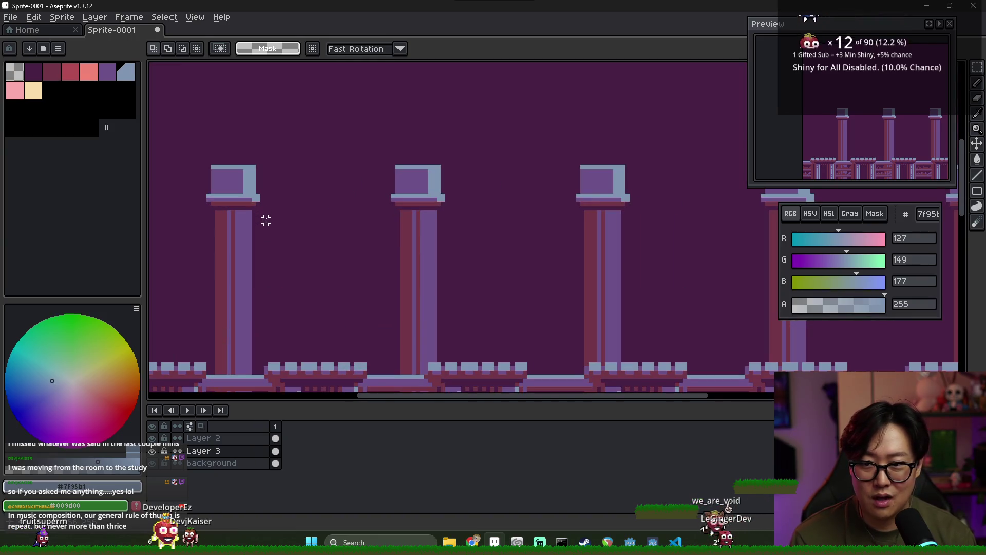
key("i")
key("b")
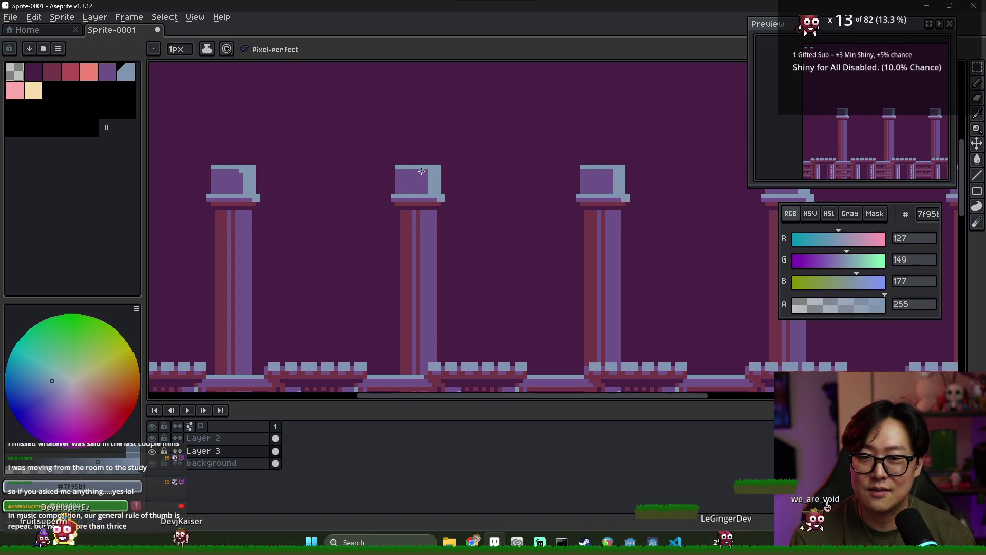
- Eyedrop the pillar purple 6d5089 as the drawing colour
mouse_move(490, 192)
left_mouse_down()
mouse_move(495, 202)
mouse_move(484, 195)
mouse_move(600, 195)
mouse_move(587, 209)
left_mouse_up()
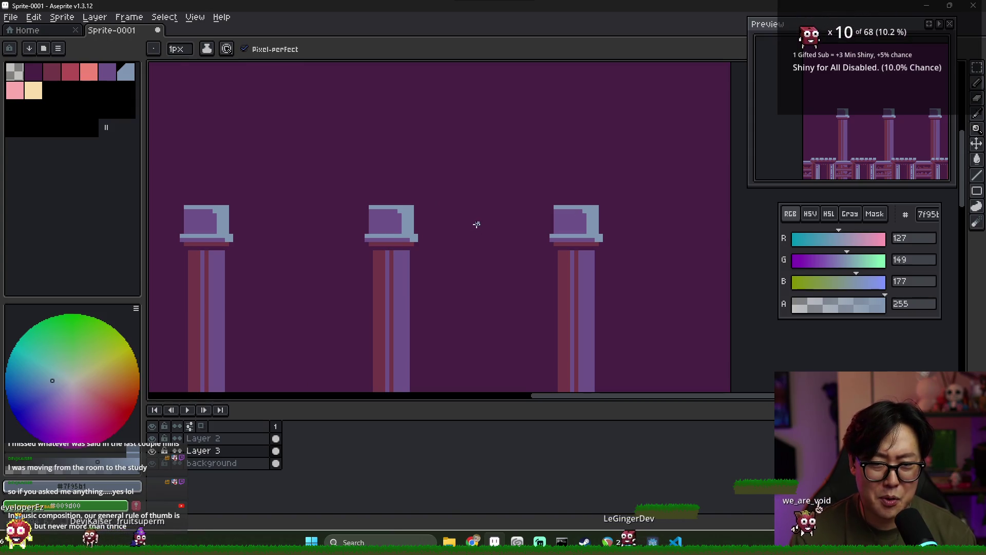
scroll(450, 247, "down", 3)
scroll(351, 222, "up", 4)
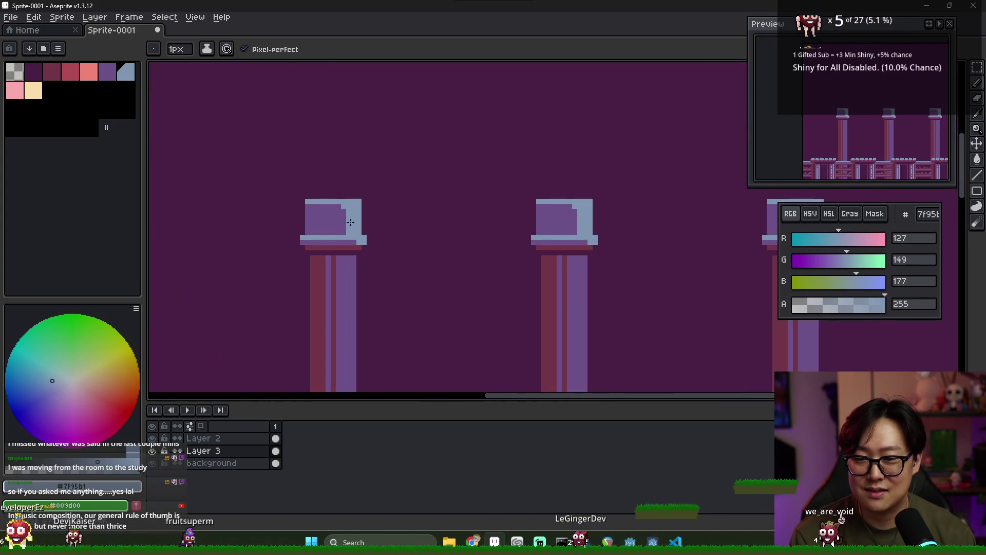
scroll(431, 212, "down", 2)
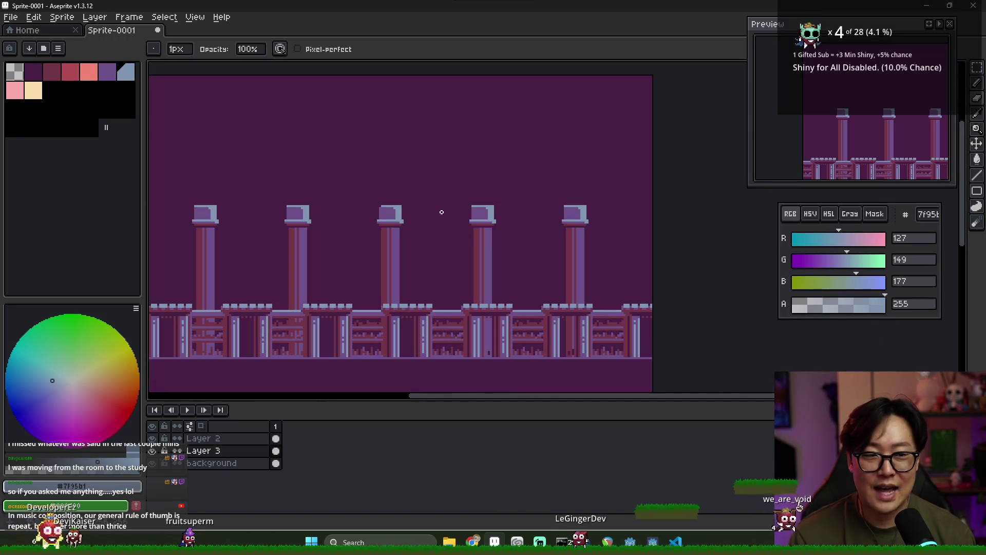
scroll(484, 202, "up", 2)
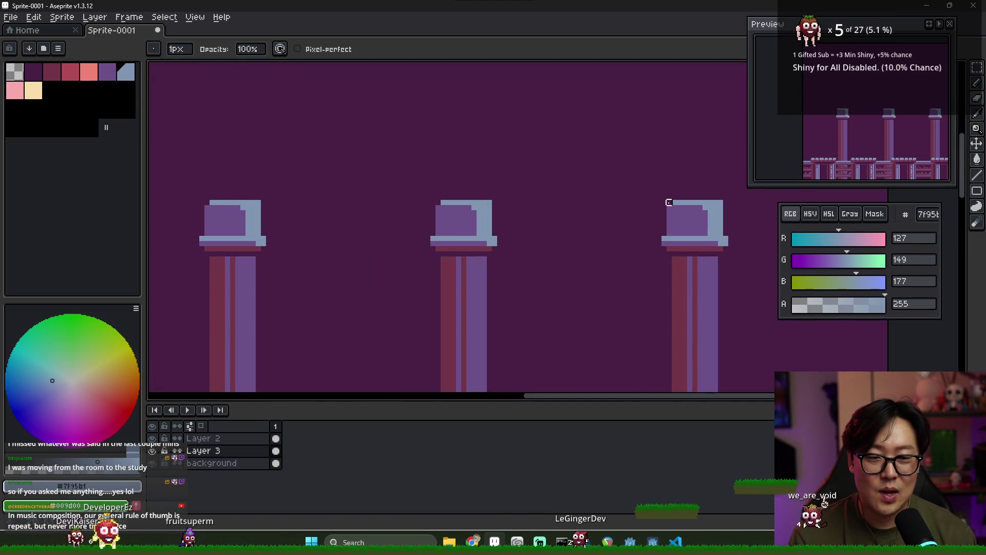
scroll(625, 222, "left", 3)
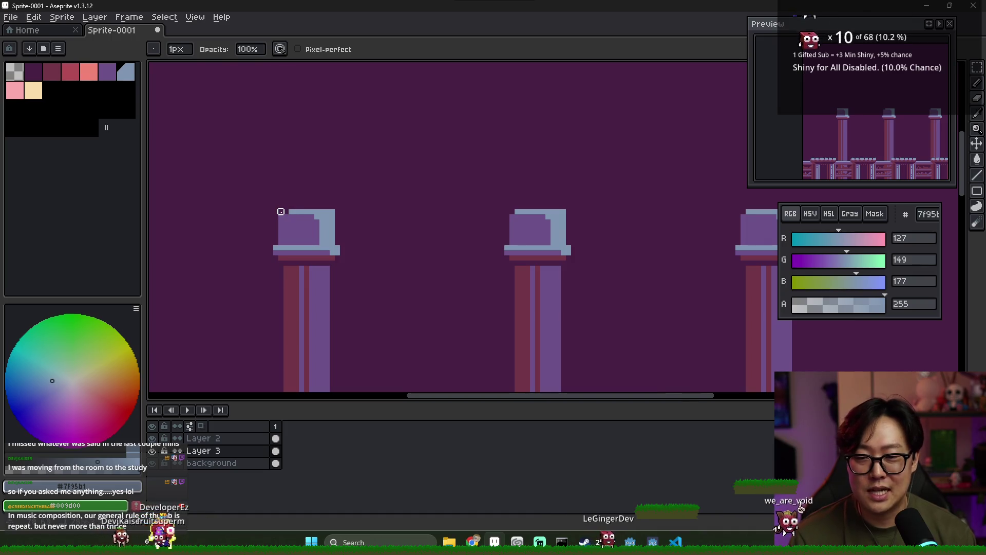
mouse_move(286, 211)
left_mouse_down()
mouse_move(392, 223)
mouse_move(298, 215)
left_mouse_up()
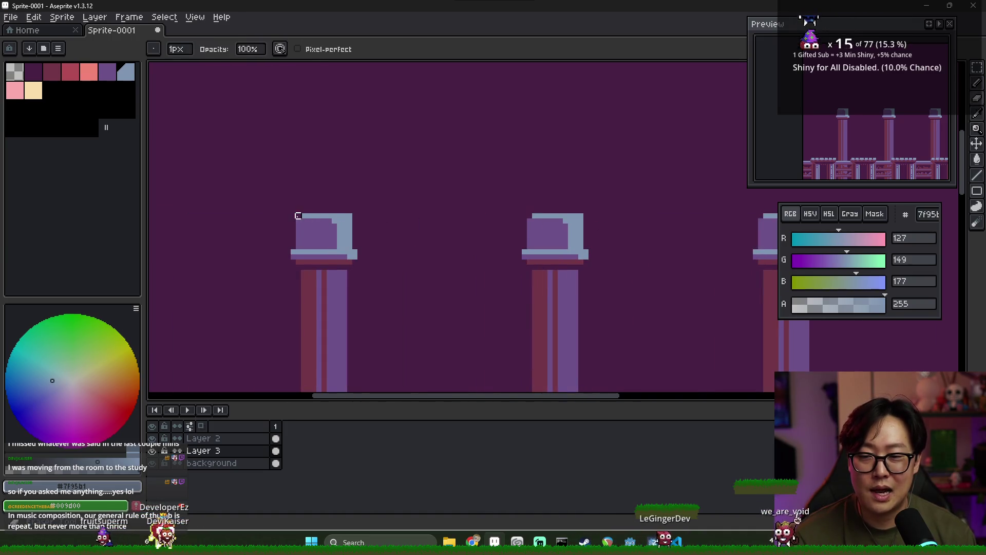
scroll(329, 221, "down", 2)
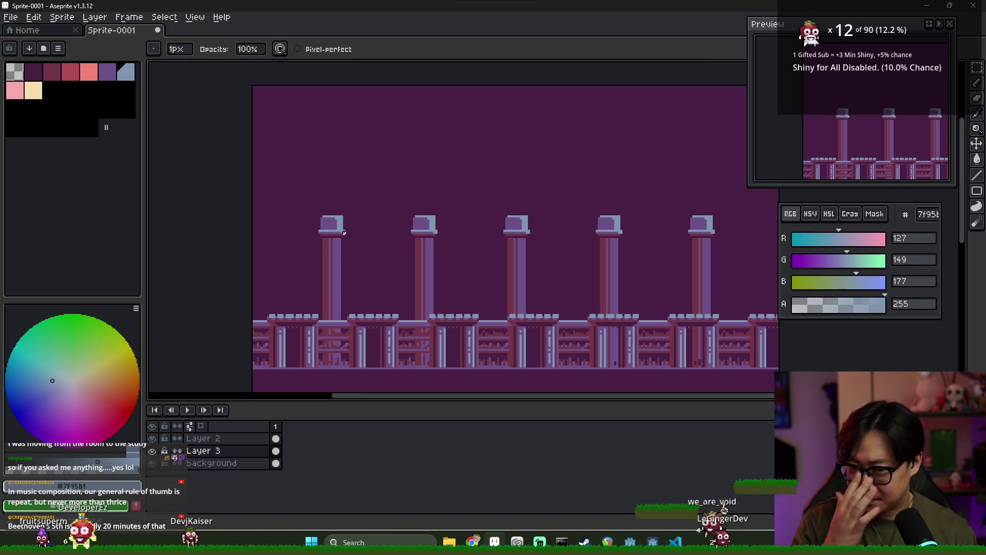
scroll(339, 227, "up", 2)
left_click(314, 216, "alt")
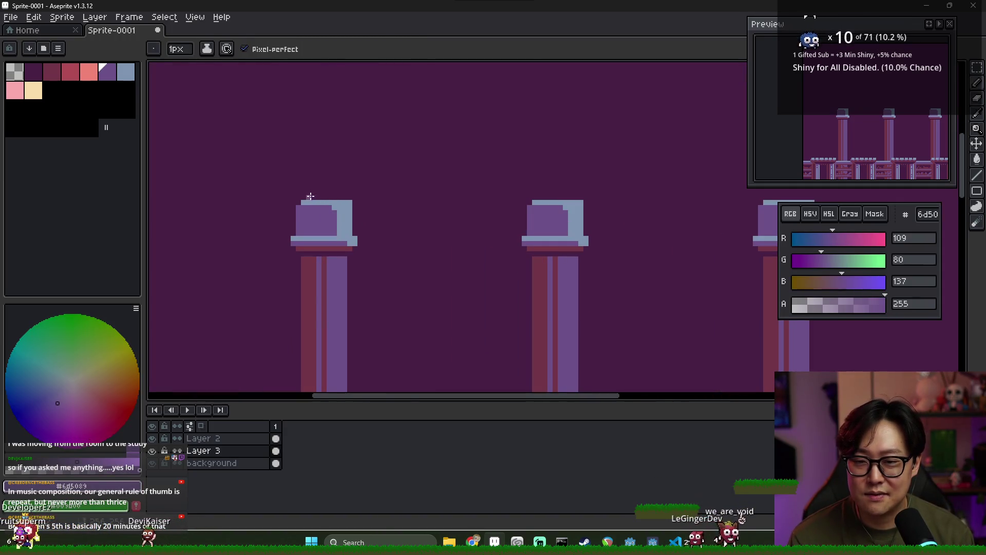
- Draw a maroon ellipse outline above the first two pillars
left_click(319, 248, "alt")
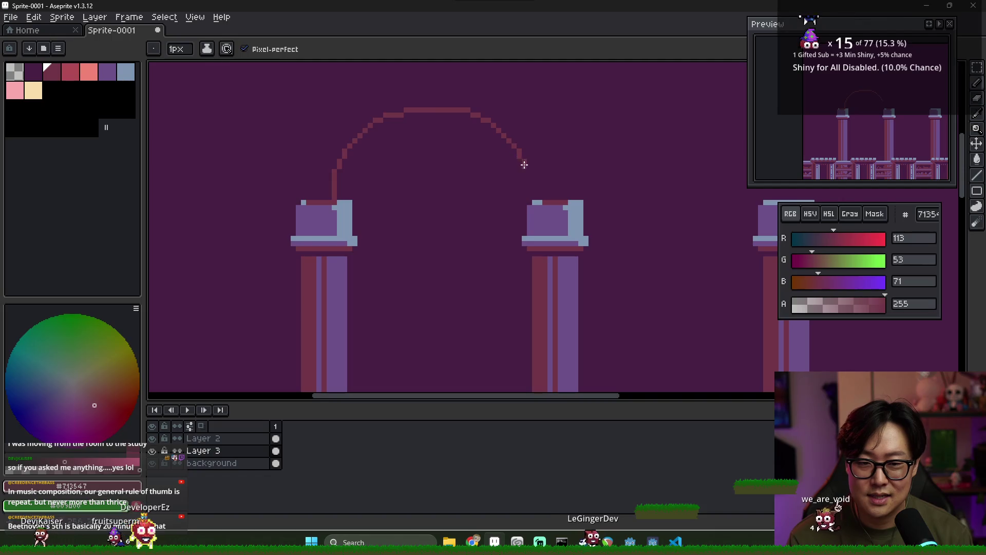
left_click(977, 192)
left_click(946, 191)
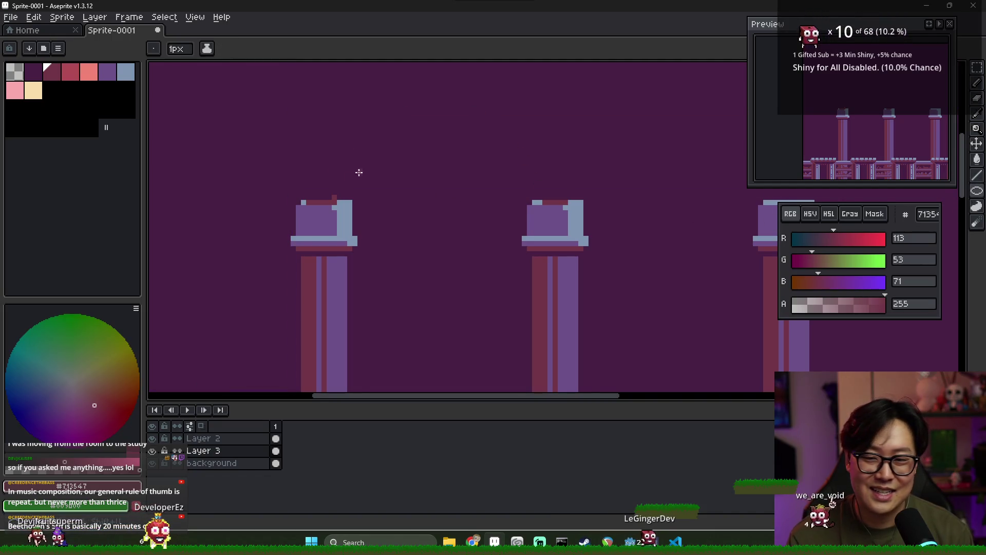
mouse_move(334, 199)
left_mouse_down()
mouse_move(563, 97)
mouse_move(542, 97)
left_mouse_up()
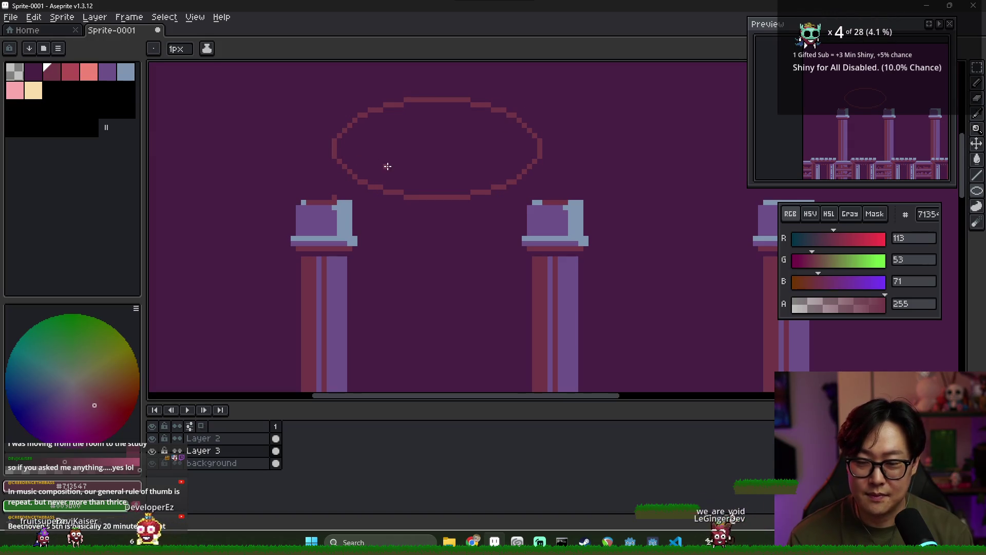
- Erase the ellipse's lower half and leftover fragments, leaving only the upper arc
key("m")
mouse_move(560, 186)
left_mouse_down()
mouse_move(416, 185)
mouse_move(286, 143)
left_mouse_up()
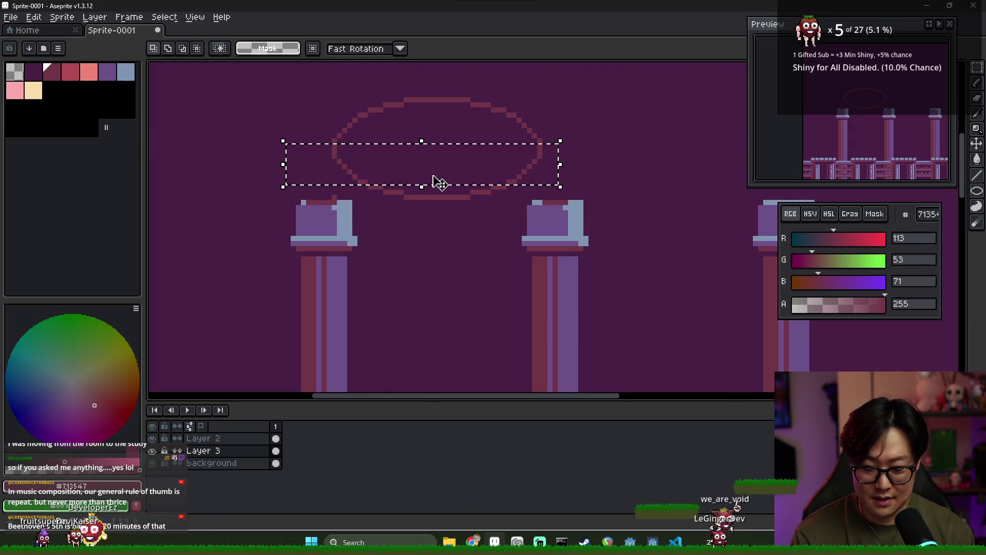
key("Delete")
mouse_move(400, 192)
left_mouse_down()
mouse_move(407, 176)
mouse_move(412, 206)
mouse_move(404, 198)
left_mouse_up()
mouse_move(361, 168)
left_mouse_down()
mouse_move(402, 196)
mouse_move(482, 211)
left_mouse_up()
key("Delete")
left_click_drag(453, 162, 509, 201)
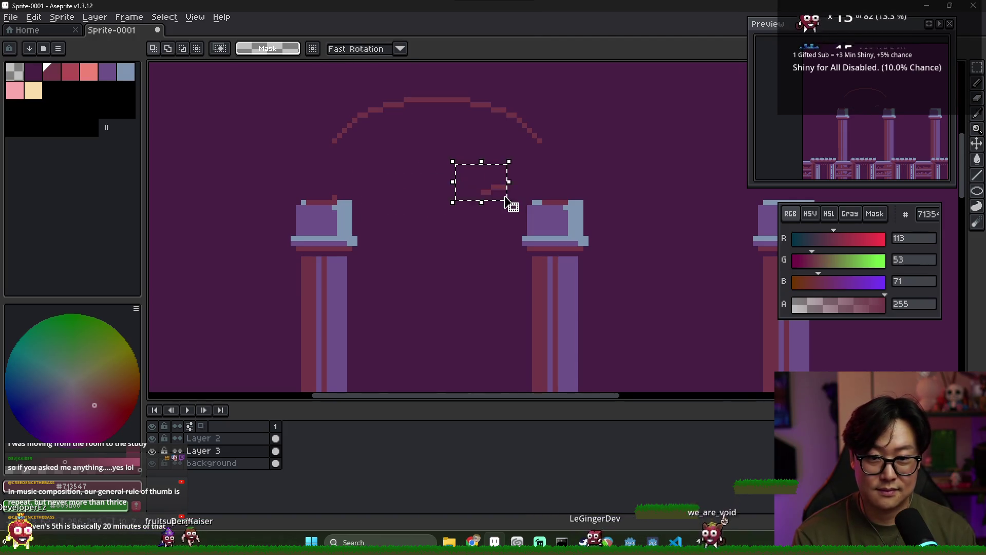
key("Delete")
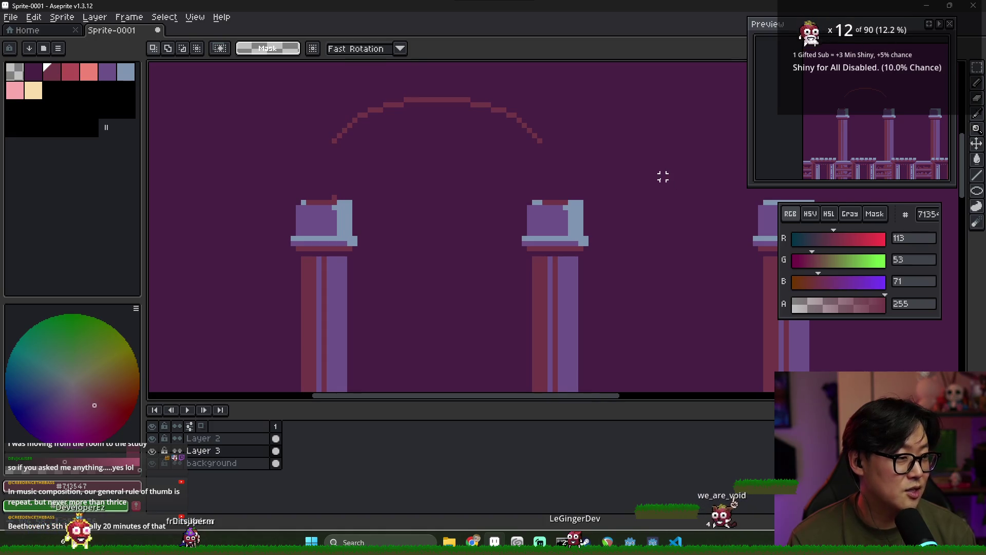
- Toggle the background layer to check contents, then make Layer 3 active
left_click(429, 122, "ctrl")
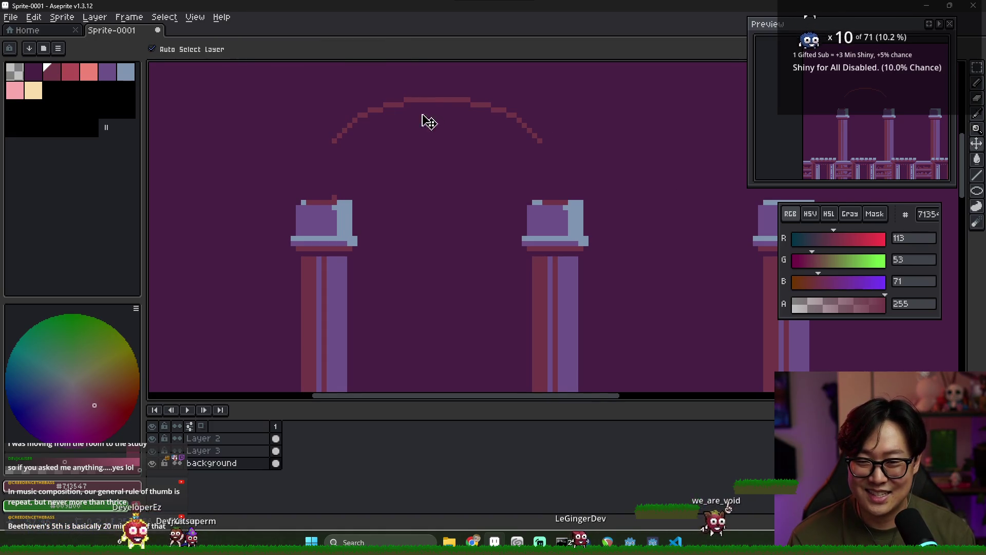
left_click(153, 462)
left_click(152, 463)
left_click(276, 438)
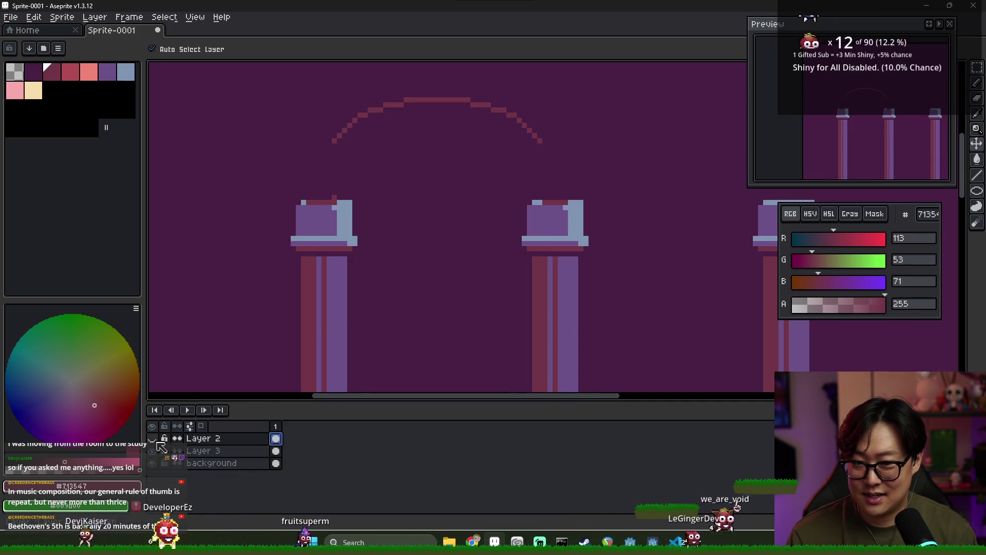
left_click(276, 453)
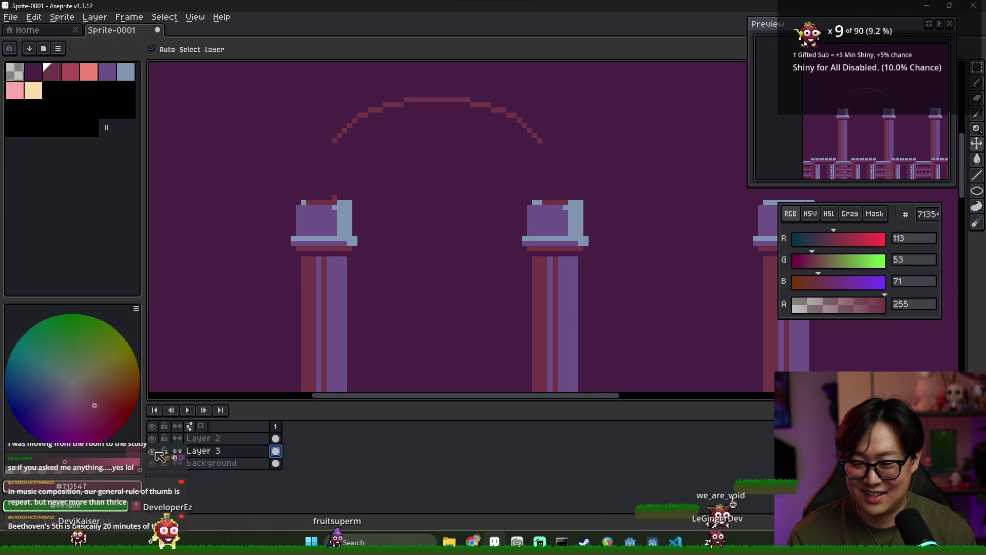
- Move the arc down onto the first two pillar capitals and deselect
key("m")
left_click_drag(293, 88, 583, 166)
left_click_drag(457, 108, 465, 159)
key("Return")
key("ctrl+d")
key("b")
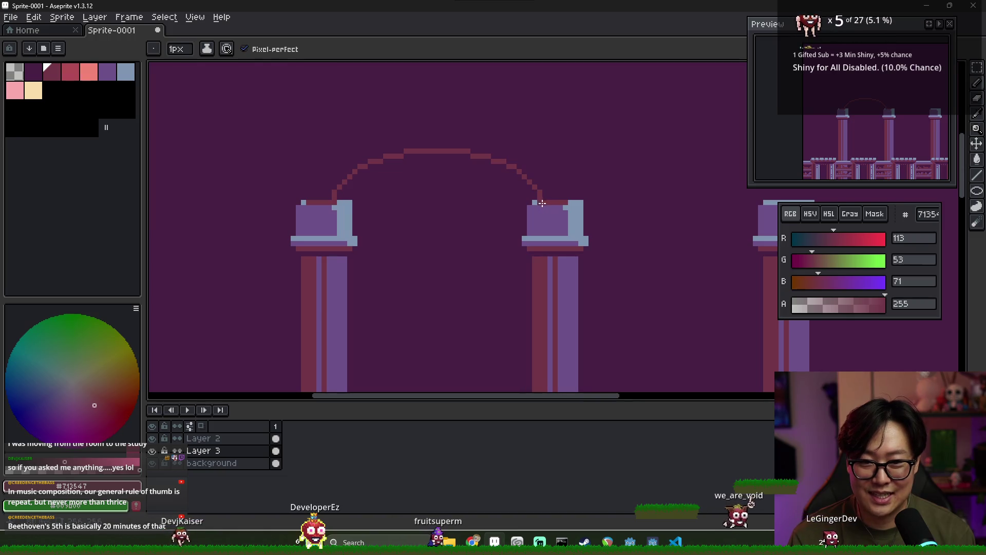
- Compare the canvas with the ancient library reference images
scroll(541, 203, "down", 3)
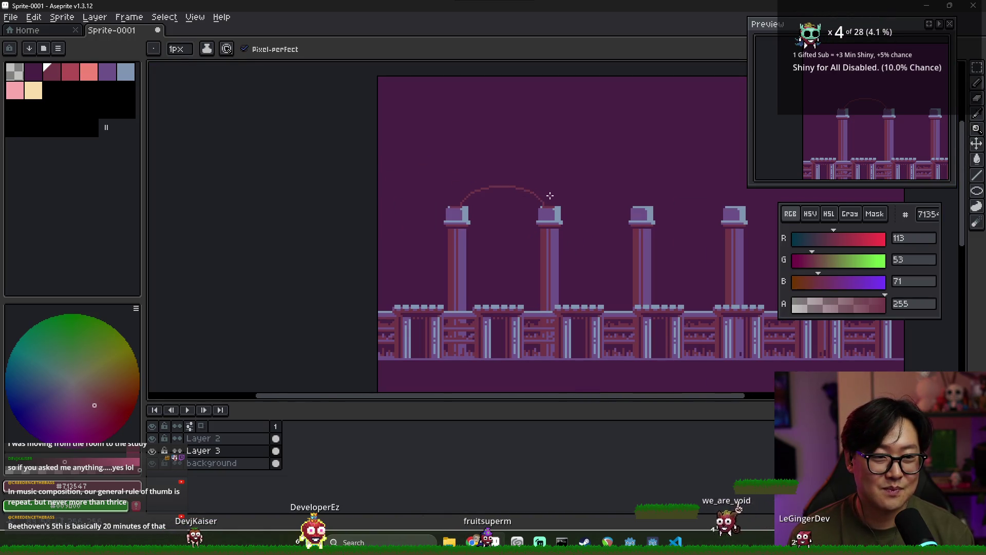
scroll(549, 195, "up", 1)
scroll(396, 213, "up", 2)
key("alt+Tab")
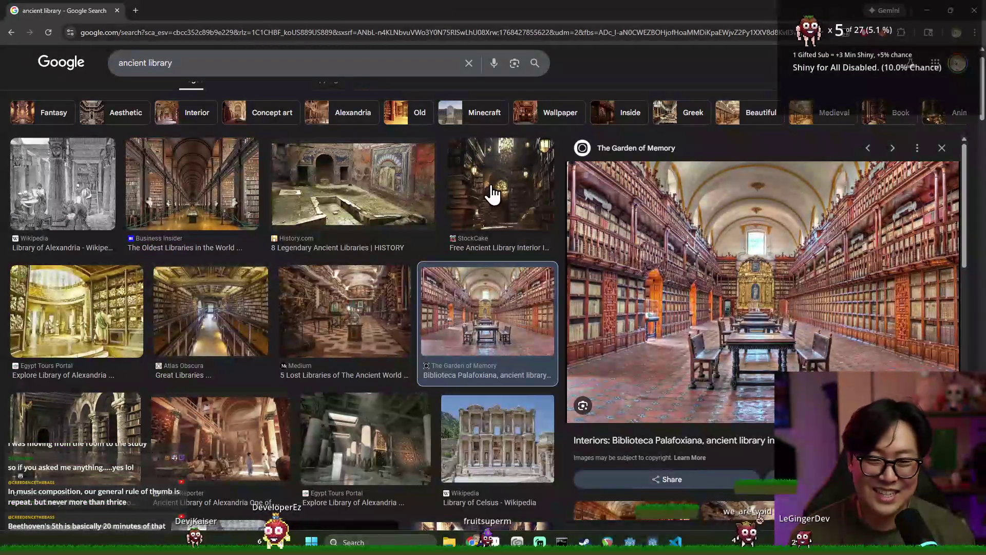
key("alt+Tab")
scroll(437, 195, "down", 3)
scroll(425, 200, "up", 2)
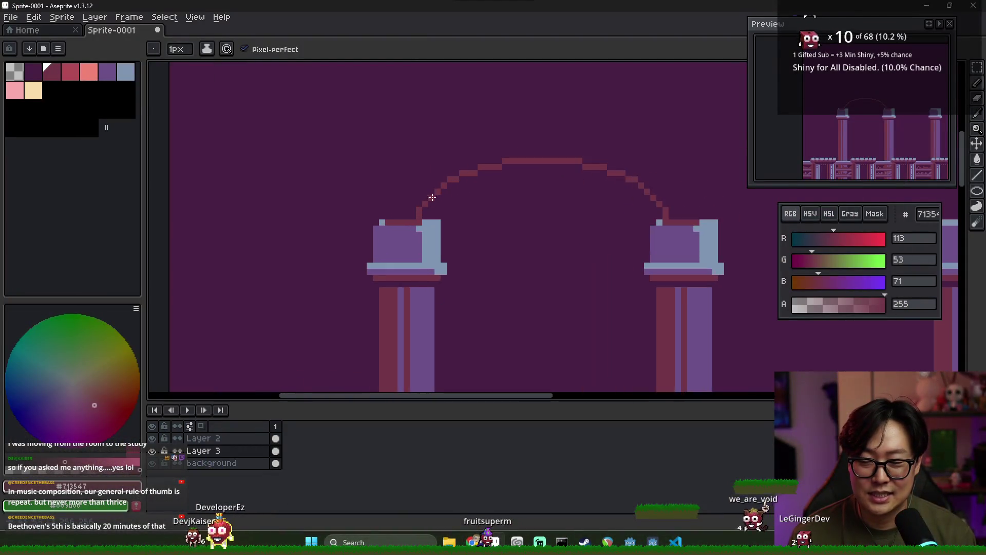
- Copy the arch one pillar gap right, aligned on the next capitals
scroll(426, 200, "down", 2)
scroll(436, 154, "up", 2)
key("i")
key("b")
key("m")
mouse_move(310, 133)
left_mouse_down()
mouse_move(586, 202)
mouse_move(581, 217)
left_mouse_up()
left_click_drag(379, 208, 642, 194)
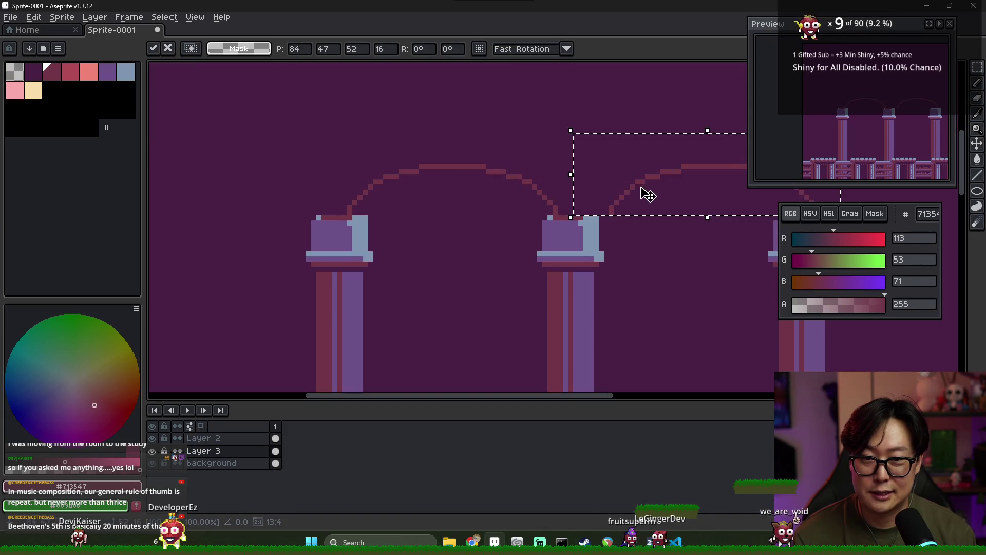
scroll(540, 193, "right", 3)
left_click_drag(433, 192, 394, 187)
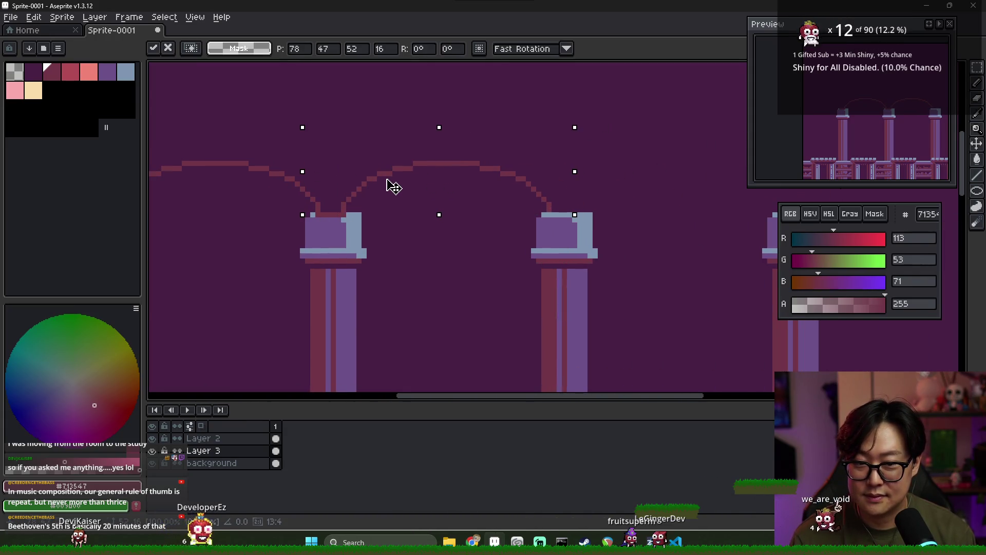
- Copy the arches further right so they span the remaining pillars
scroll(394, 187, "down", 4)
left_click_drag(200, 152, 428, 192)
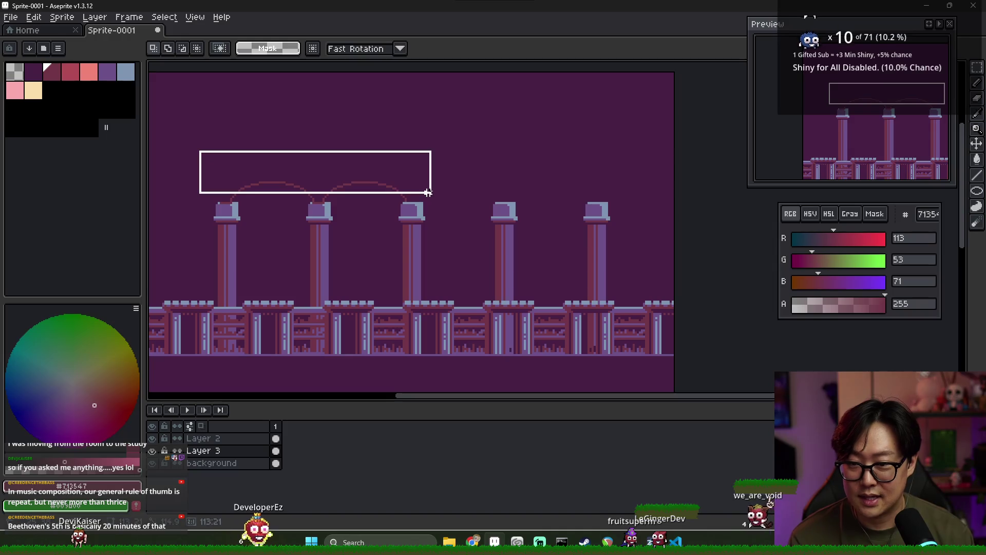
left_click_drag(346, 194, 442, 196)
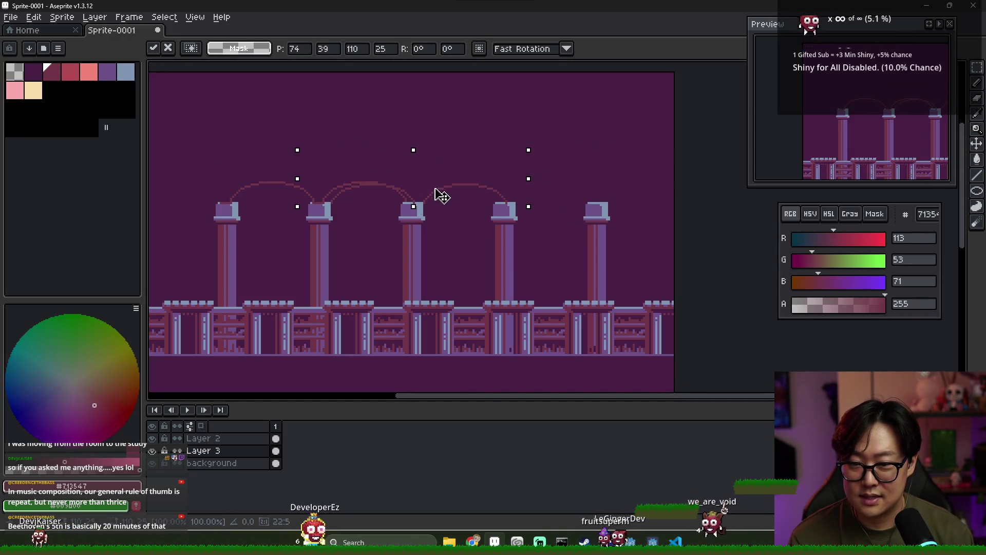
key("Return")
scroll(409, 200, "right", 3)
left_click_drag(294, 200, 477, 198)
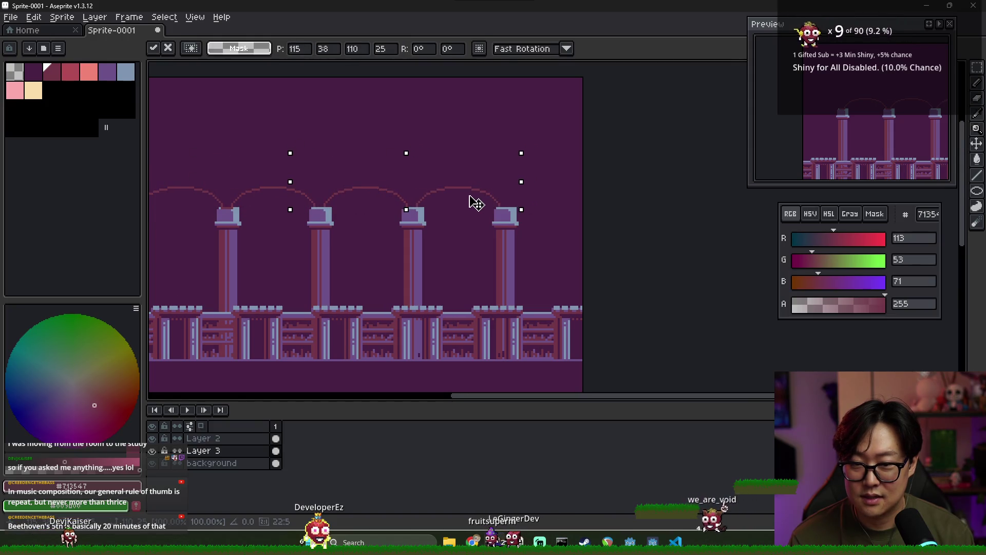
left_click(549, 204)
- Paste another arch copy and move it toward the left edge
scroll(469, 203, "down", 2)
scroll(357, 217, "up", 5)
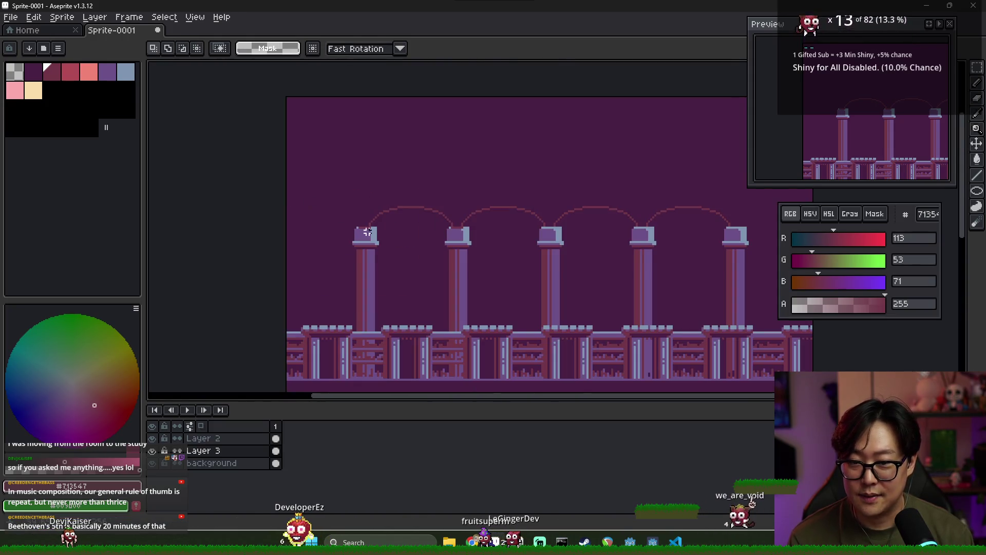
key("ctrl+v")
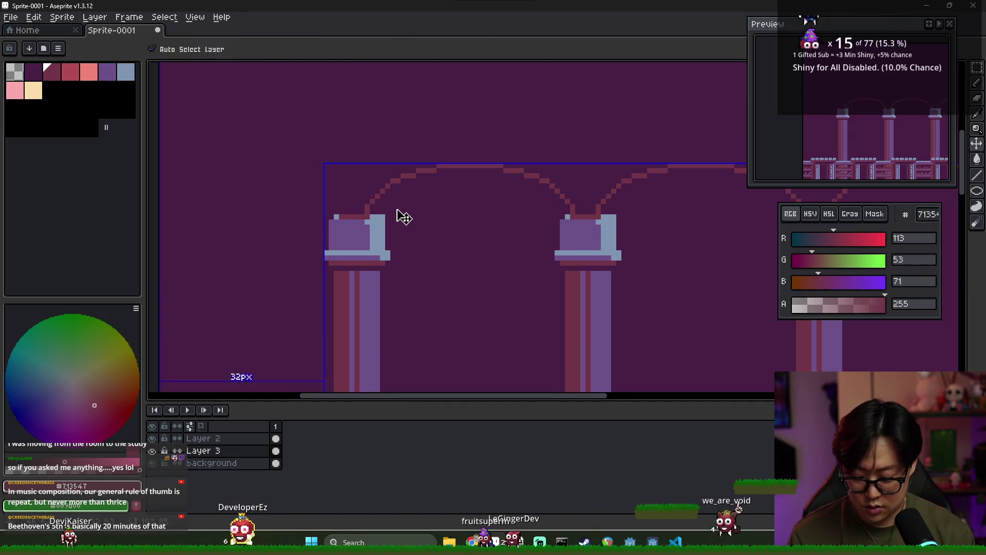
scroll(420, 215, "down", 2)
mouse_move(420, 215)
left_mouse_down()
mouse_move(409, 201)
mouse_move(262, 198)
left_mouse_up()
left_click_drag(356, 195, 440, 202)
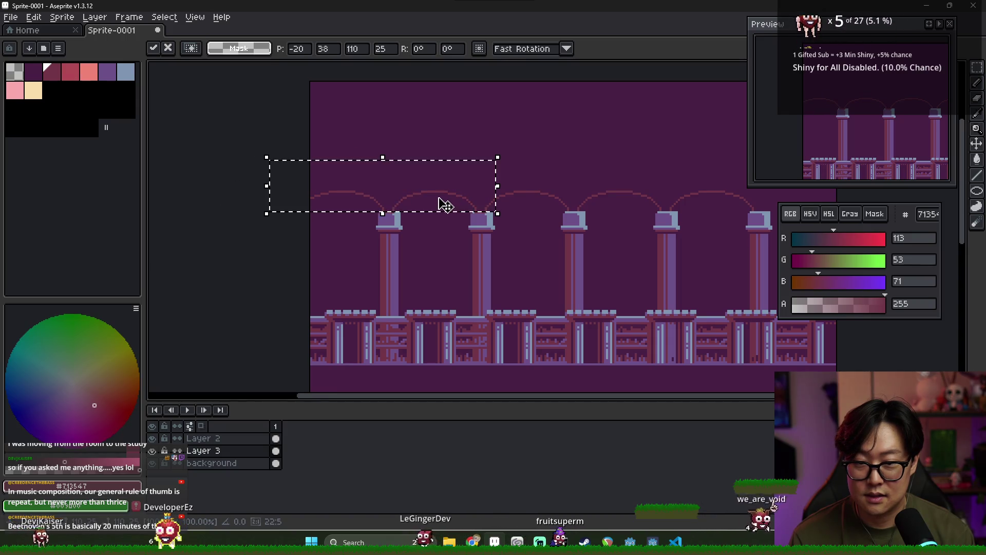
- Shift the pasted arch into its final position and place it
scroll(437, 211, "right", 2)
left_click_drag(288, 214, 496, 214)
scroll(495, 213, "right", 4)
mouse_move(372, 217)
left_mouse_down()
mouse_move(591, 214)
mouse_move(502, 213)
left_mouse_up()
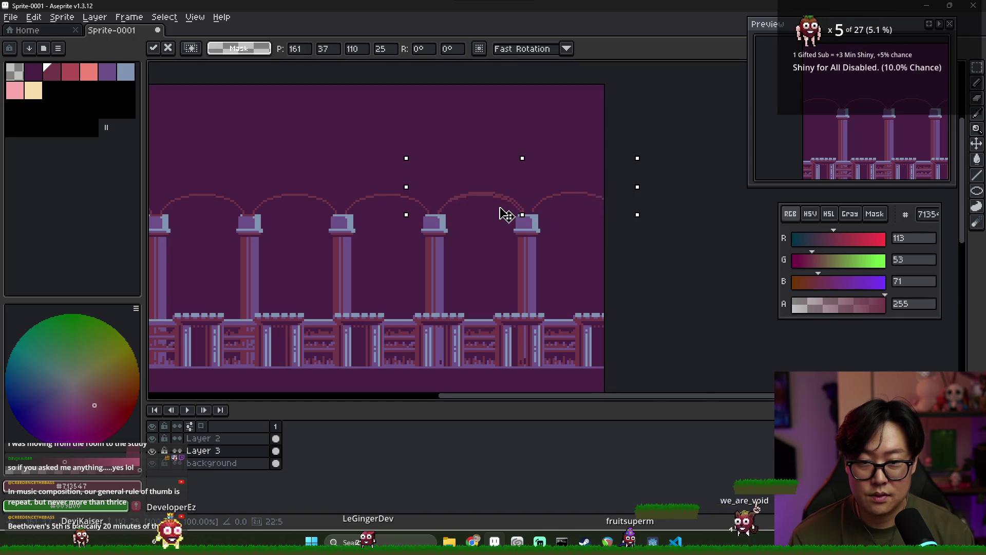
left_click(530, 235)
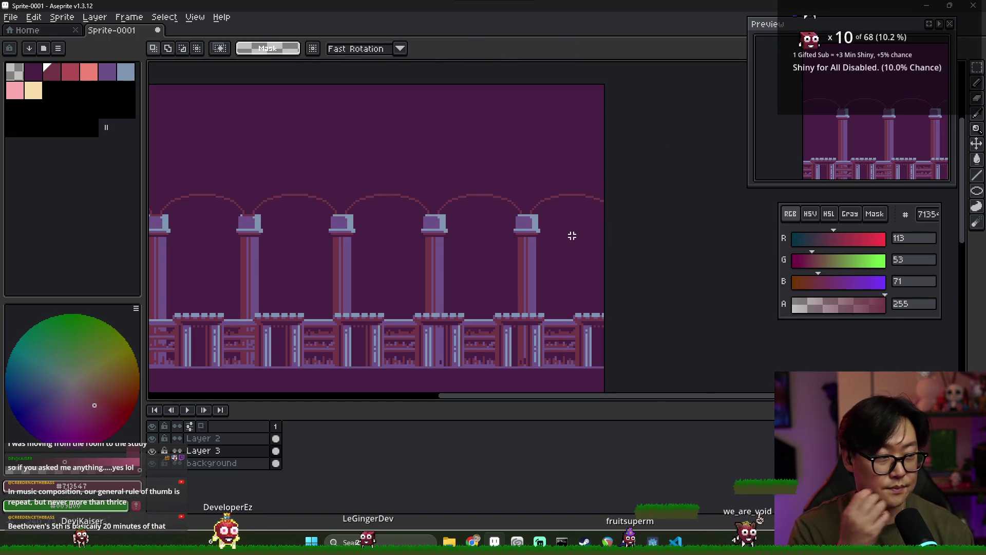
scroll(551, 250, "down", 2)
scroll(503, 267, "up", 2)
scroll(401, 278, "down", 1)
scroll(334, 280, "up", 1)
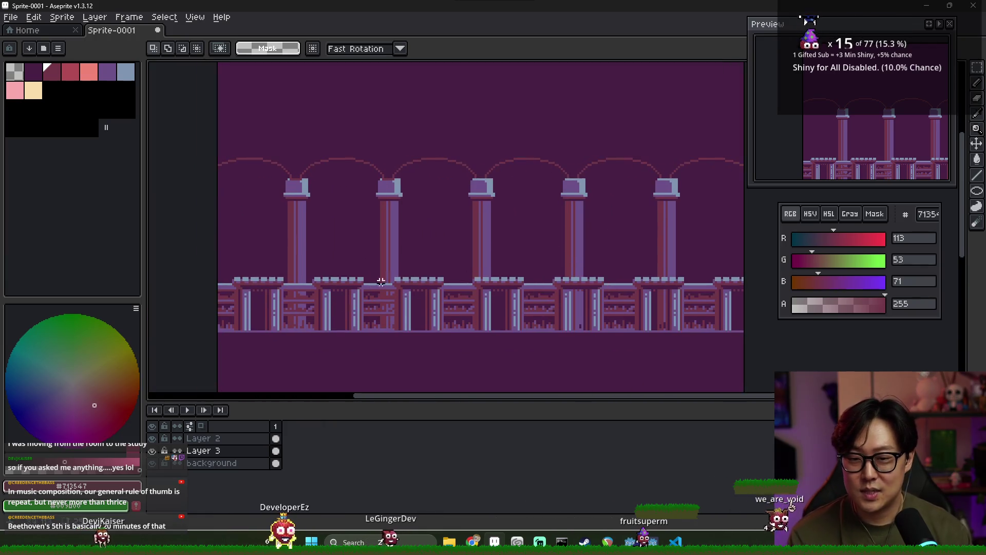
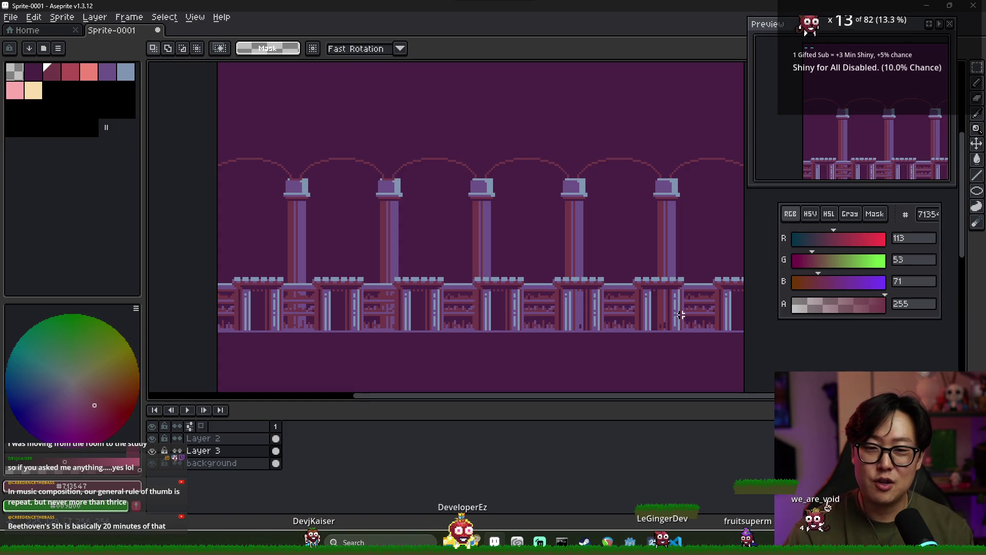
- Switch to the Pencil and sample the pillar's light blue colour
scroll(433, 193, "up", 2)
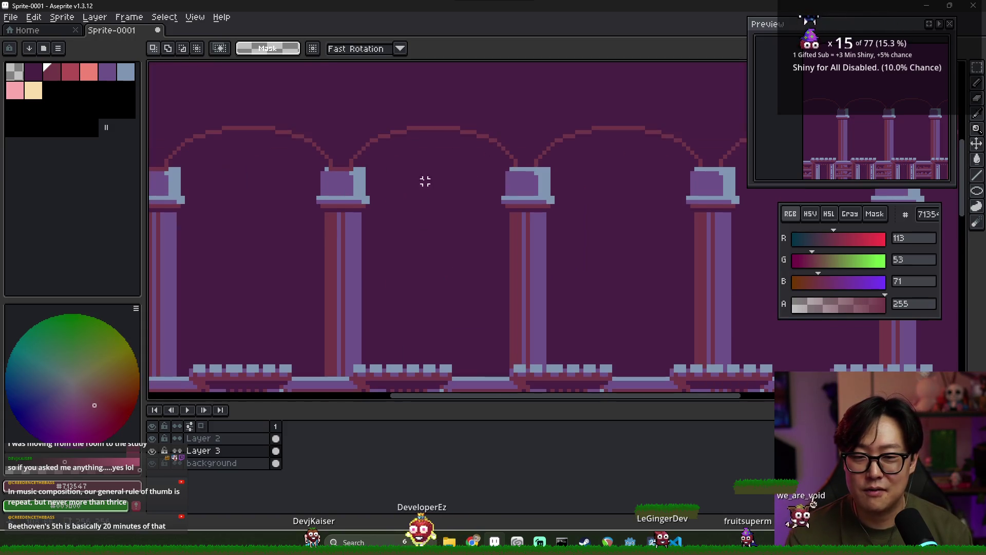
key("b")
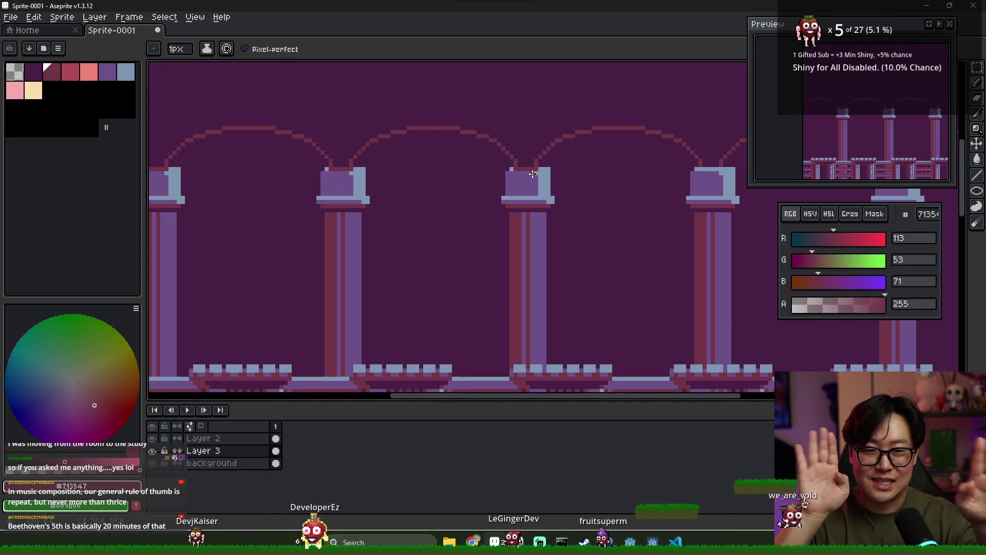
scroll(636, 169, "up", 1)
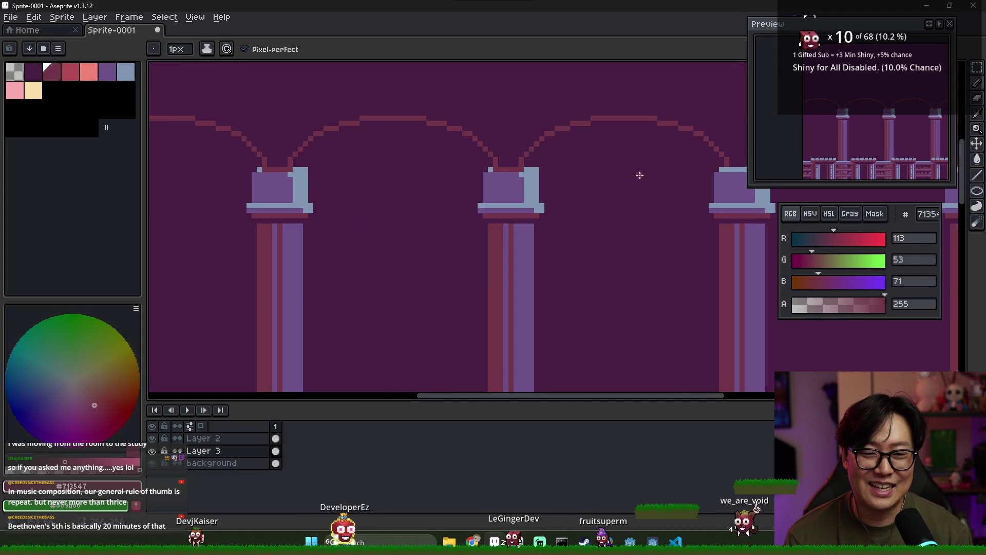
scroll(568, 182, "left", 2)
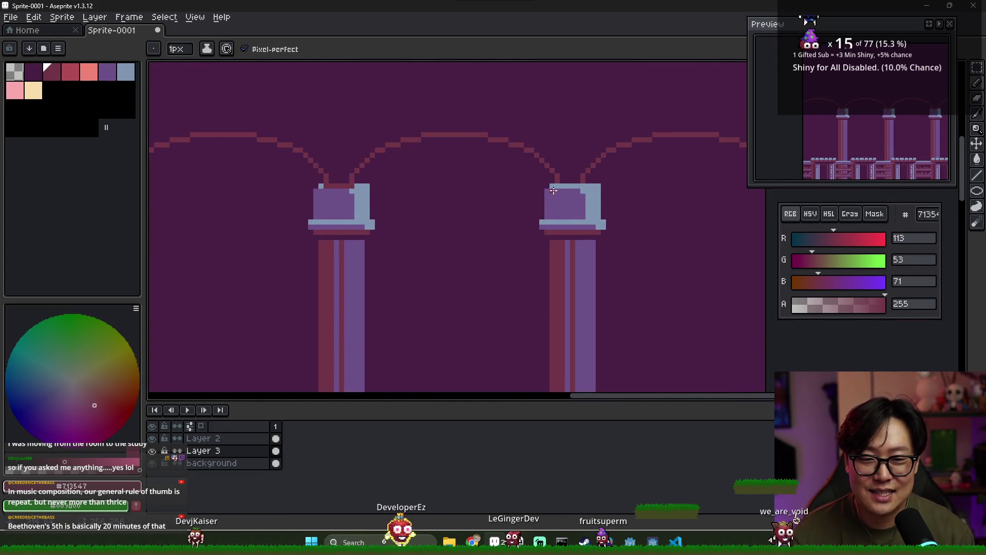
scroll(481, 191, "down", 2)
scroll(511, 190, "up", 1)
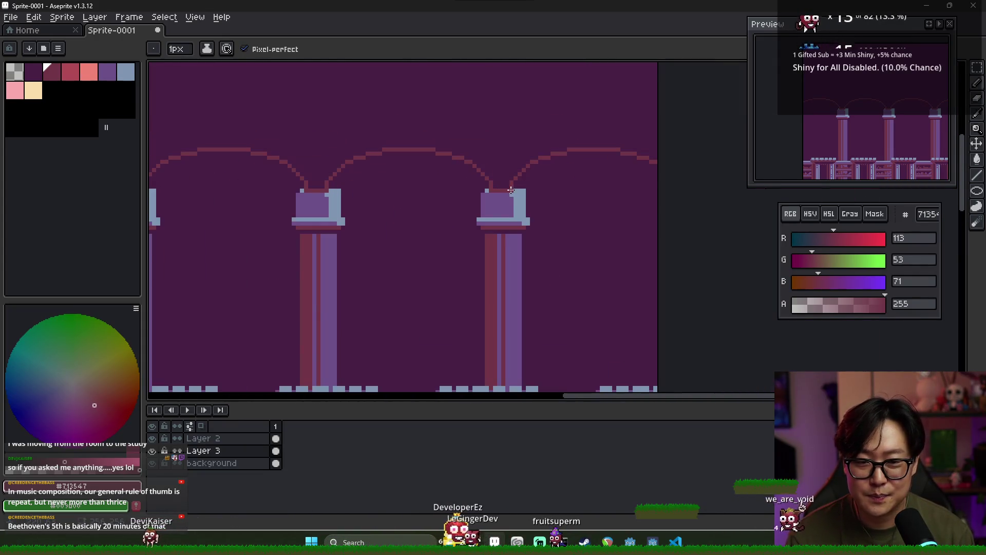
scroll(470, 205, "right", 2)
left_click(463, 195, "alt")
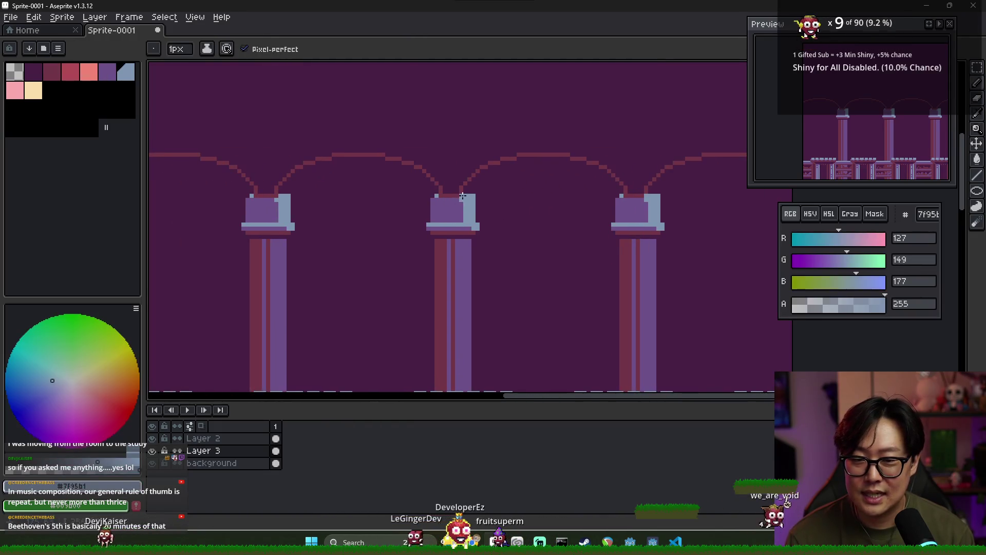
- Pick up the dark red arch-line colour for the line above the arches
scroll(402, 207, "right", 1)
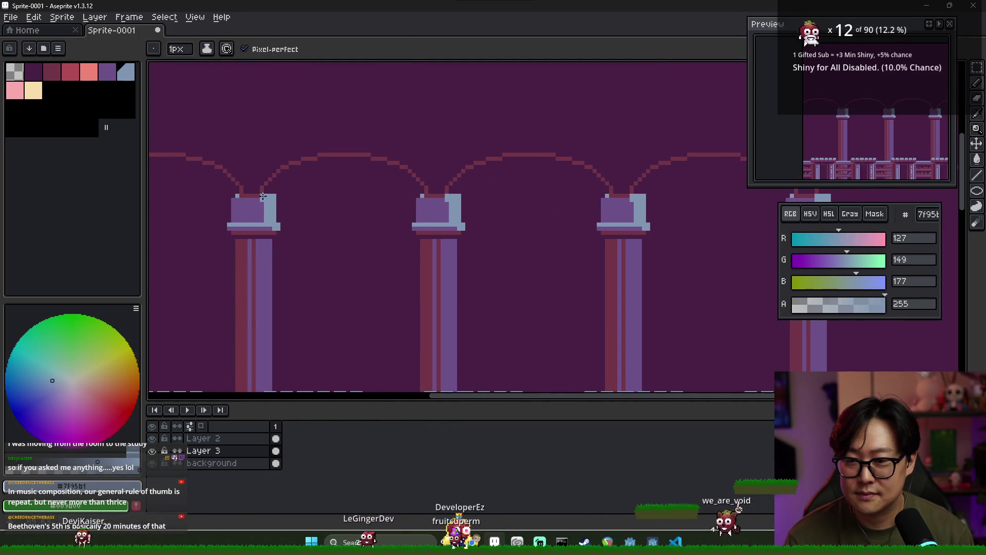
scroll(263, 195, "right", 1)
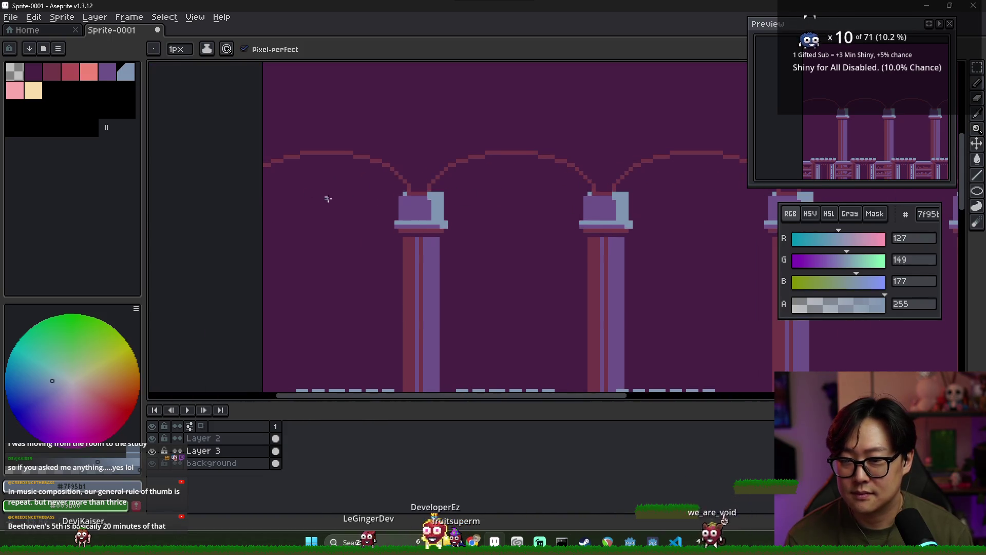
scroll(316, 195, "down", 2)
scroll(263, 185, "up", 1)
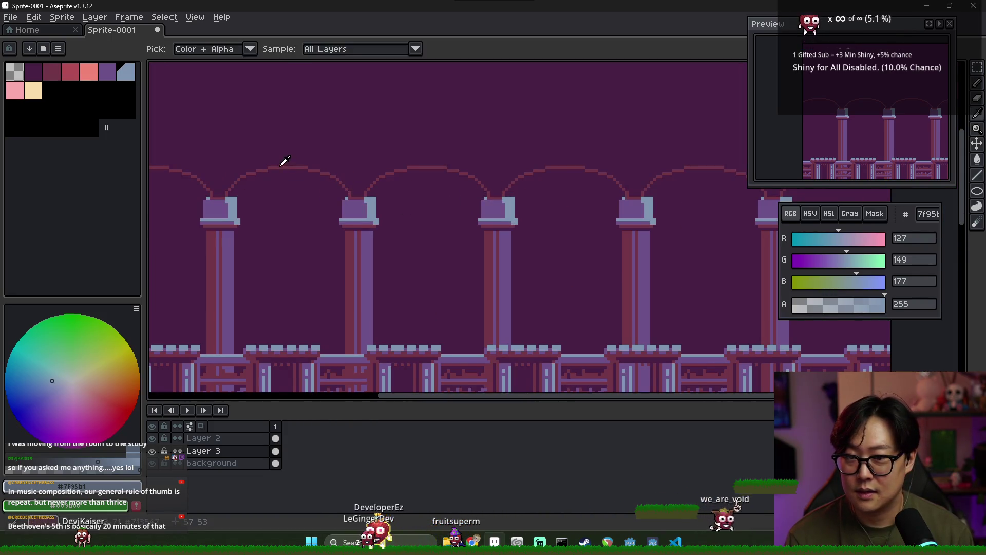
left_click(281, 165, "alt")
scroll(318, 177, "left", 5)
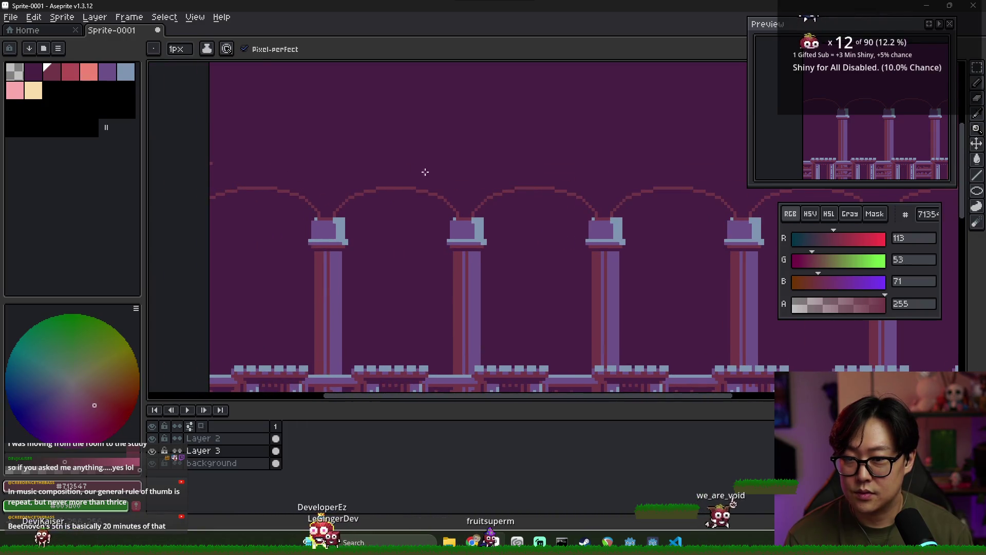
scroll(442, 171, "down", 2)
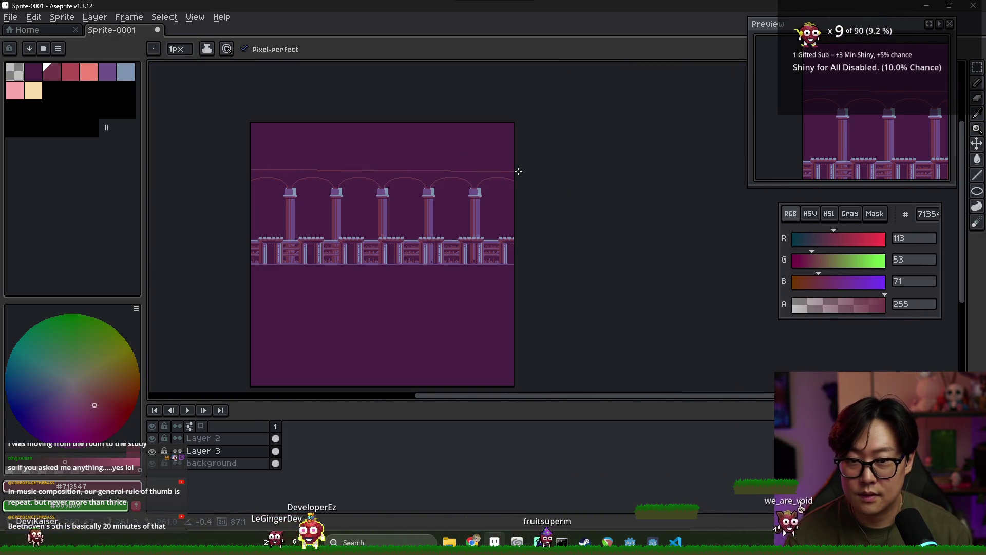
scroll(406, 171, "up", 3)
scroll(273, 167, "down", 2)
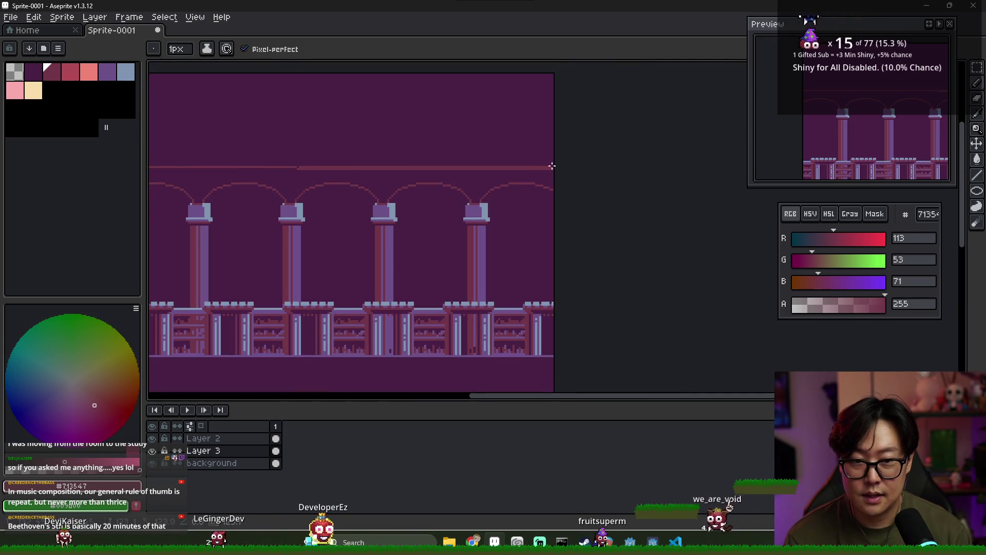
- Bucket-fill the band above the arches dark red, then pencil with the capital's purple
scroll(301, 166, "up", 1)
key("g")
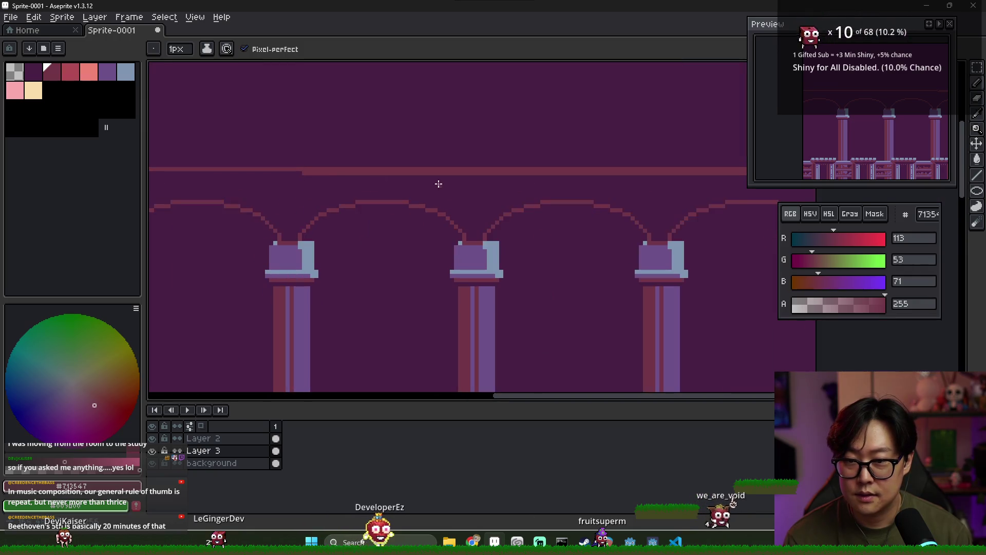
left_click(438, 182)
scroll(357, 189, "down", 2)
scroll(333, 198, "up", 2)
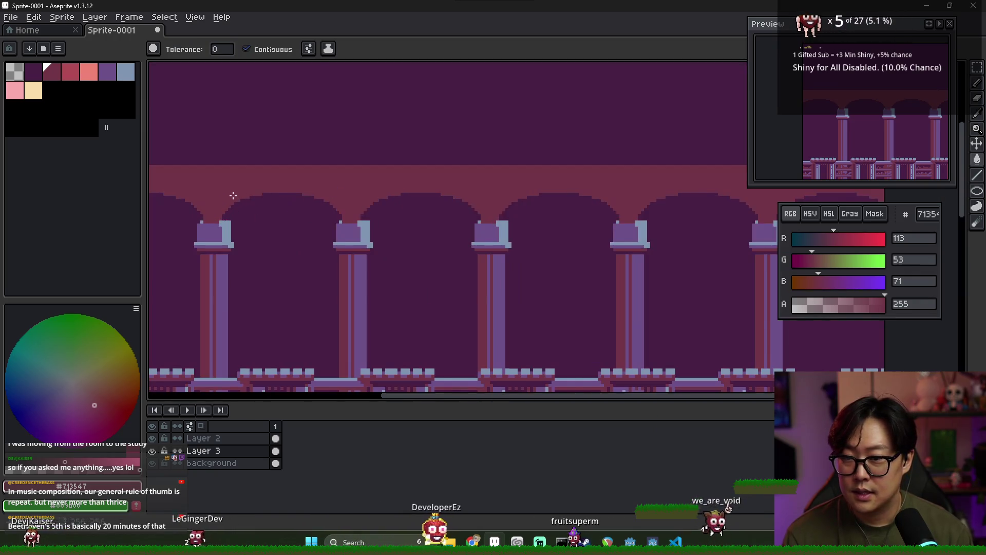
scroll(359, 215, "left", 3)
key("b")
left_click(327, 233, "alt")
scroll(340, 214, "up", 1)
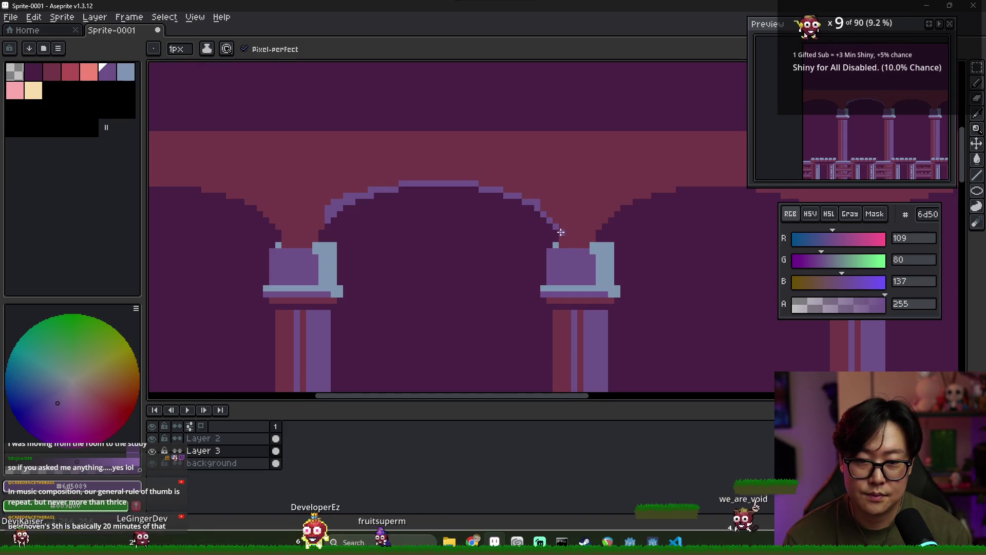
- Thicken the arch's purple trim, sampling the wall, trim purple and red band colours
scroll(560, 232, "down", 5)
scroll(435, 222, "up", 5)
scroll(435, 222, "up", 1)
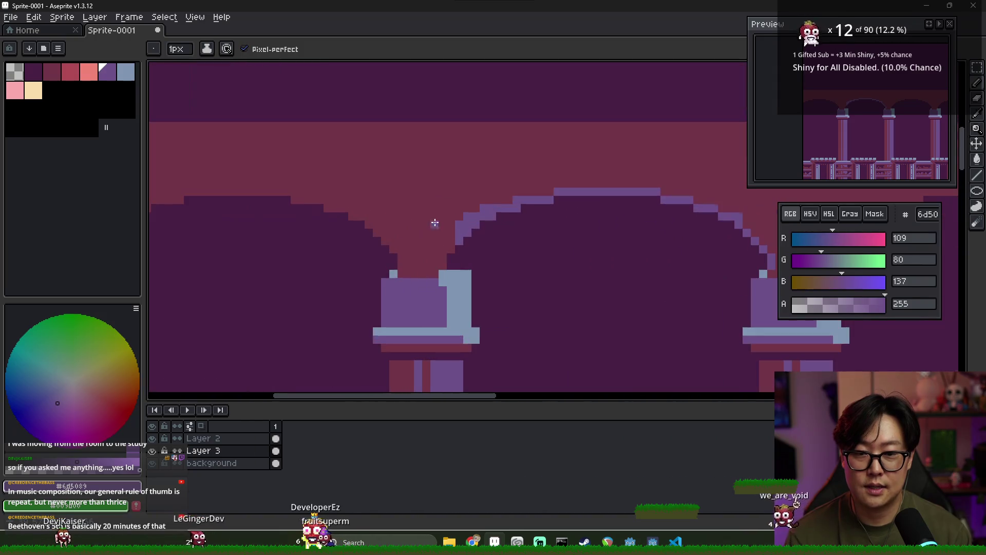
scroll(524, 249, "down", 5)
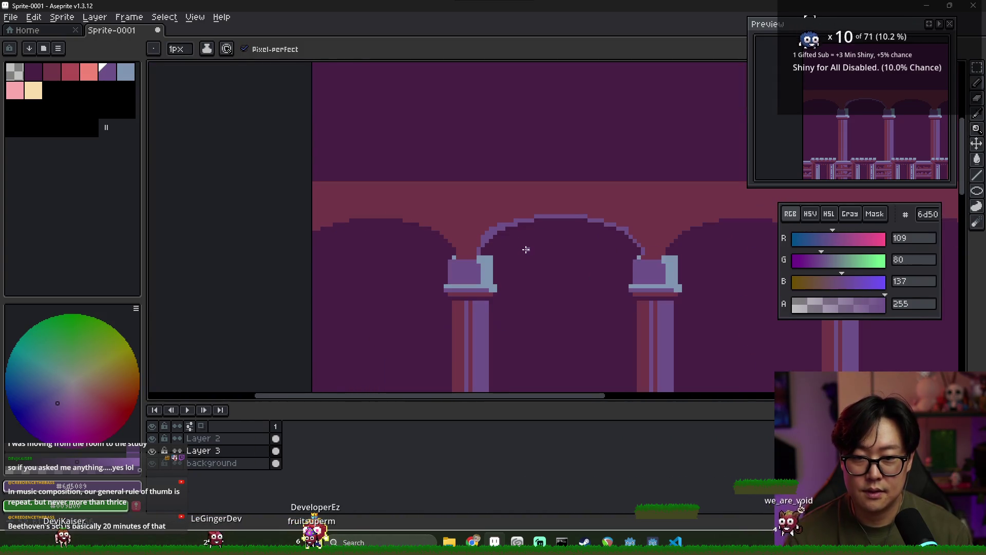
scroll(534, 250, "up", 4)
scroll(536, 247, "up", 1)
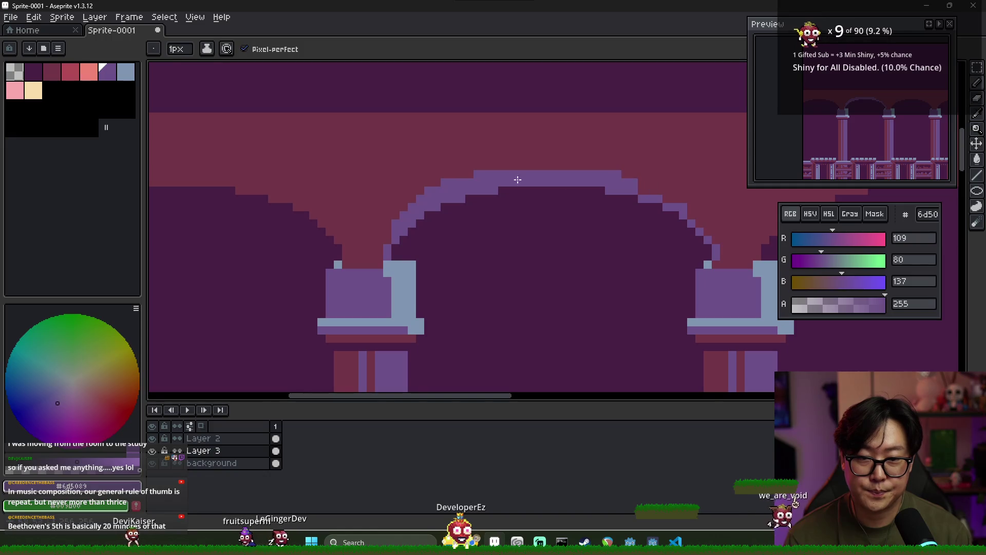
left_click(625, 160, "alt")
scroll(620, 171, "right", 2)
left_click(393, 175, "alt")
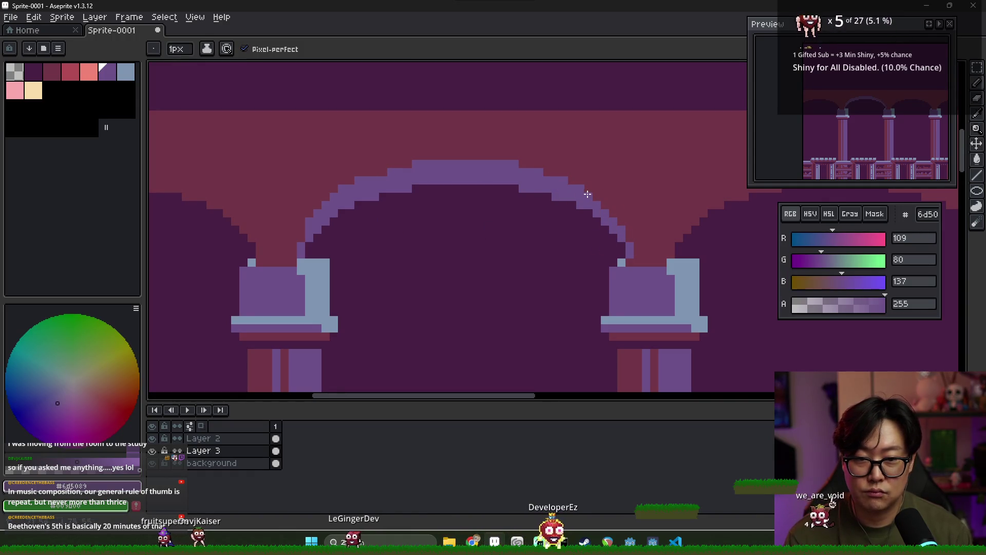
scroll(598, 203, "down", 3)
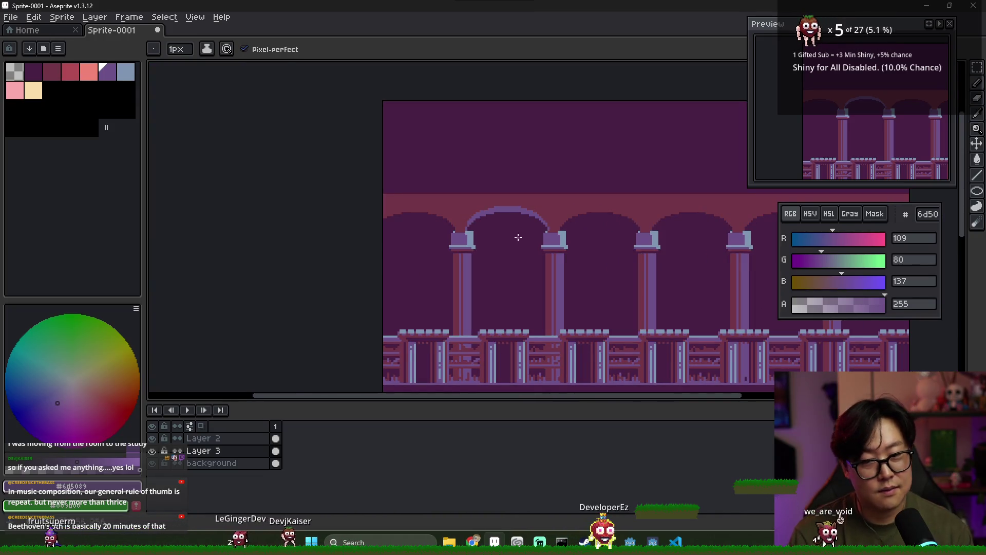
scroll(520, 238, "up", 1)
left_click(421, 191, "alt")
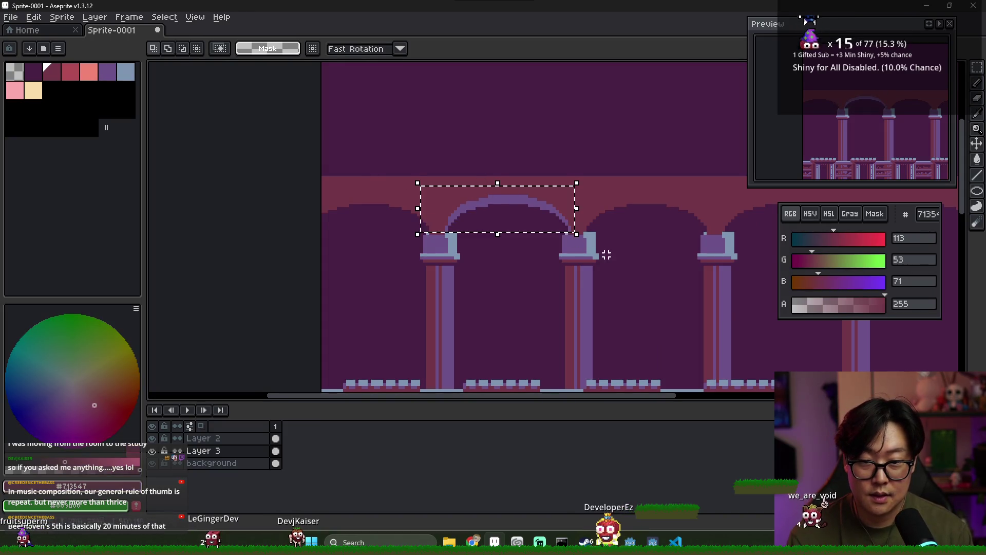
- Copy the trimmed arch onto the middle arch and commit it
scroll(637, 248, "right", 3)
mouse_move(398, 216)
left_mouse_down()
mouse_move(557, 210)
mouse_move(538, 204)
left_mouse_up()
key("ctrl+z")
key("ctrl+z")
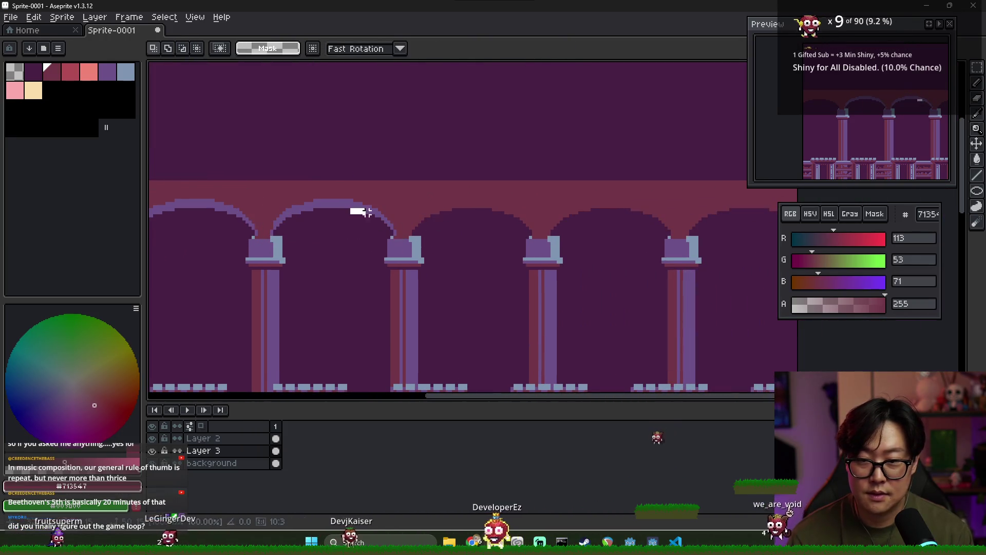
mouse_move(293, 216)
left_mouse_down()
mouse_move(543, 229)
mouse_move(512, 213)
left_mouse_up()
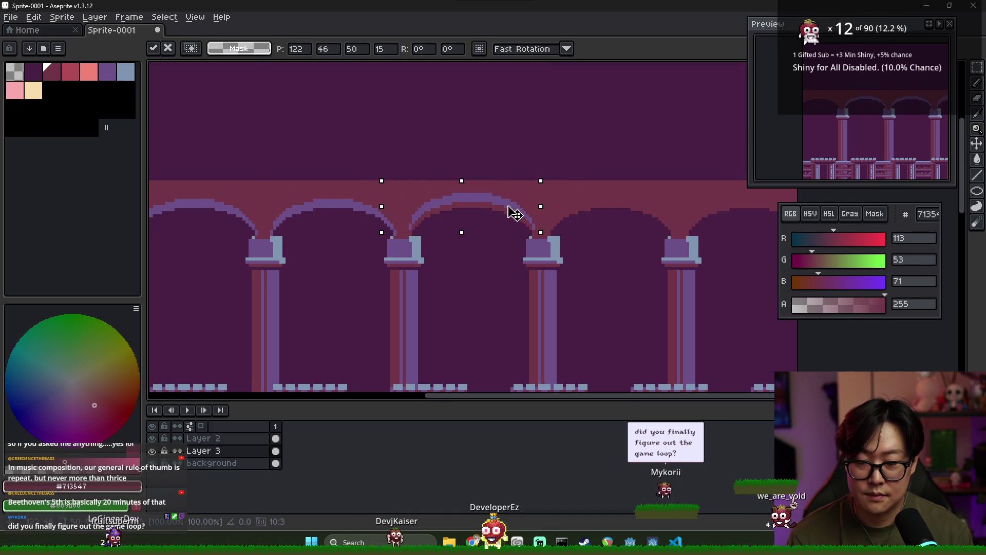
key("Return")
key("ctrl+d")
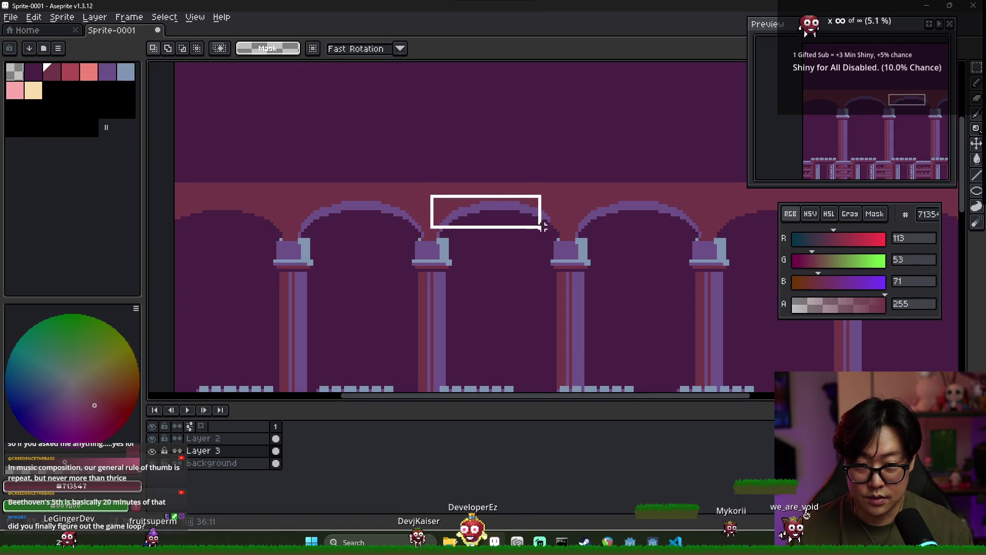
- Reselect the trimmed arch top and stamp copies onto the remaining arches
left_click_drag(537, 226, 500, 228)
key("ctrl+d")
mouse_move(291, 196)
left_mouse_down()
mouse_move(425, 227)
mouse_move(428, 239)
mouse_move(539, 230)
left_mouse_up()
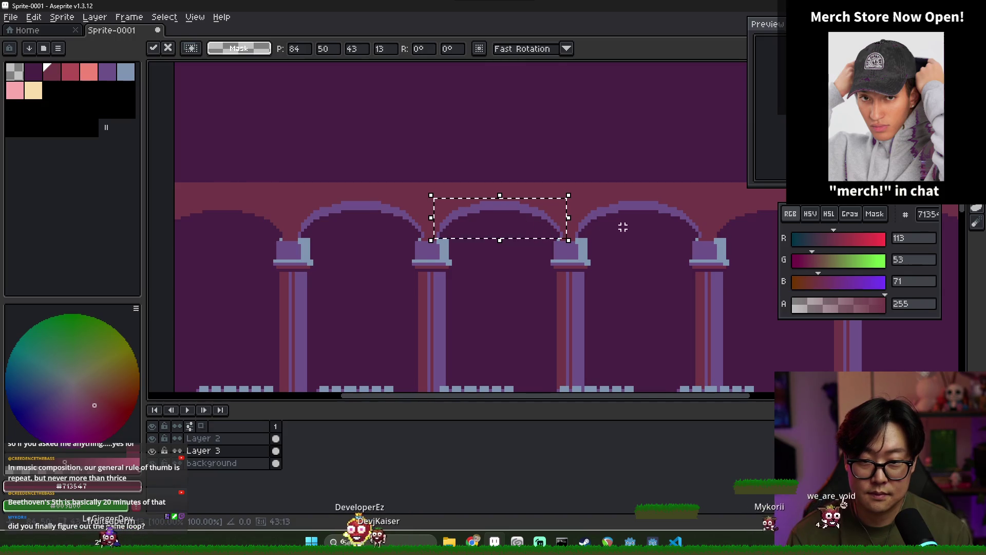
scroll(623, 226, "right", 3)
mouse_move(363, 228)
left_mouse_down()
mouse_move(275, 220)
mouse_move(650, 217)
left_mouse_up()
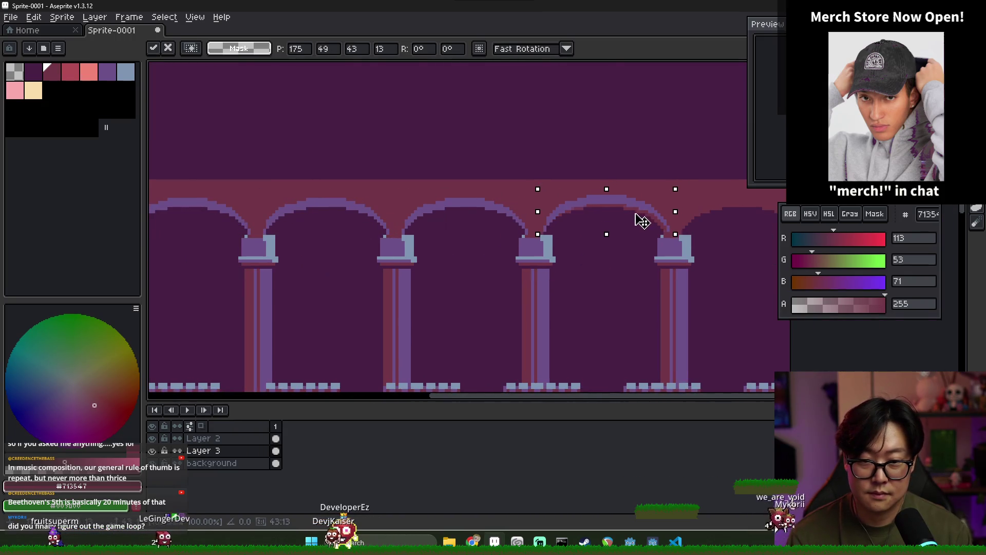
scroll(640, 223, "right", 4)
mouse_move(374, 237)
left_mouse_down()
mouse_move(566, 227)
mouse_move(516, 222)
left_mouse_up()
left_click_drag(394, 233, 514, 239)
scroll(483, 235, "left", 12)
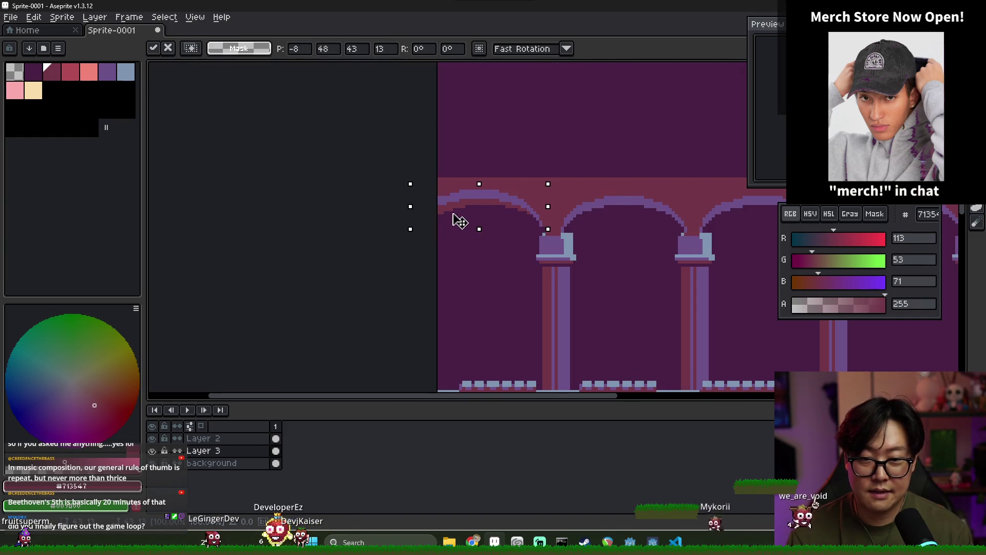
left_click(513, 243)
scroll(468, 254, "down", 3)
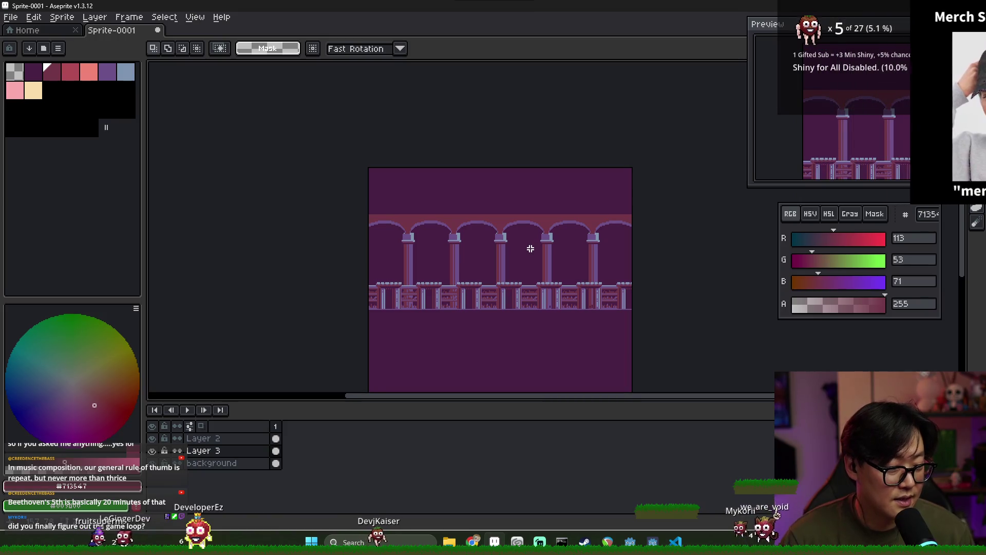
key("alt+Tab")
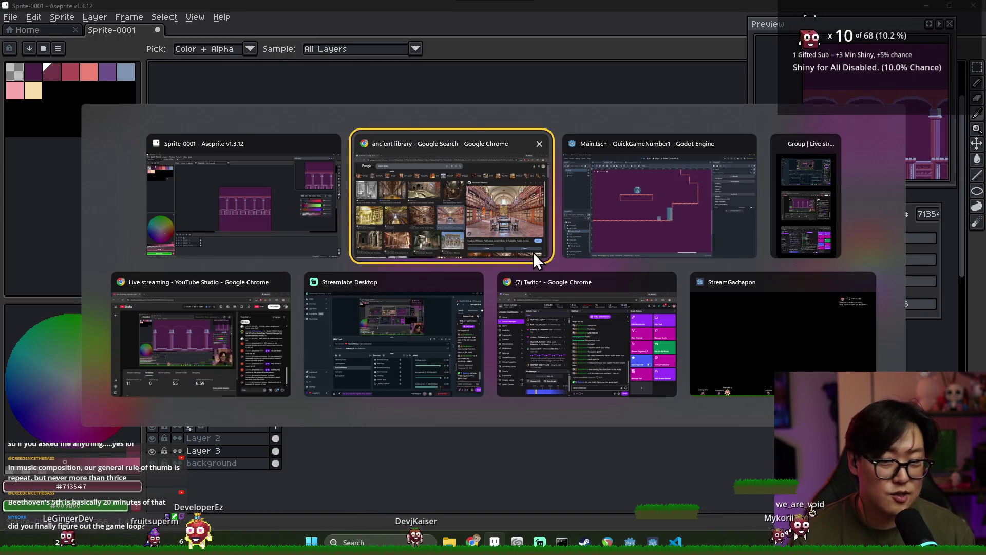
- Run the Godot game with F5 and move the character through the pit to the pillar
left_click(653, 221)
key("F5")
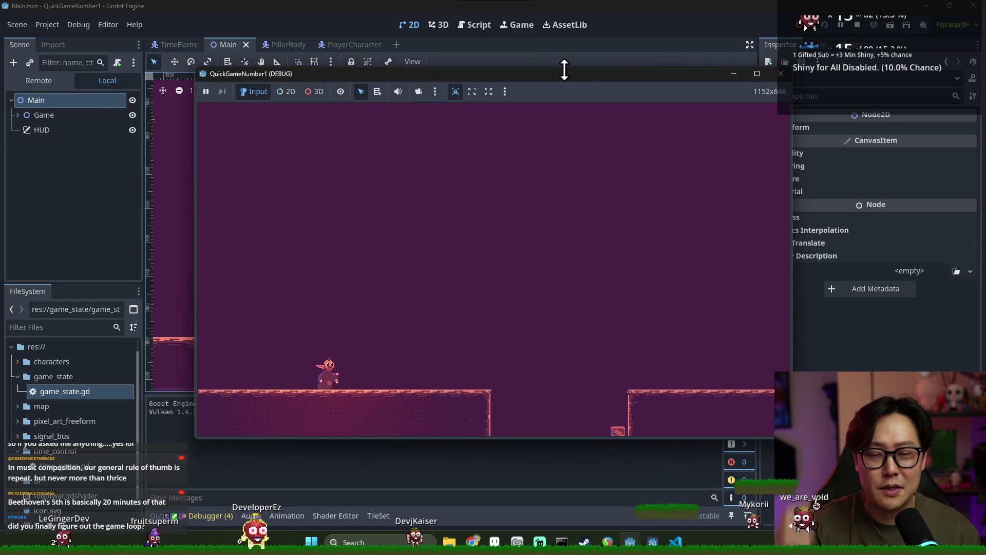
key("Right")
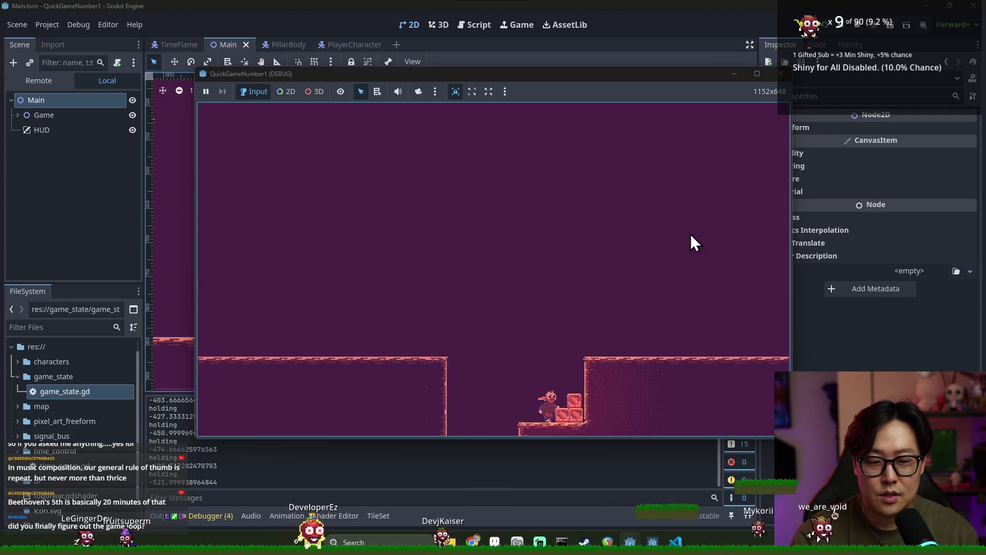
key("space")
key("Right")
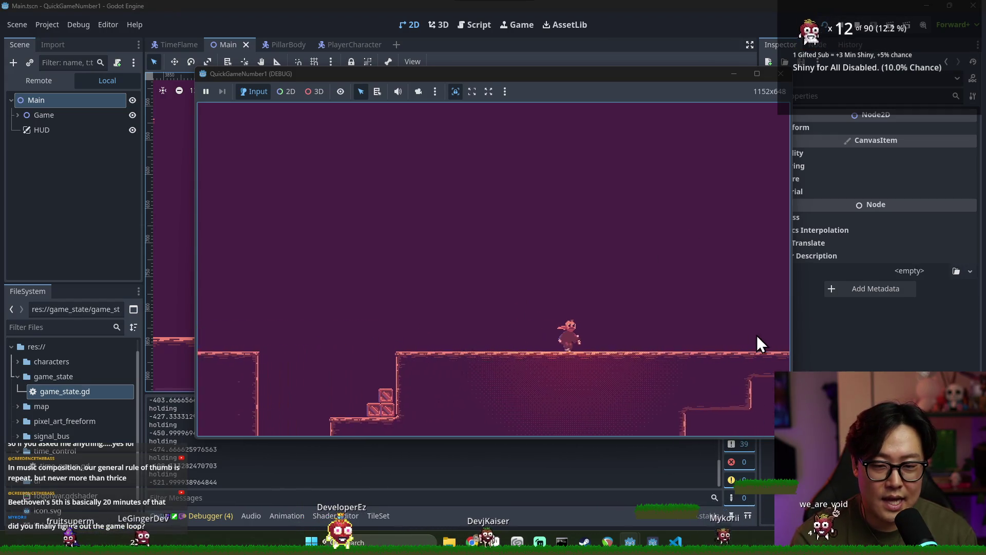
key("space")
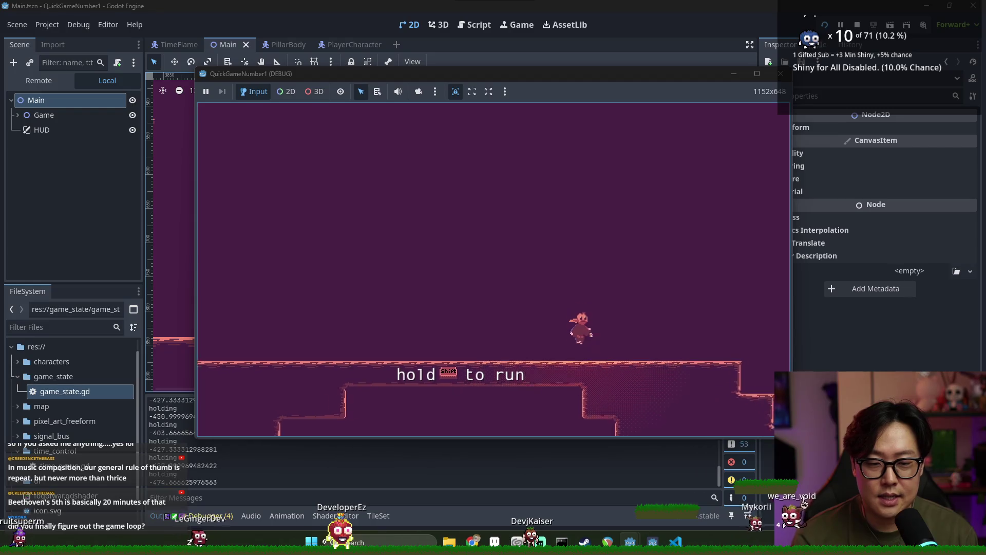
key("space")
key("Right")
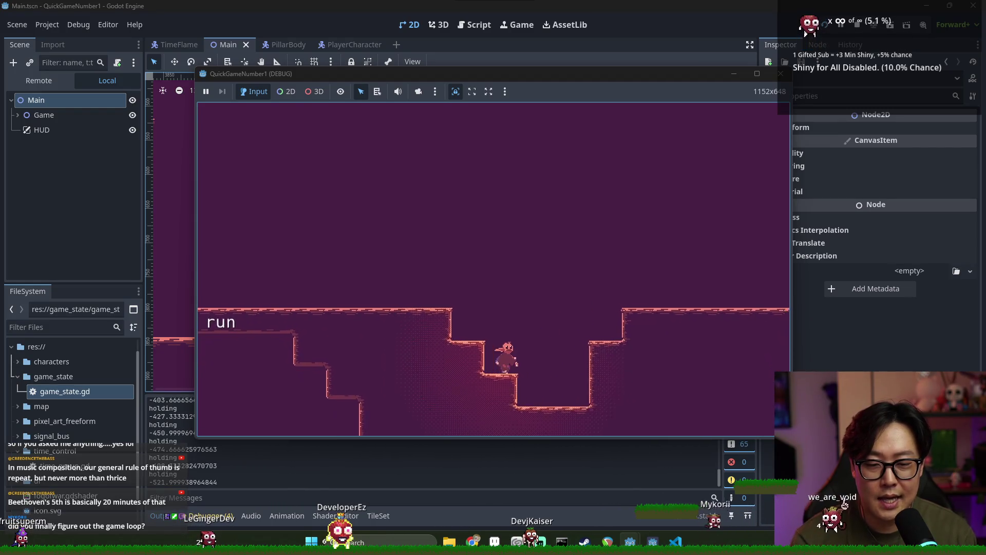
key("Left")
key("space")
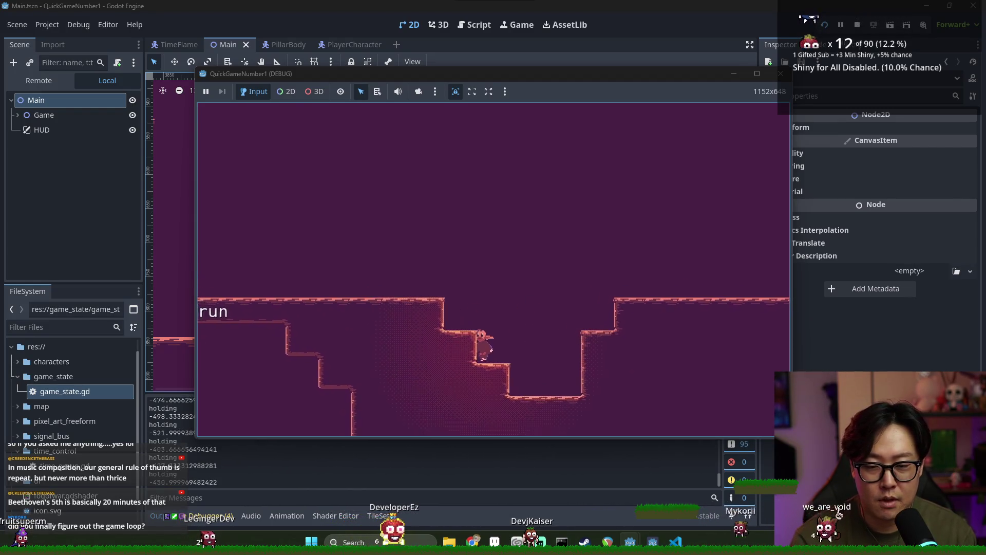
key("space")
key("Right")
key("Left")
key("space")
key("Right")
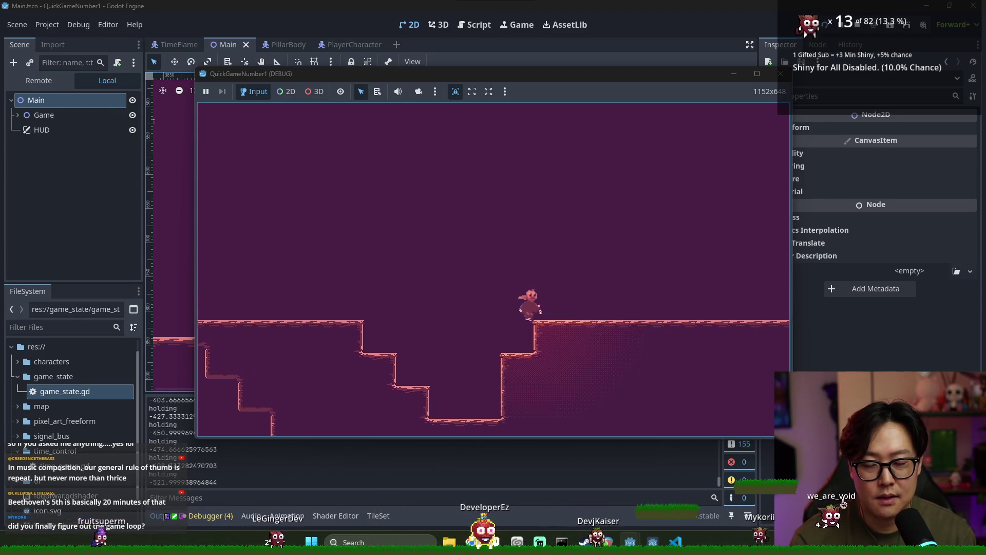
key("Right")
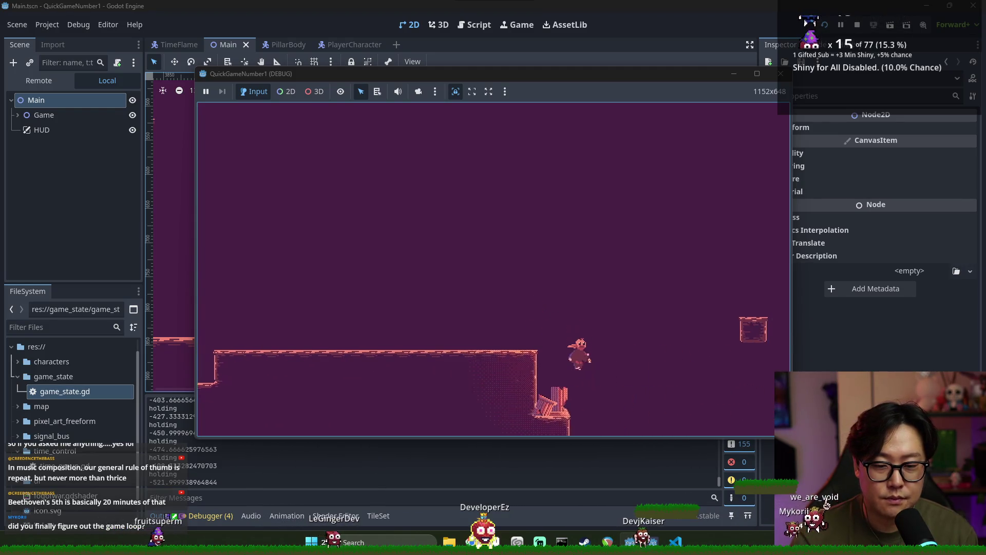
key("space")
key("Right")
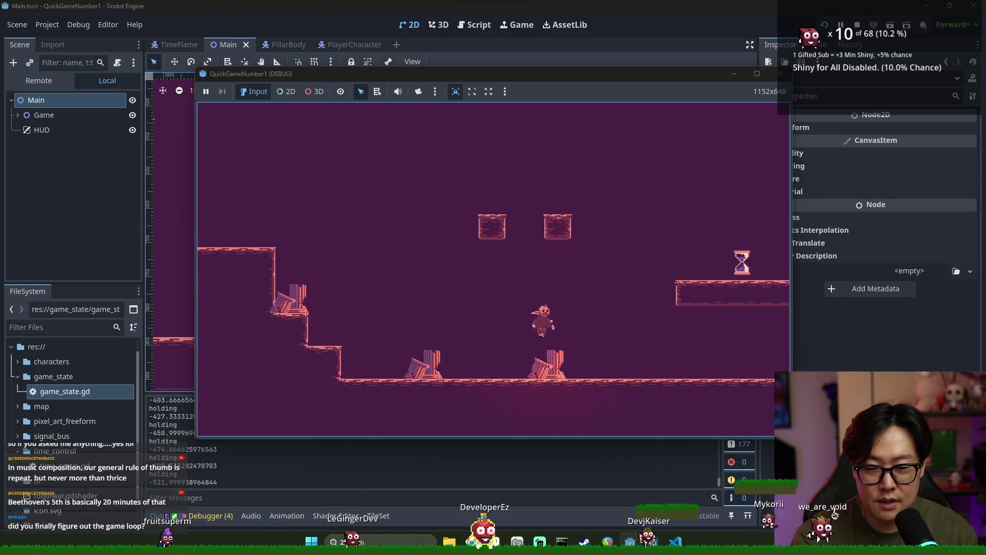
key("Right")
key("space")
- Reach the hourglass platform and use the hourglass to switch level layouts
key("Left")
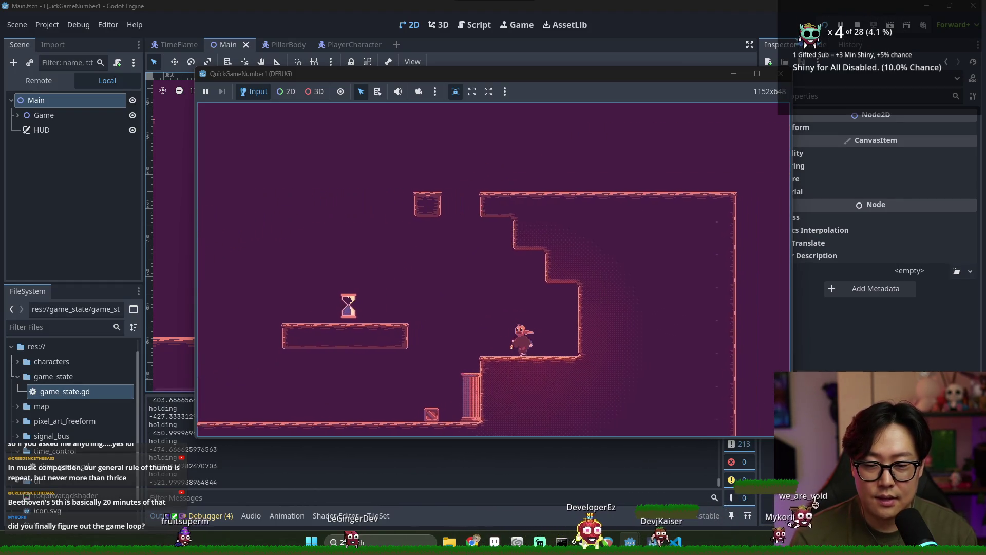
key("space")
key("Left")
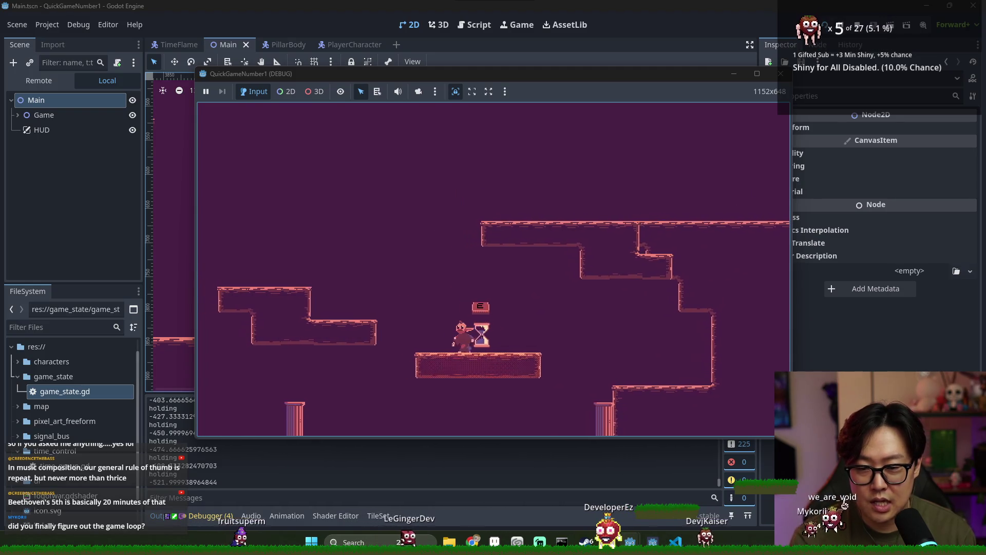
key("Right")
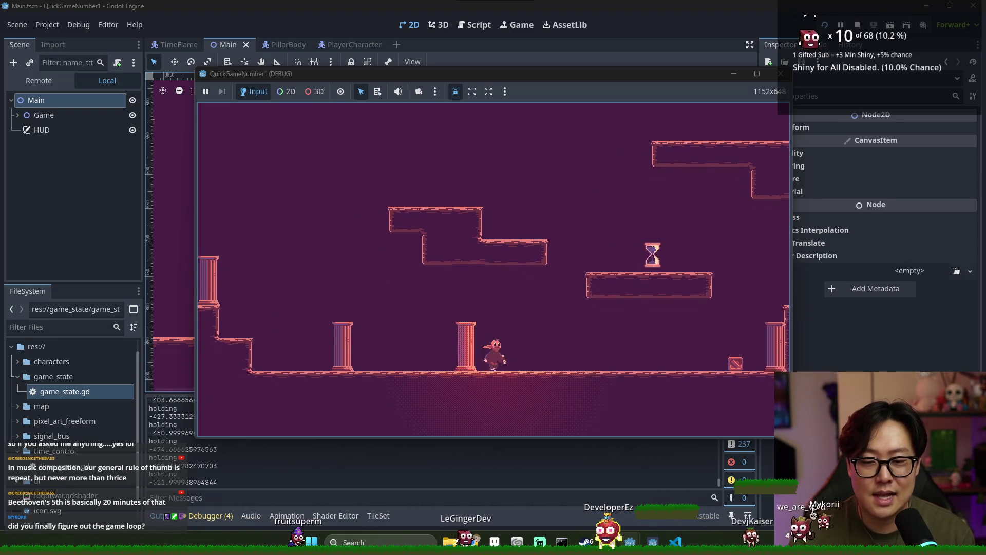
key("space")
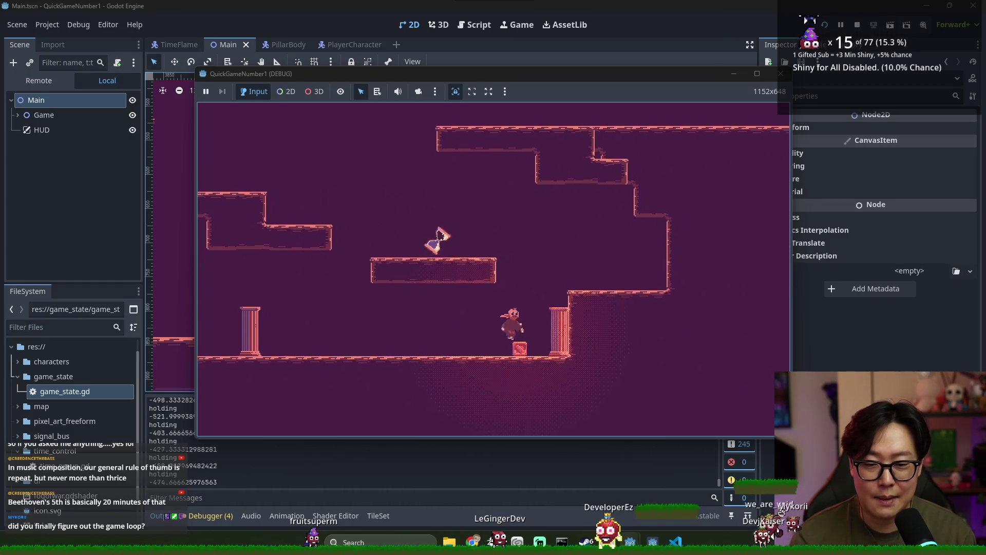
key("Left")
key("space")
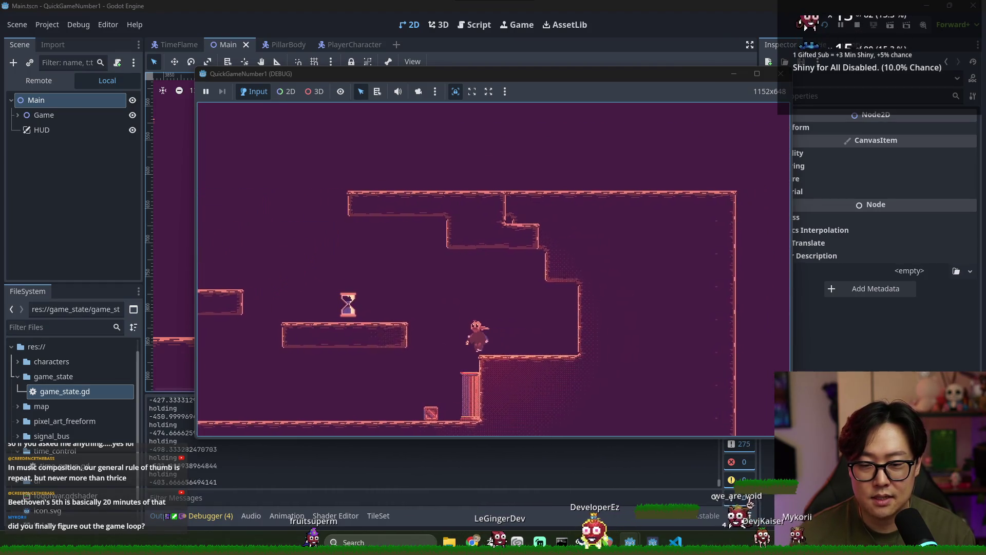
key("e")
key("e")
key("Right")
key("Left")
key("Left")
key("space")
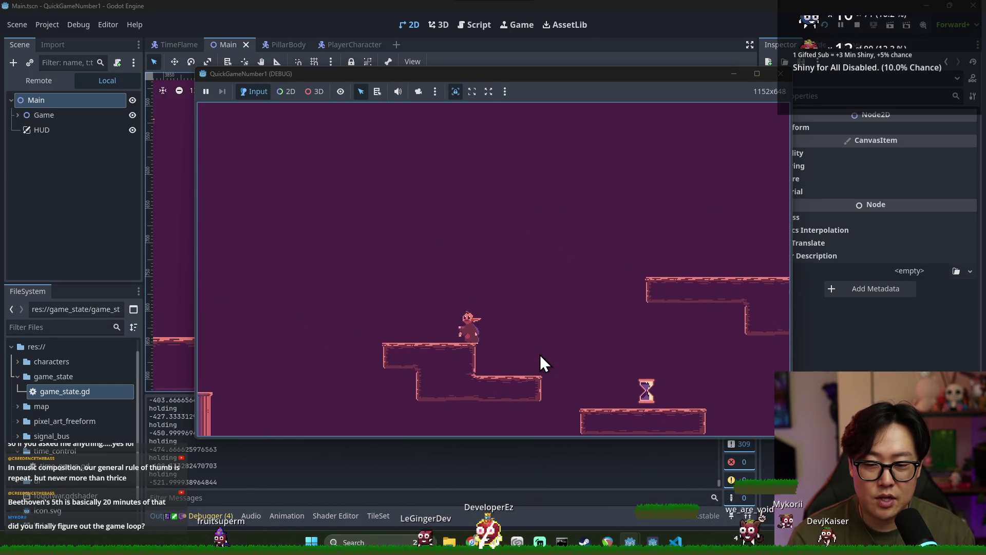
key("Right")
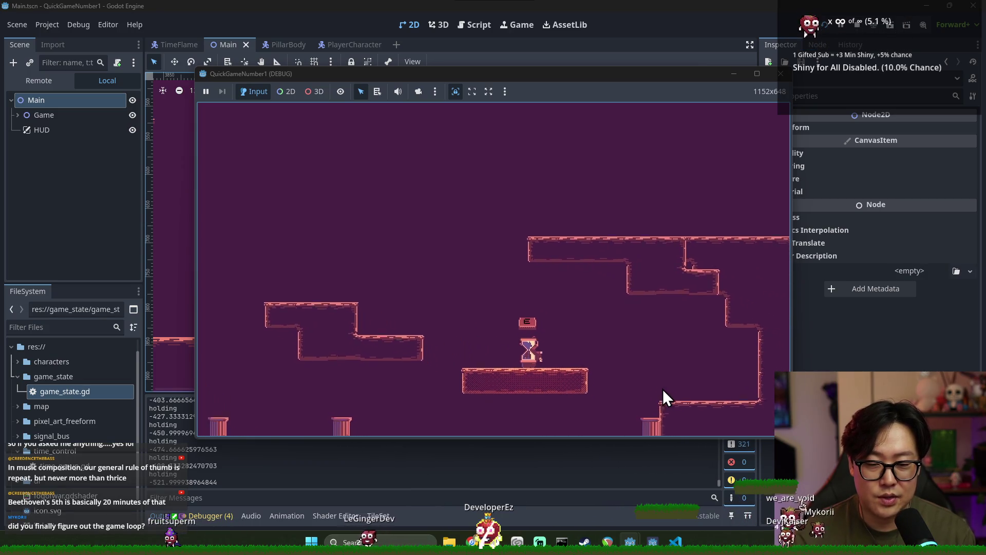
key("e")
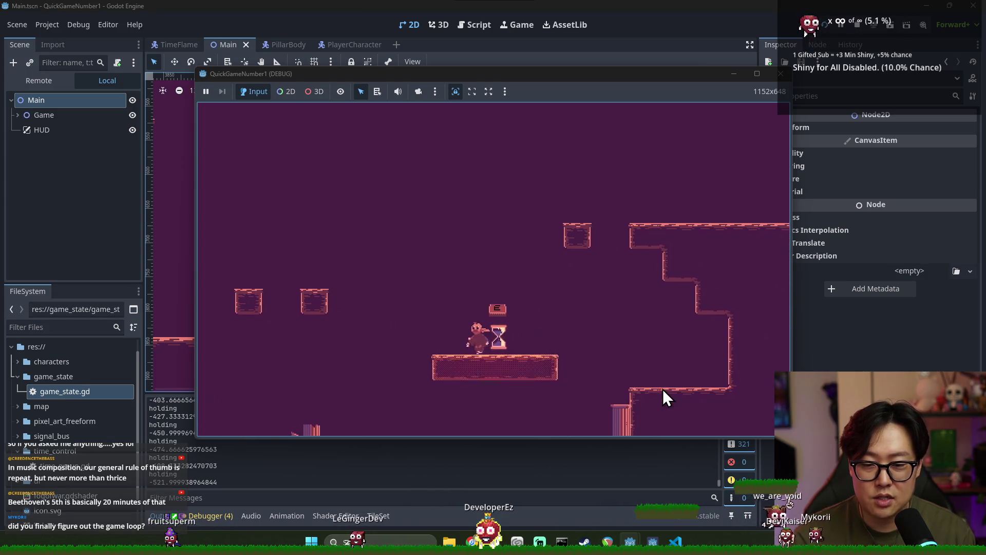
key("Left")
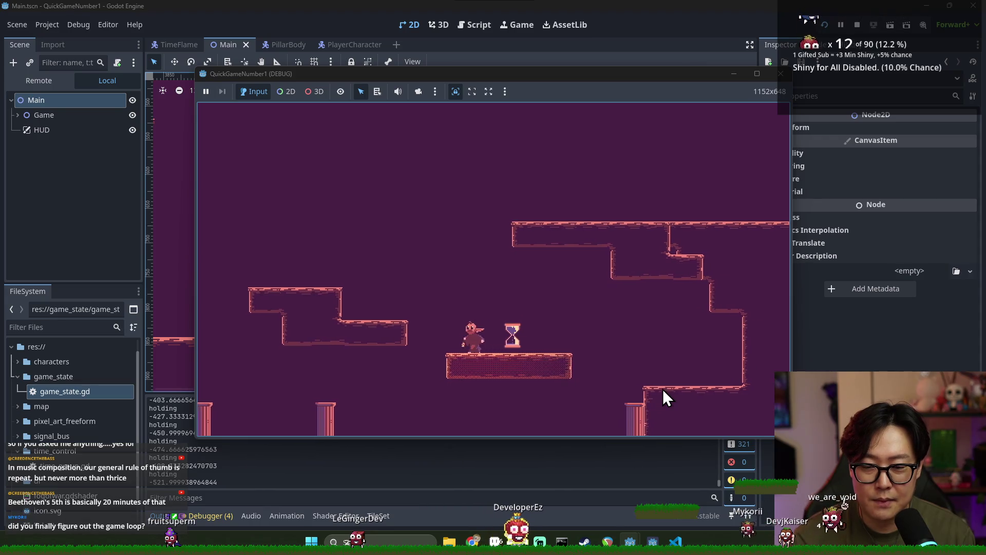
key("space")
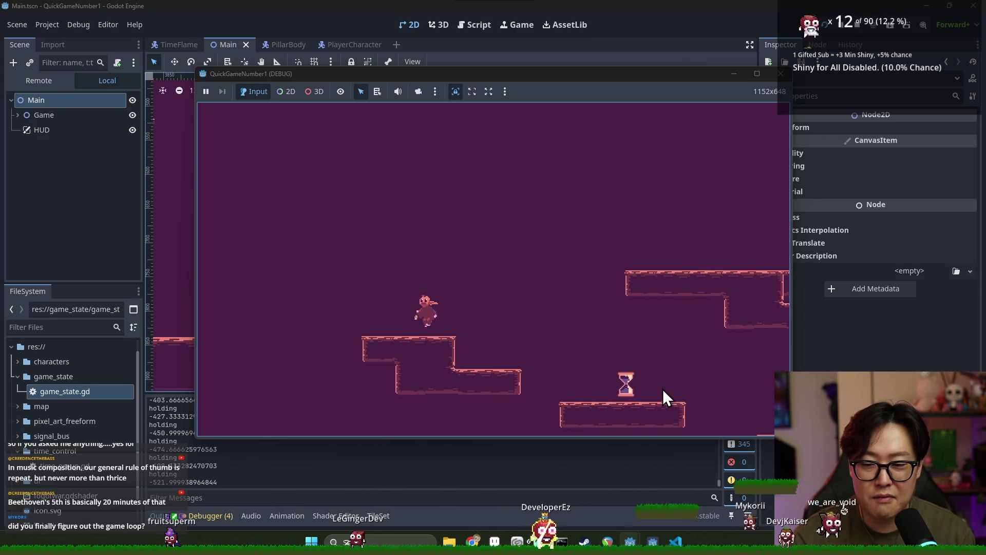
key("Right")
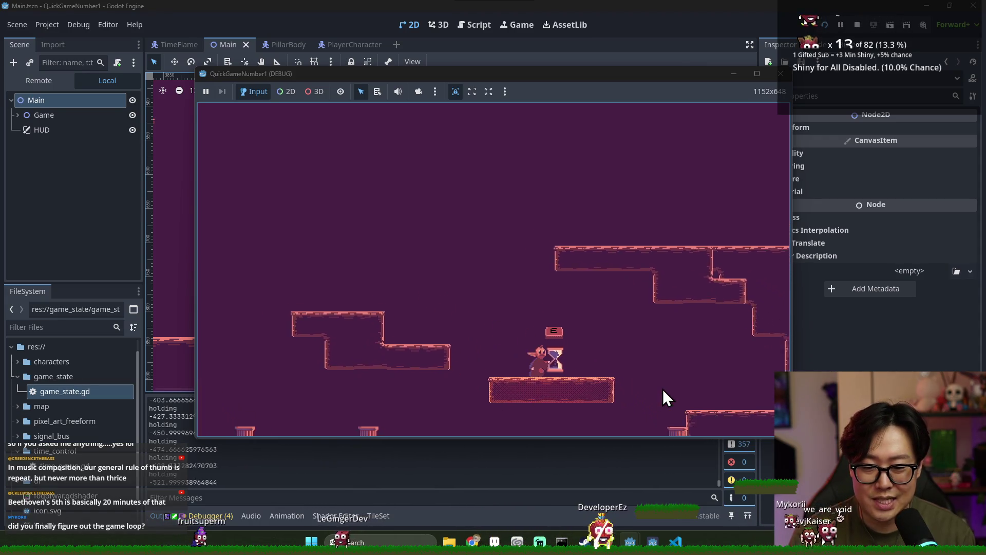
key("e")
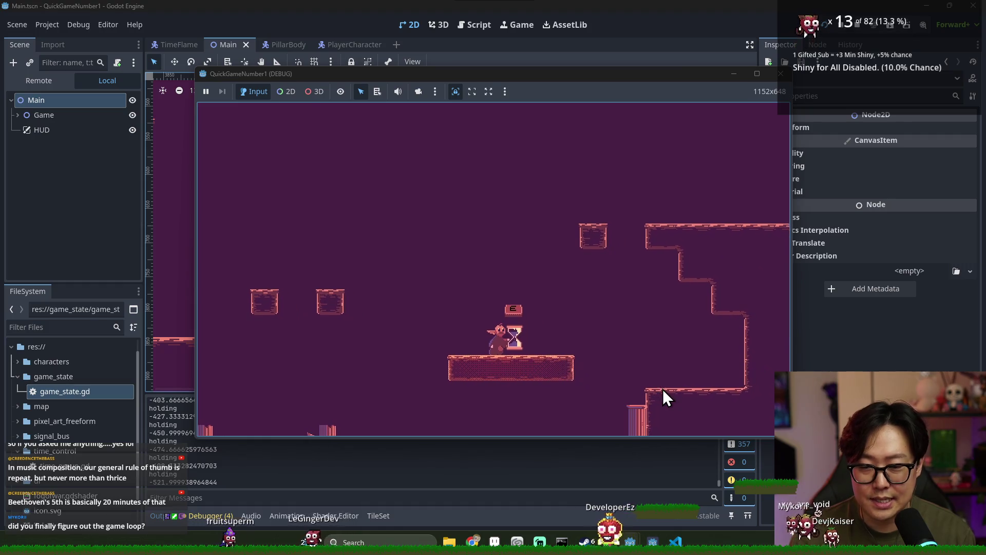
key("Left")
key("Right")
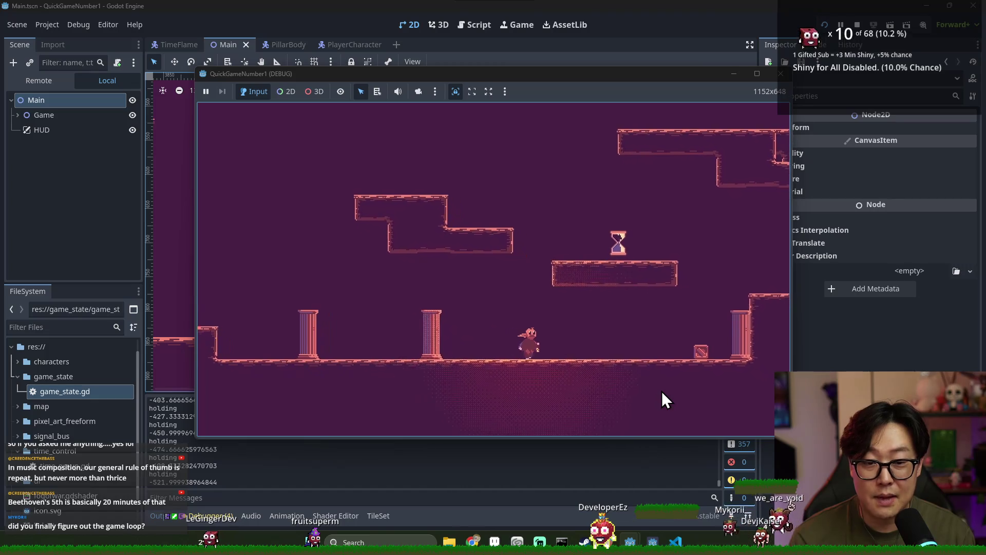
key("space")
key("space")
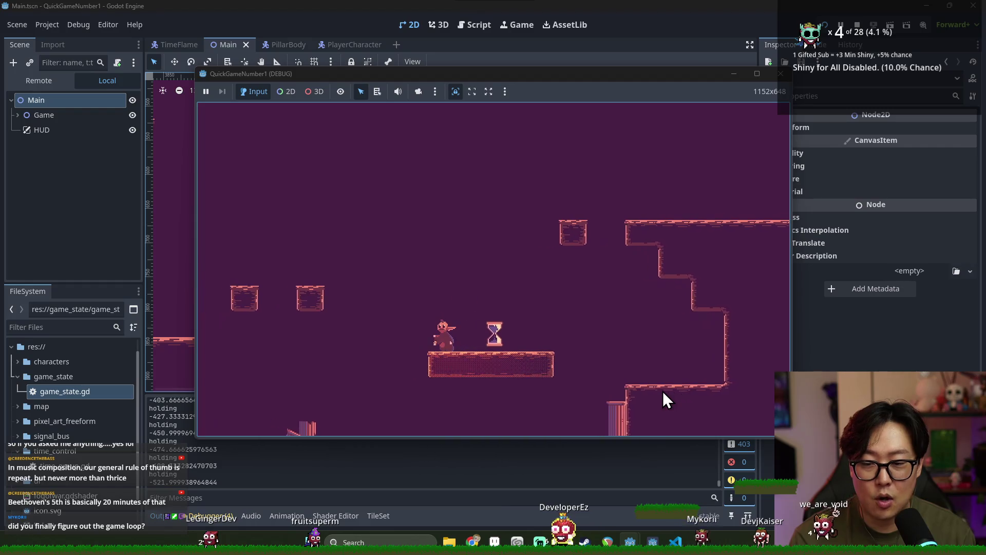
- Jump around the stepped platforms and over the pillar, then stop the game with F8
key("Right")
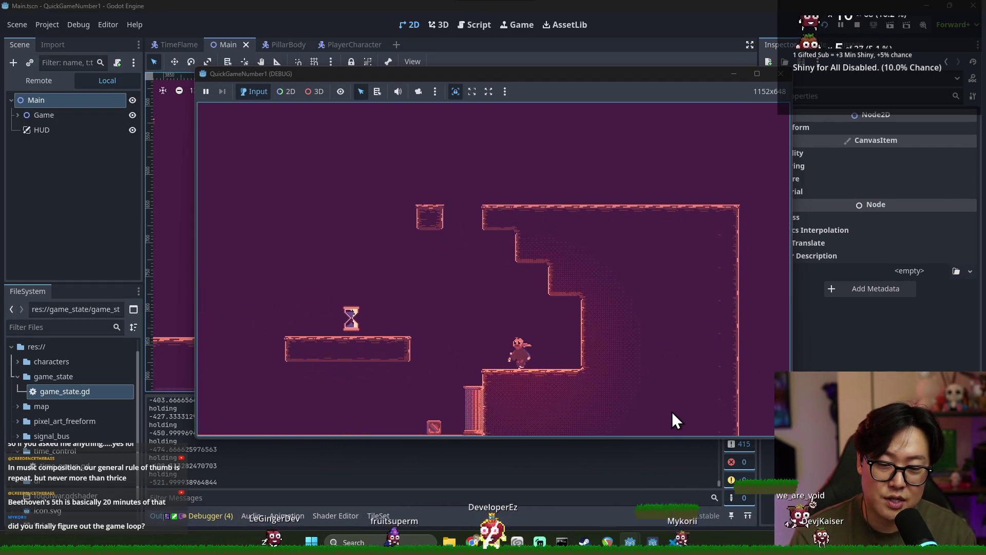
key("space")
key("Left")
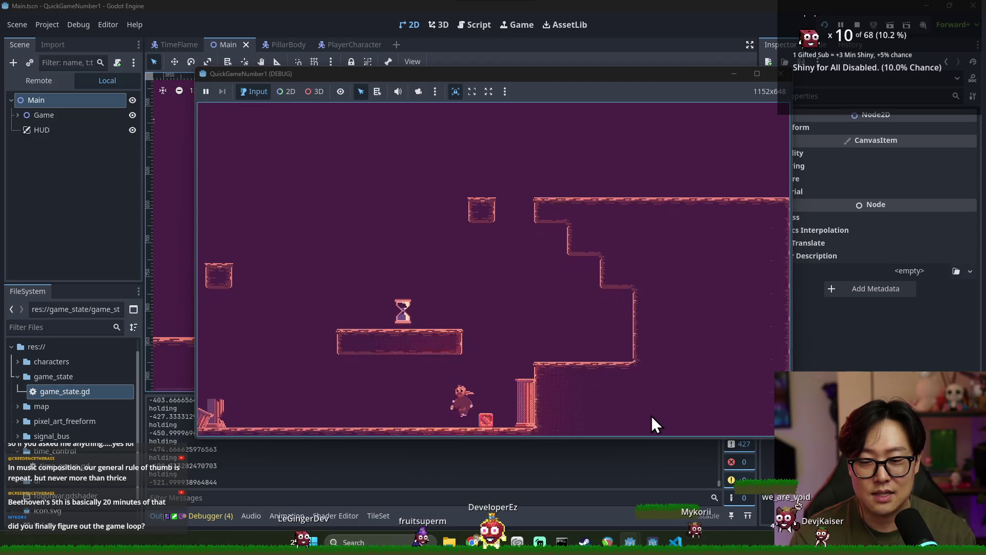
key("space")
key("Left")
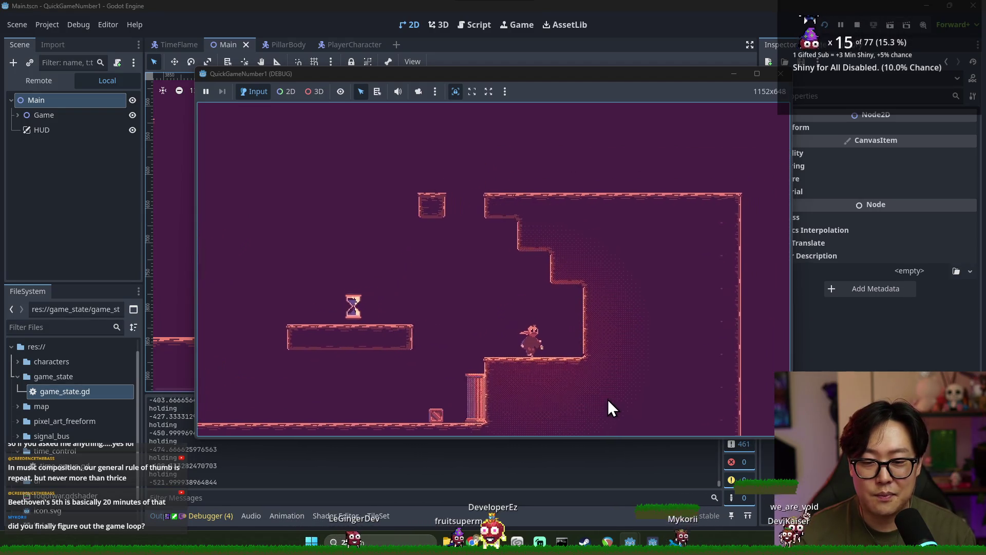
key("Left")
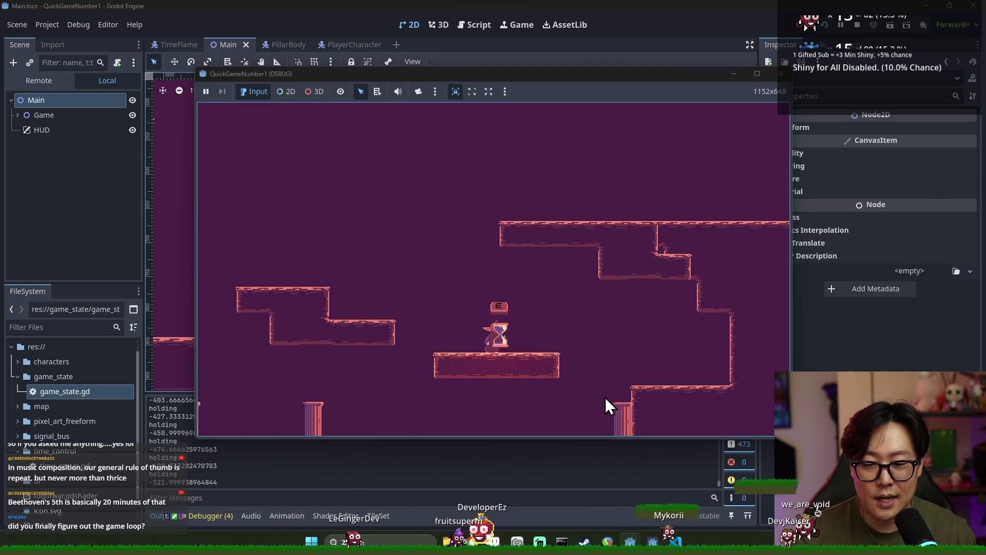
key("space")
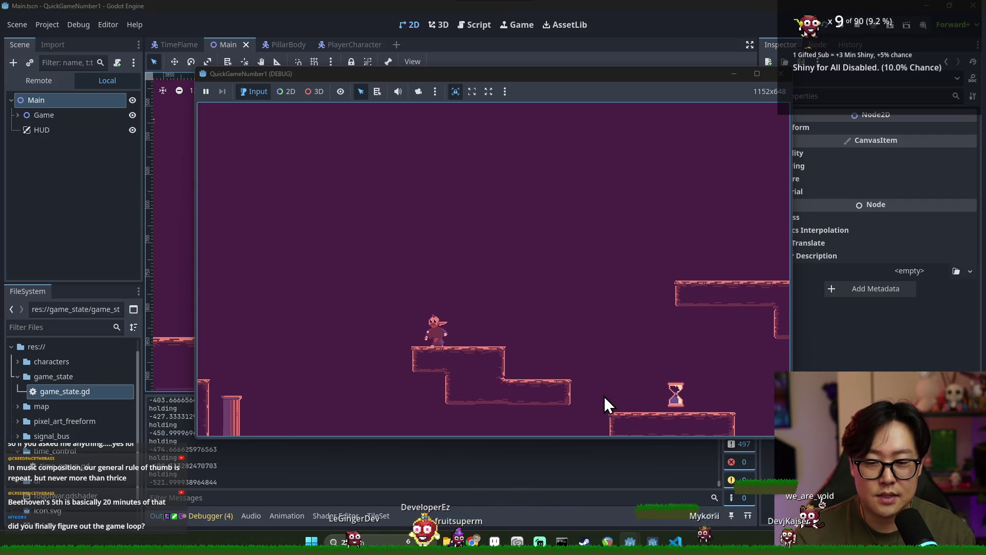
key("space")
key("Right")
key("Left")
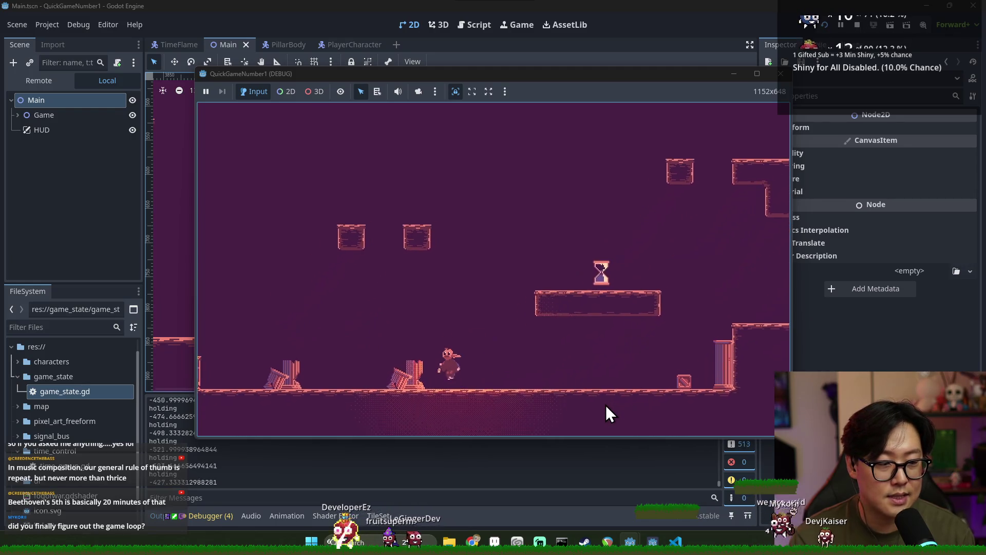
key("Left")
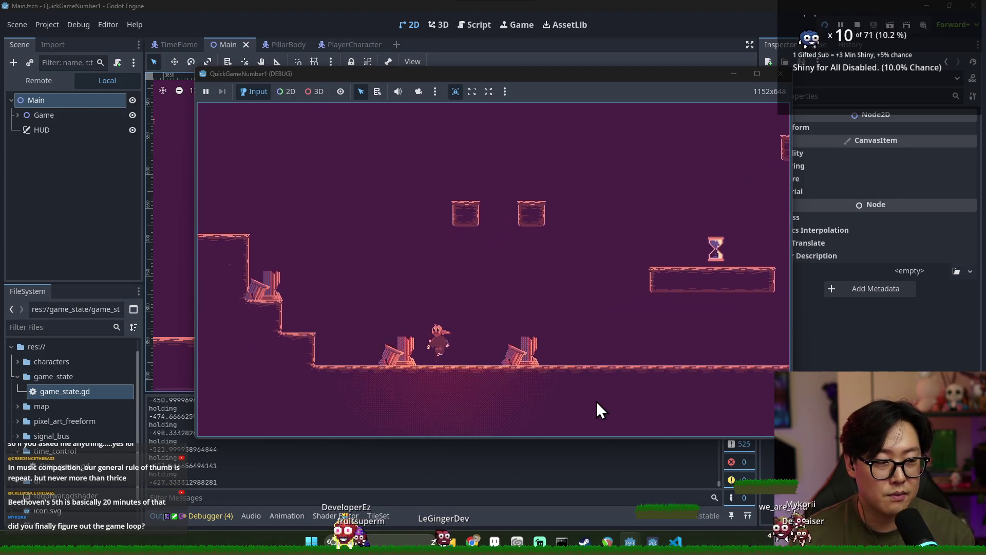
key("space")
key("Right")
key("Left")
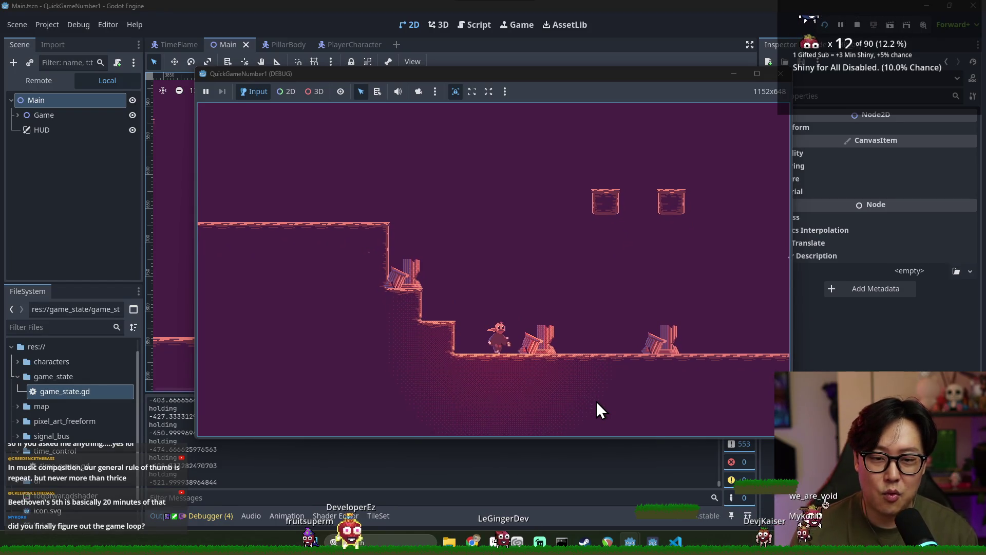
key("Right")
key("space")
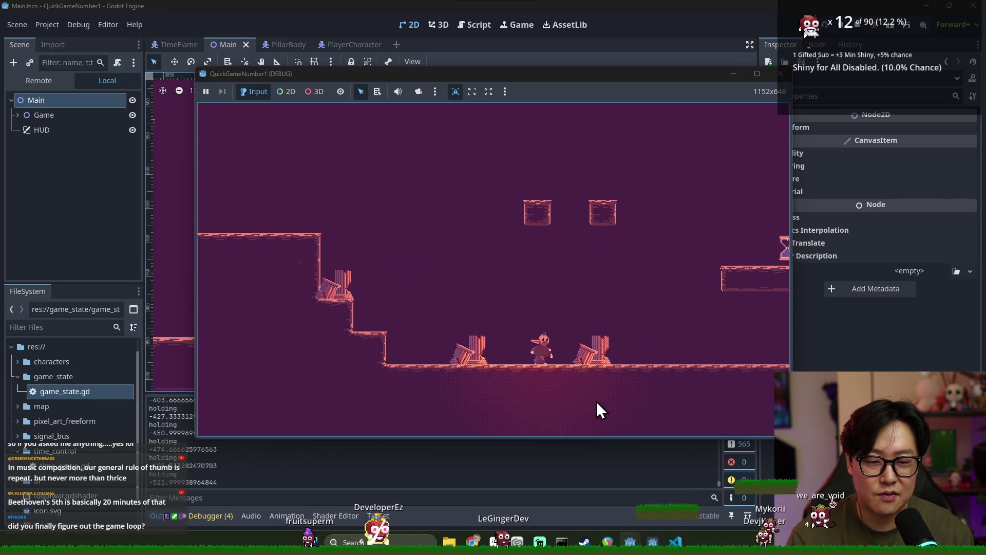
key("Right")
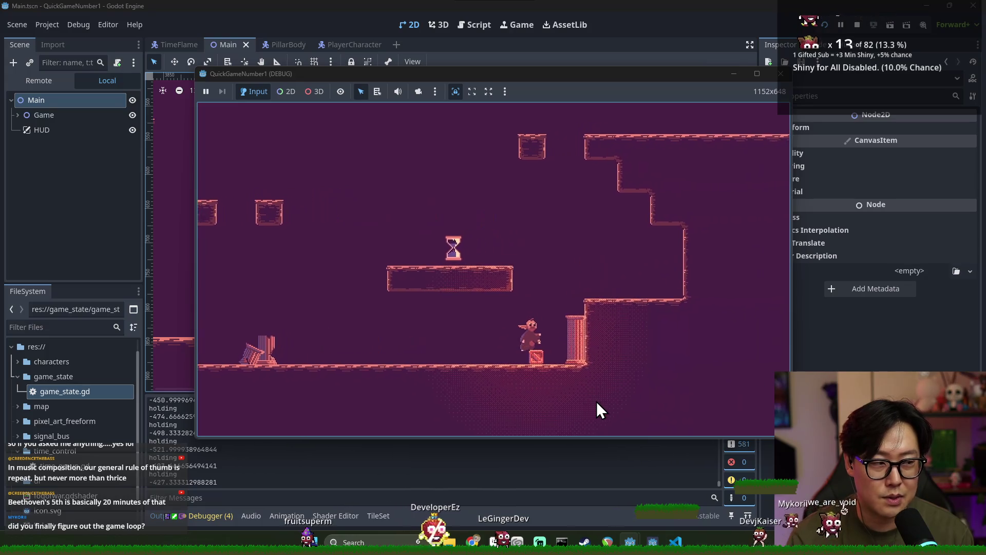
key("Right")
key("space")
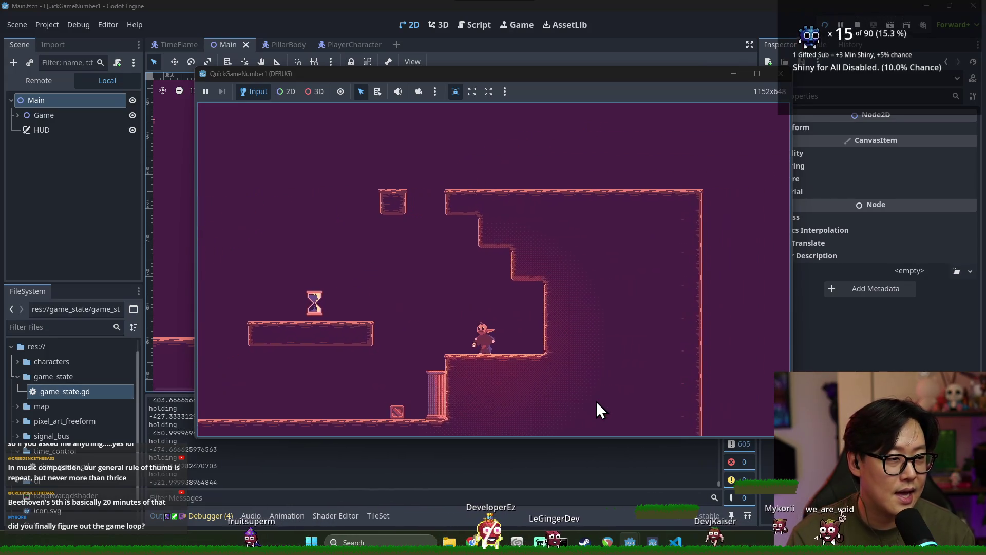
key("Left")
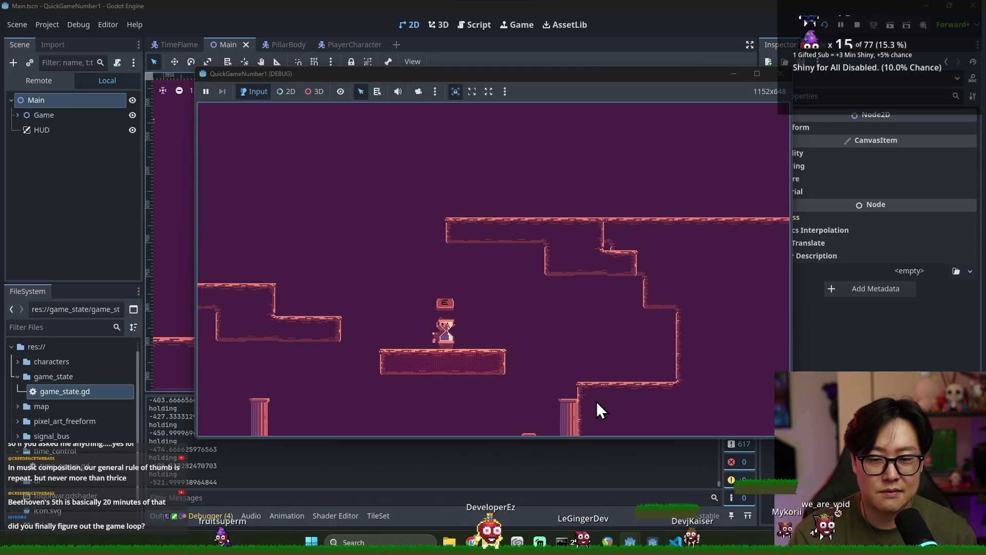
key("Left")
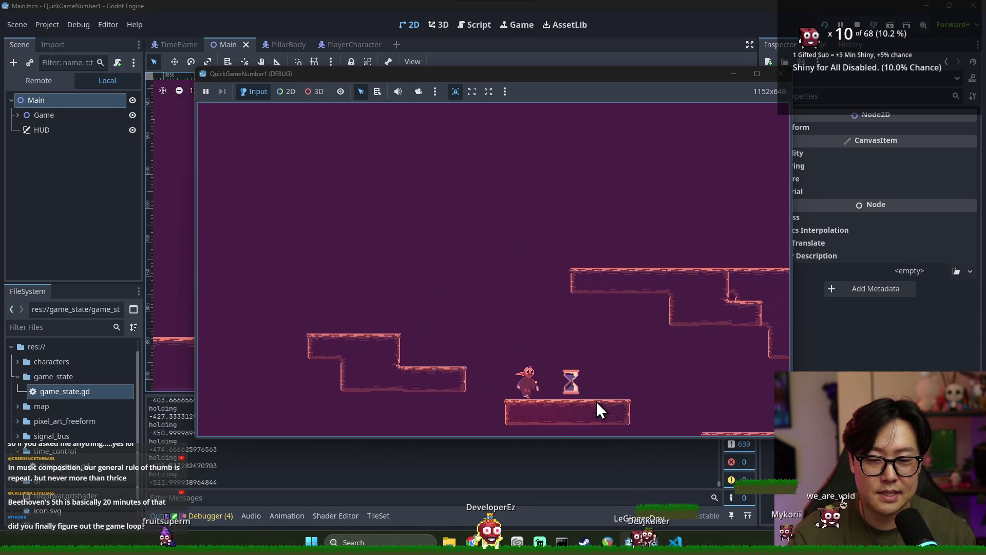
key("F8")
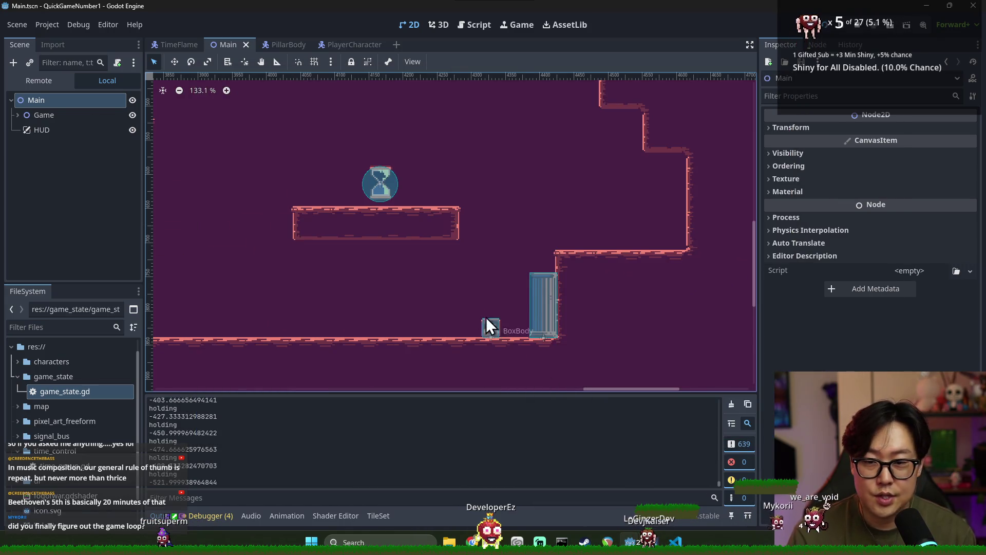
scroll(478, 309, "down", 3)
key("alt+Tab")
- Bring the colonnade sprite to the front, backing out of two save attempts to keep editing
left_click(527, 244)
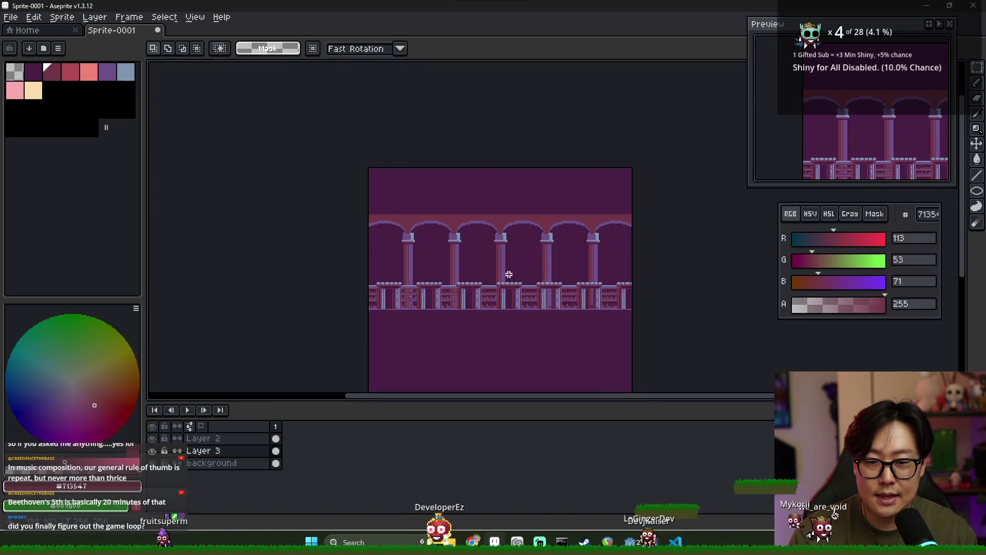
scroll(510, 271, "up", 2)
key("ctrl+s")
key("Escape")
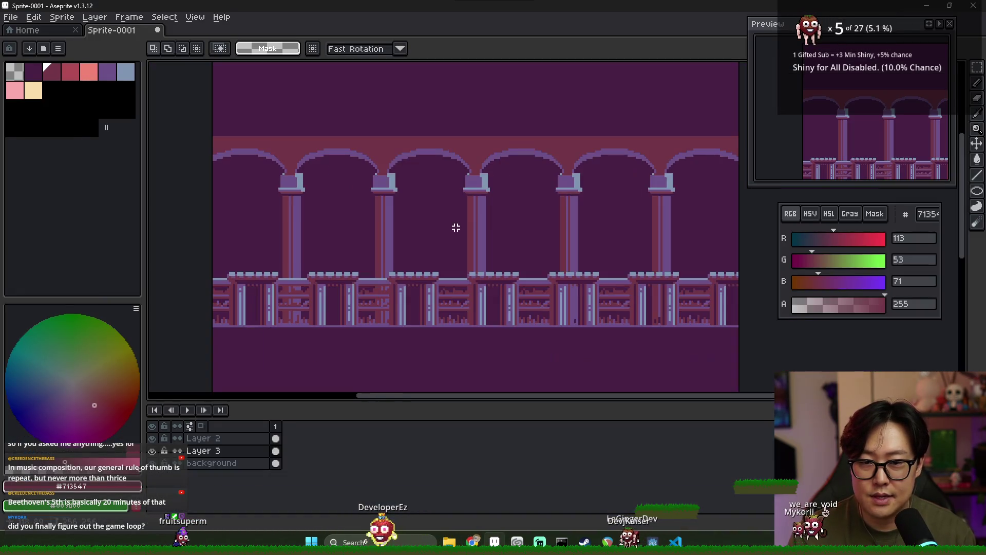
key("ctrl+s")
key("Escape")
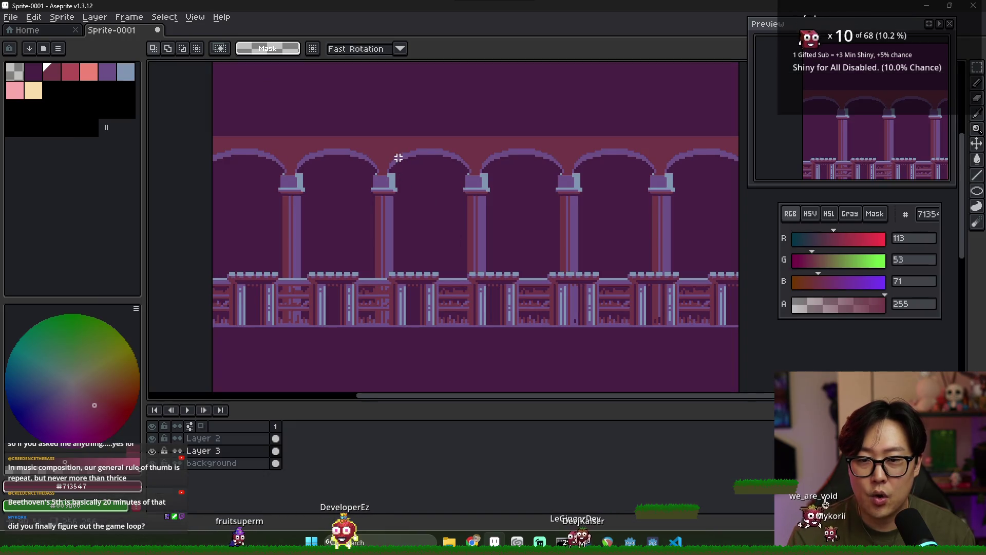
scroll(398, 157, "up", 2)
- With the pencil and the arch's purple, pixel the first curl strokes above the arch junction
key("b")
left_click(410, 156, "alt")
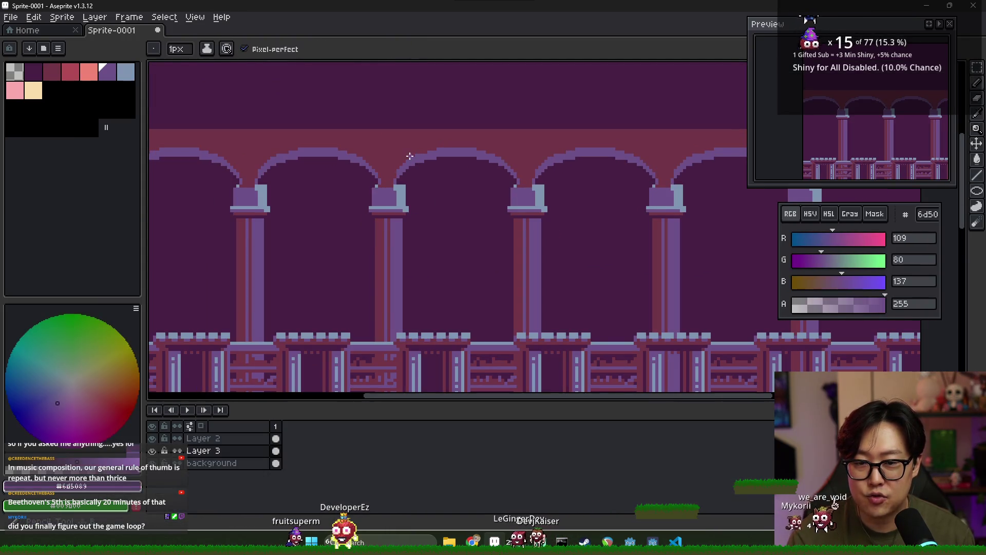
scroll(410, 155, "up", 2)
mouse_move(387, 159)
left_mouse_down()
mouse_move(501, 174)
mouse_move(411, 173)
mouse_move(453, 174)
left_mouse_up()
scroll(369, 200, "up", 3)
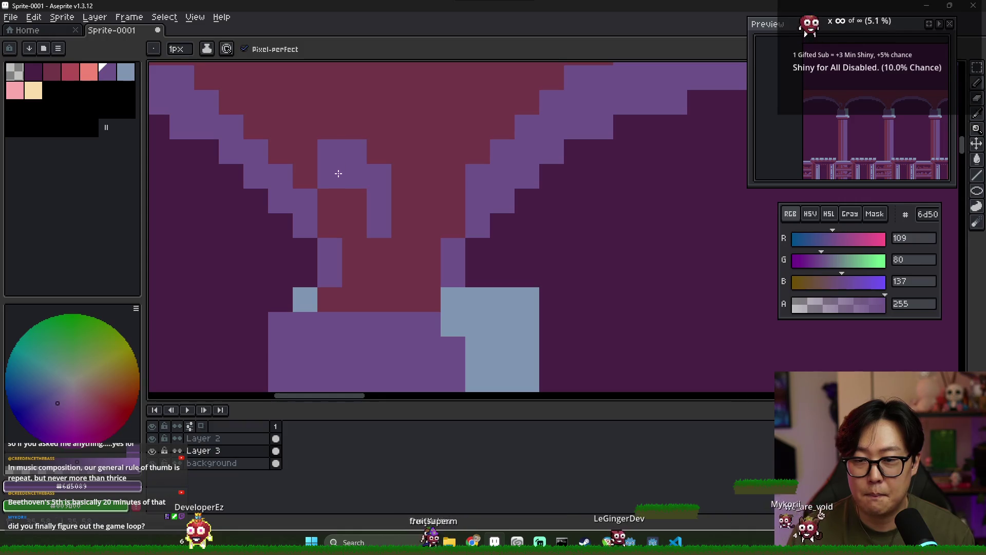
scroll(395, 187, "down", 3)
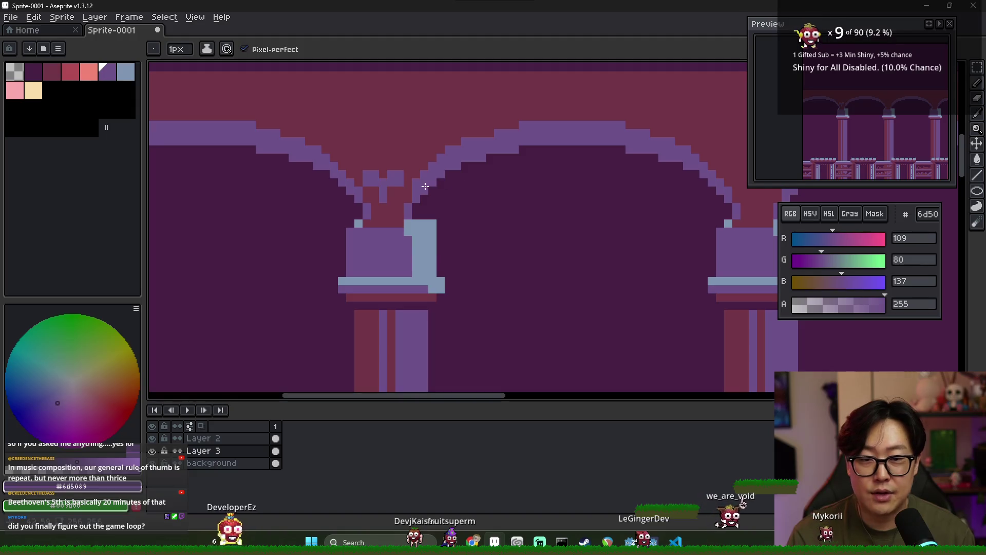
scroll(379, 160, "up", 2)
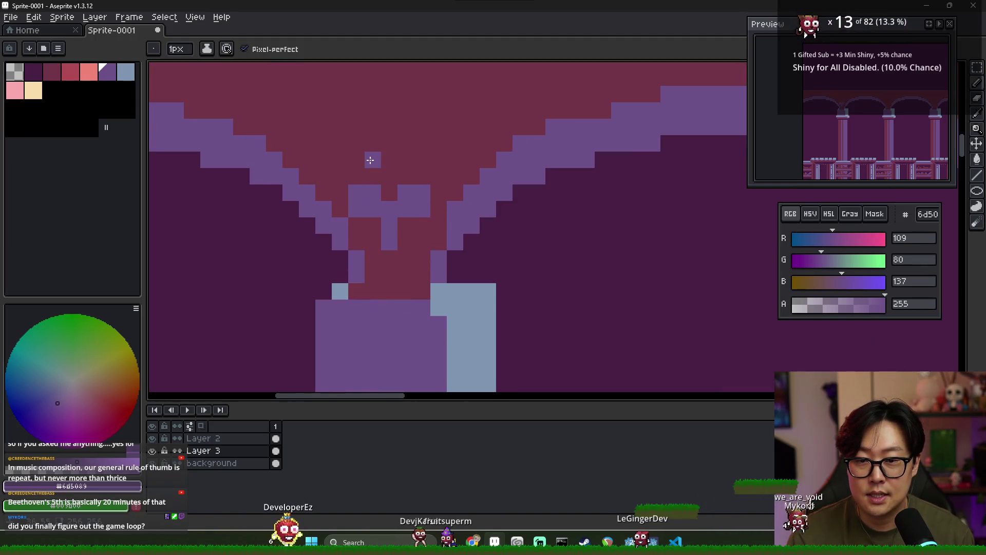
mouse_move(388, 159)
left_mouse_down()
mouse_move(387, 136)
mouse_move(326, 110)
mouse_move(311, 120)
mouse_move(319, 125)
mouse_move(308, 139)
mouse_move(340, 143)
left_mouse_up()
left_click(360, 132)
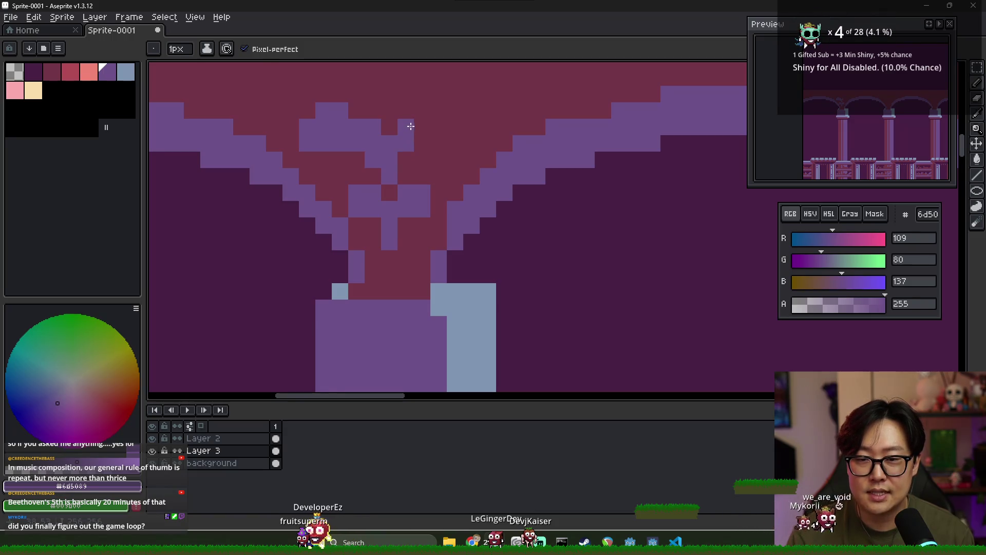
mouse_move(441, 112)
left_mouse_down()
mouse_move(435, 127)
mouse_move(469, 130)
mouse_move(468, 138)
left_mouse_up()
left_click(411, 163)
- Fill the curl's gaps with a purple stroke and carve maroon wall pixels back into the blob
scroll(457, 146, "down", 3)
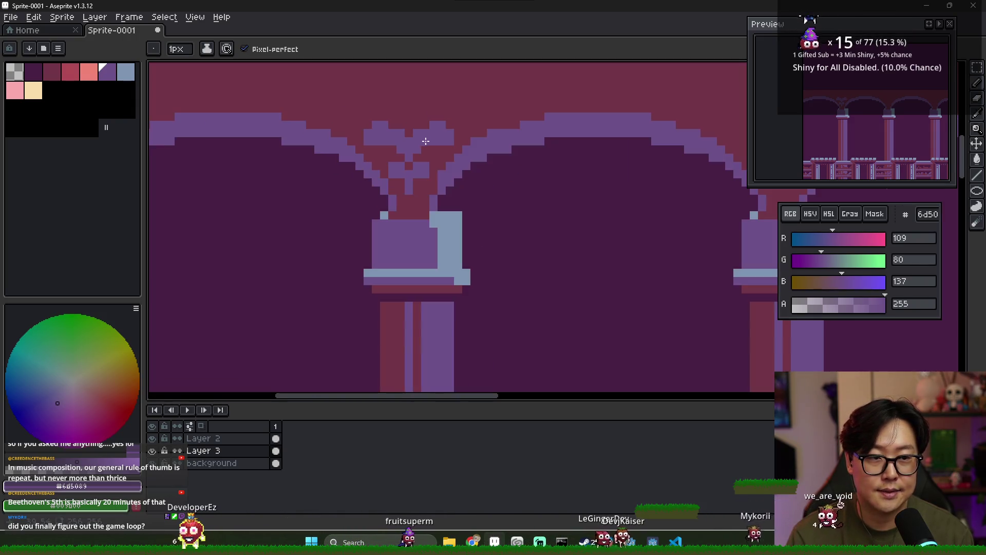
scroll(411, 175, "up", 3)
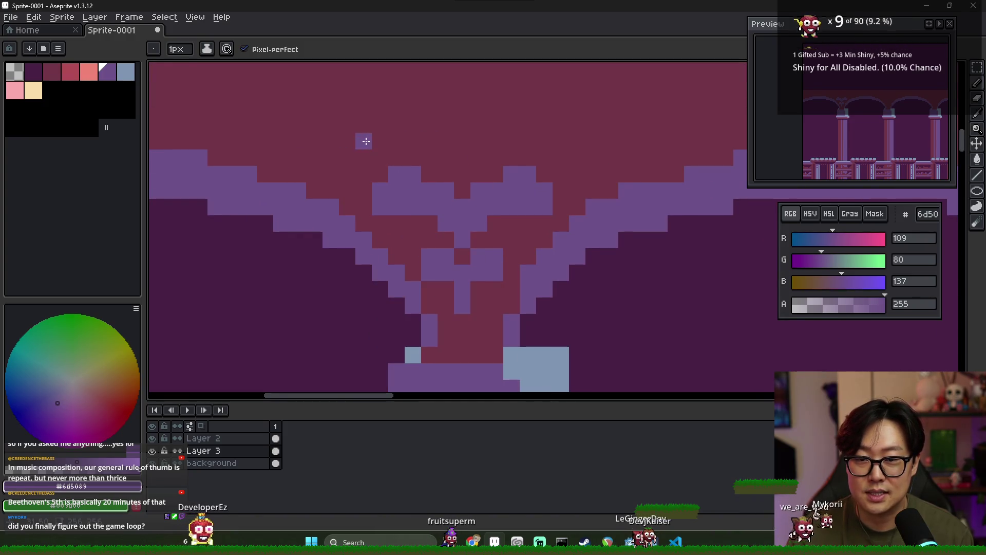
left_click_drag(358, 112, 347, 111)
mouse_move(321, 150)
left_mouse_down()
mouse_move(341, 154)
mouse_move(417, 129)
mouse_move(446, 155)
left_mouse_up()
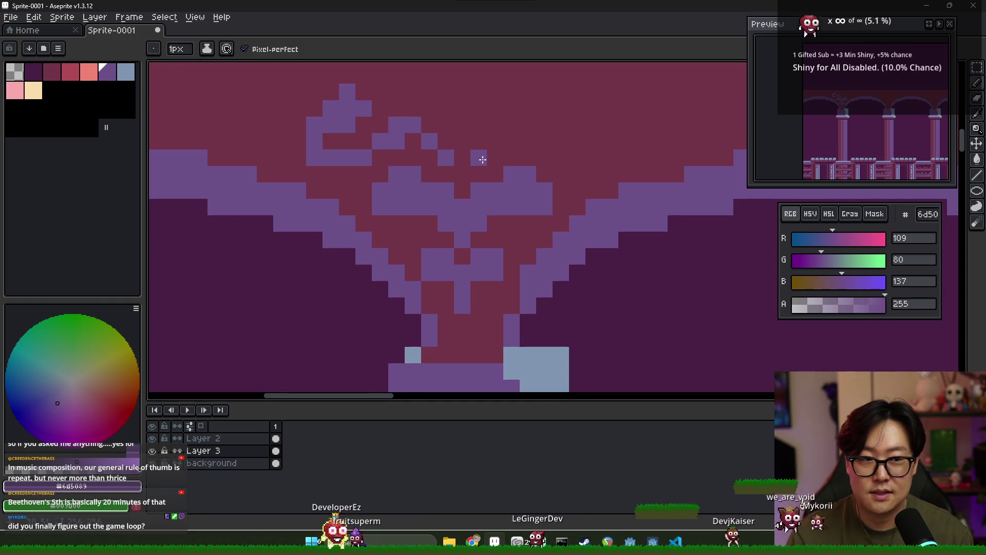
scroll(480, 154, "right", 2)
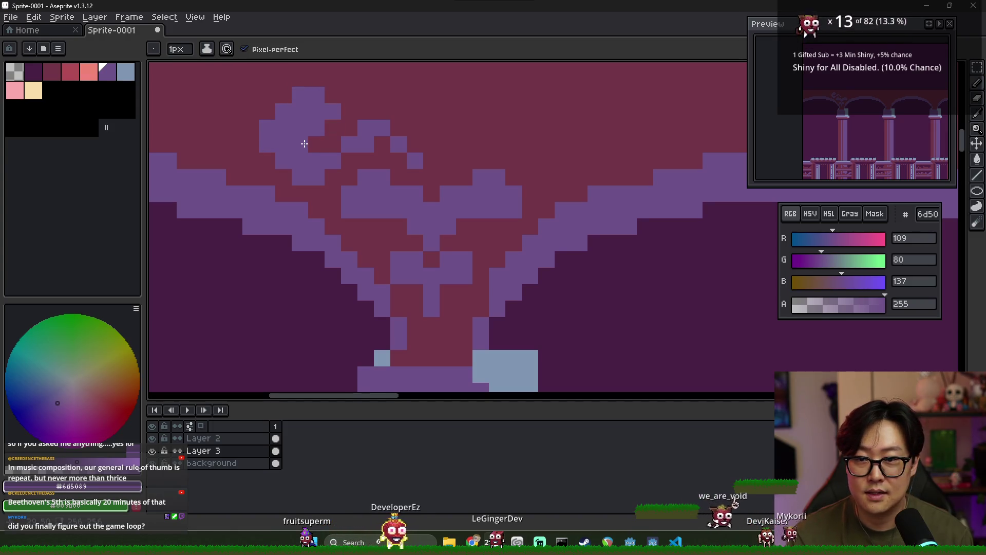
left_click(333, 127, "alt")
left_click_drag(308, 136, 323, 123)
left_click(315, 106, "alt")
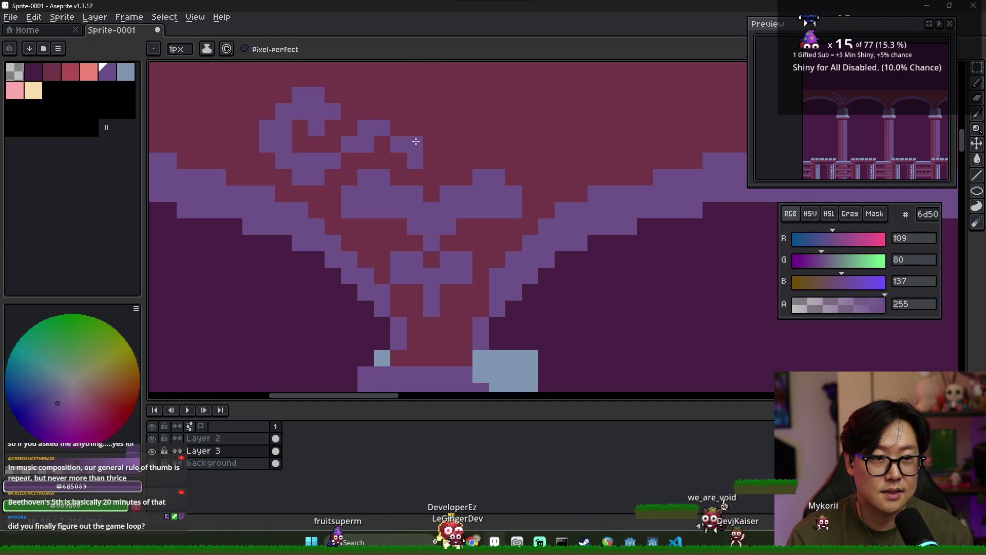
scroll(370, 155, "down", 2)
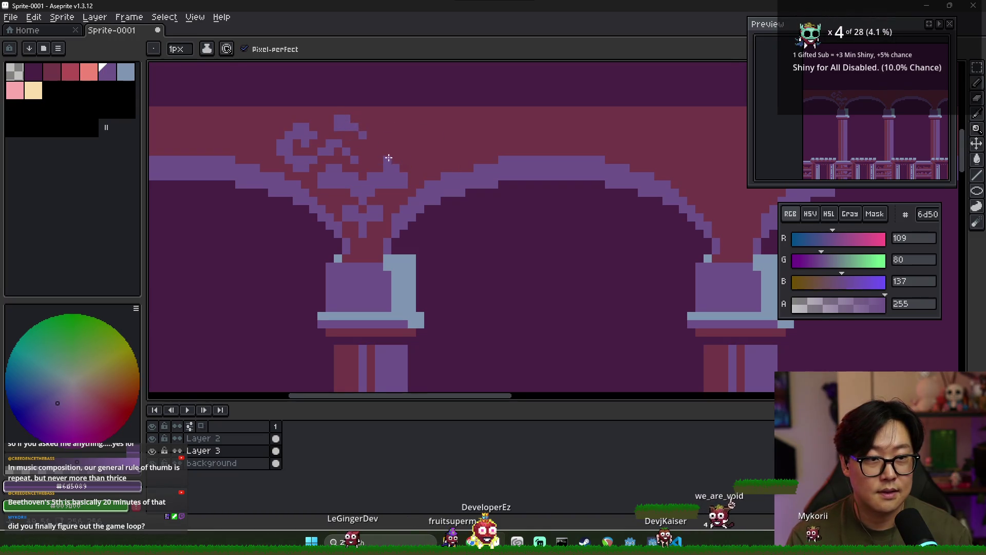
- Marquee the curl, flip it horizontally, move it right beside the original, and commit
key("m")
left_click_drag(362, 168, 276, 105)
key("ctrl+t")
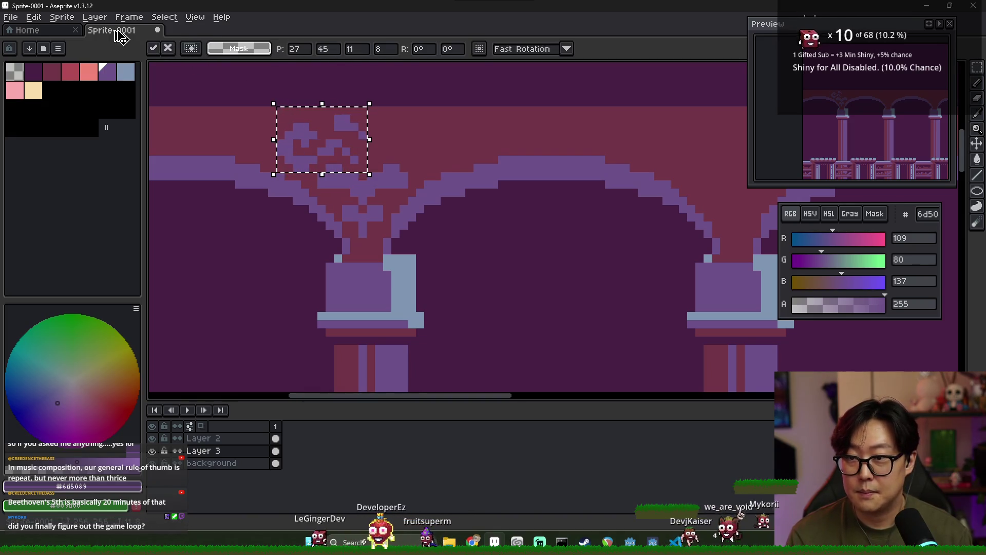
left_click(61, 17)
mouse_move(34, 17)
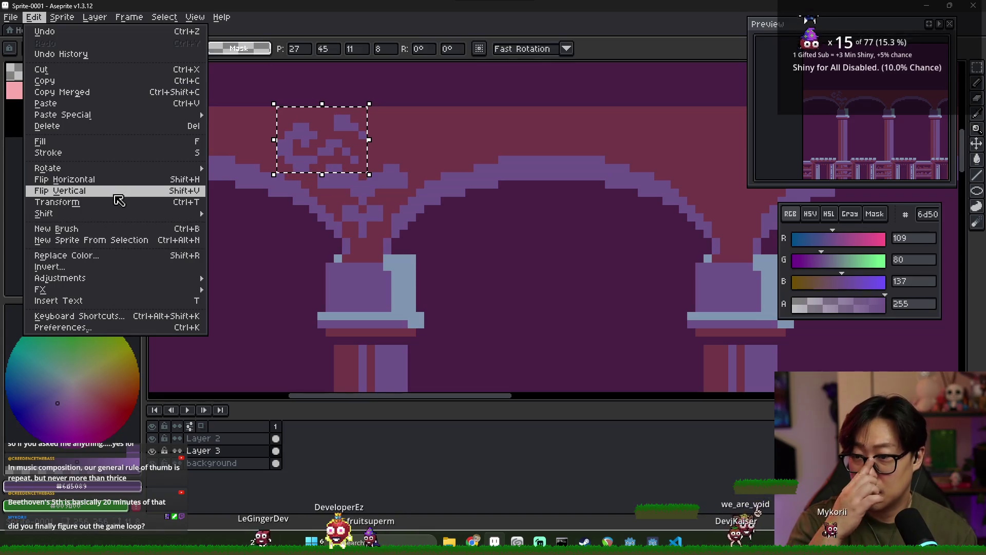
left_click(102, 179)
mouse_move(315, 172)
left_mouse_down()
mouse_move(468, 143)
mouse_move(410, 154)
left_mouse_up()
key("Return")
key("ctrl+shift+d")
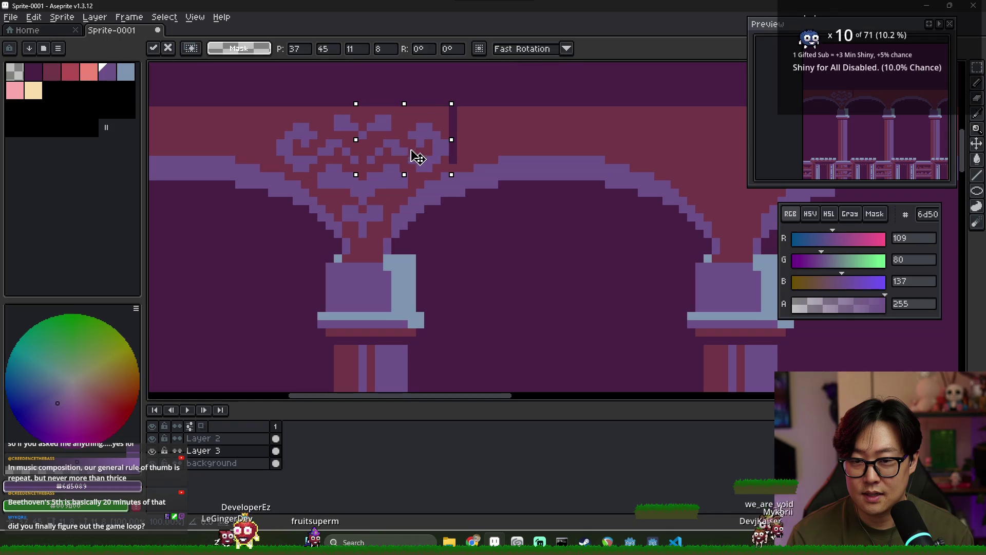
key("ctrl+d")
- Switch to the pencil and pick the light blue from a pillar capital as the drawing colour
key("b")
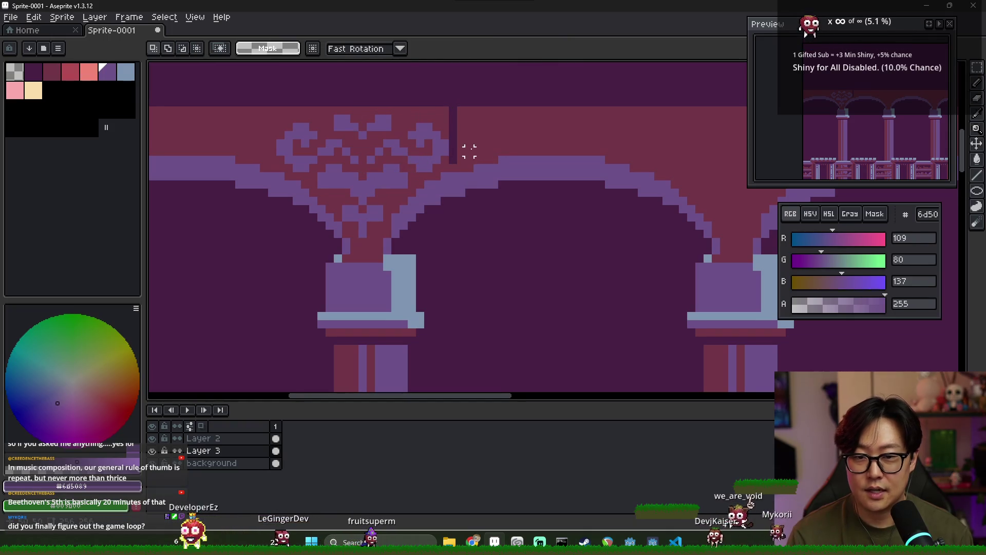
left_click(455, 118, "alt")
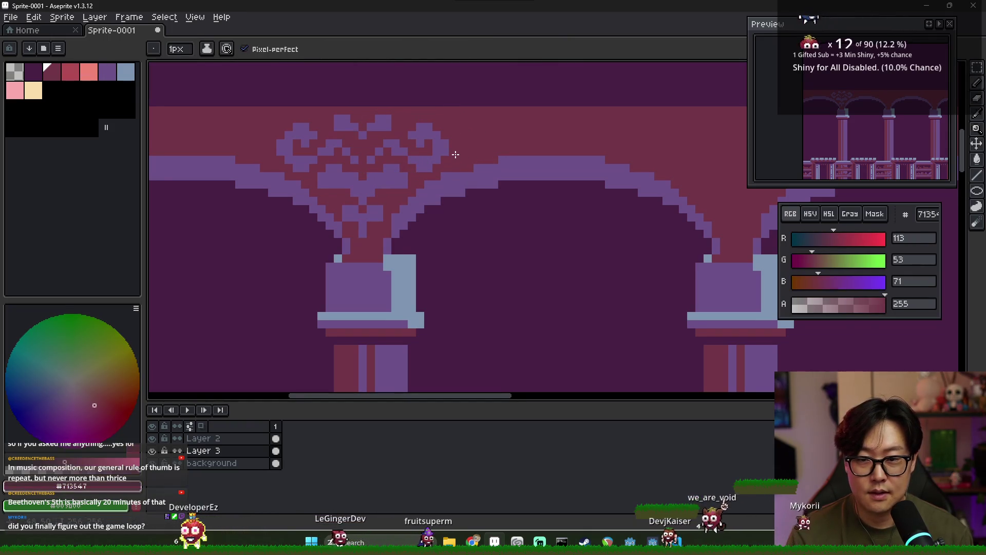
scroll(455, 155, "down", 1)
scroll(447, 159, "up", 1)
scroll(431, 174, "down", 1)
scroll(415, 199, "down", 2)
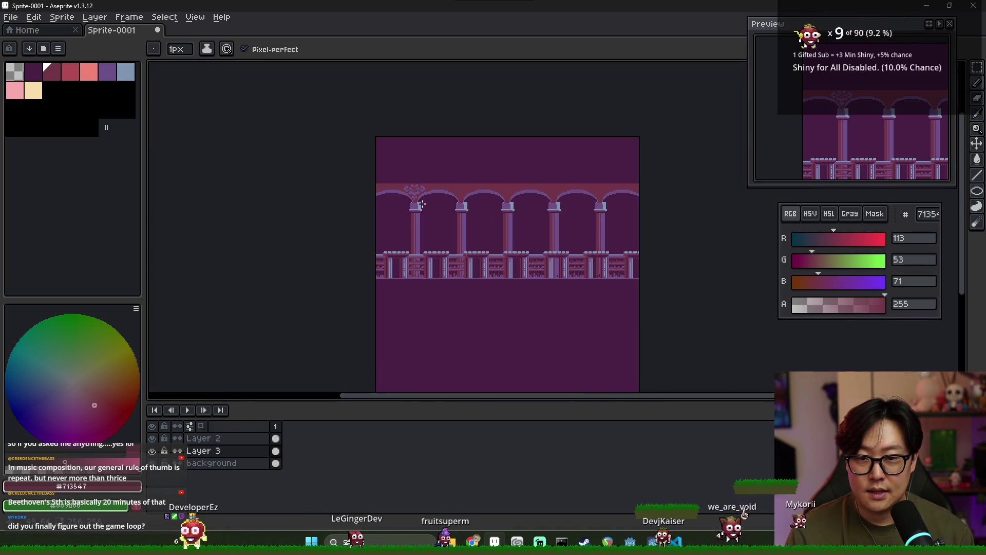
scroll(415, 199, "up", 3)
left_click(360, 205, "alt")
- Add a light blue highlight pixel to the heart-shaped flourish
scroll(366, 114, "up", 1)
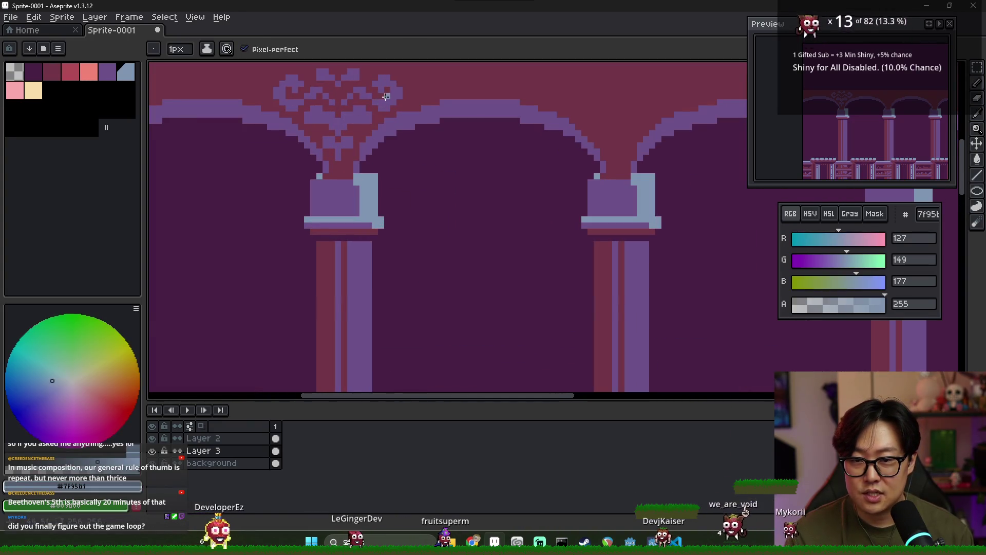
scroll(311, 120, "up", 1)
scroll(447, 149, "down", 1)
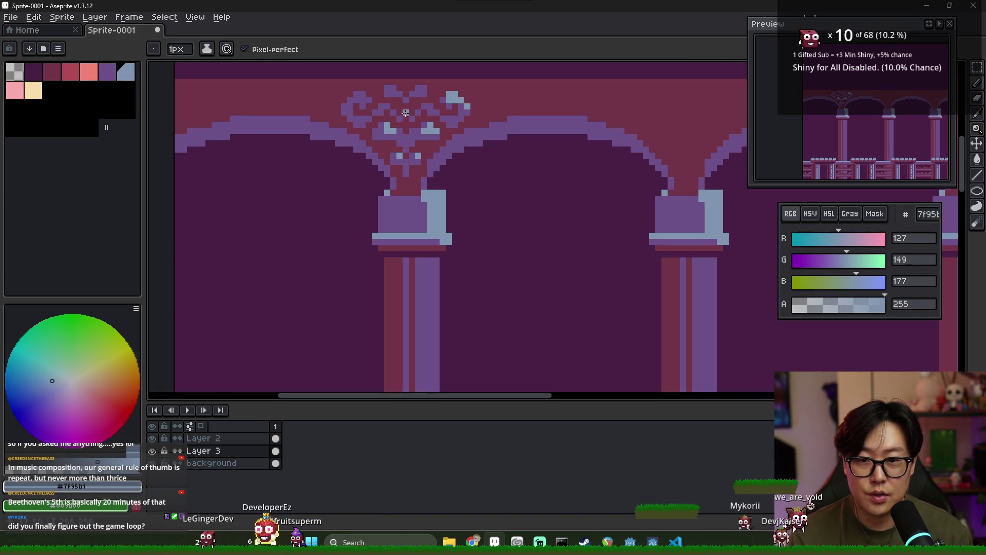
left_click(363, 97)
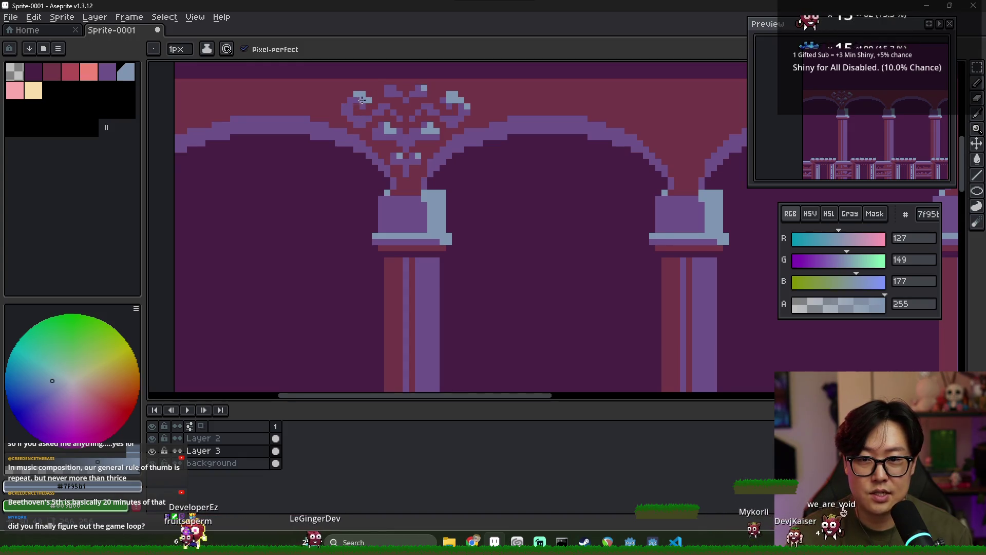
scroll(400, 107, "down", 2)
scroll(448, 118, "up", 5)
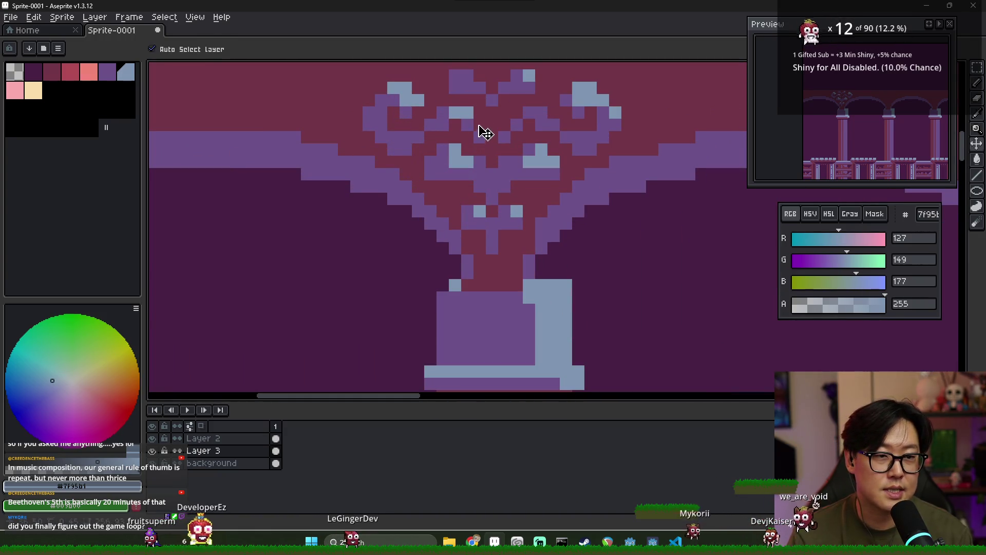
scroll(477, 128, "down", 4)
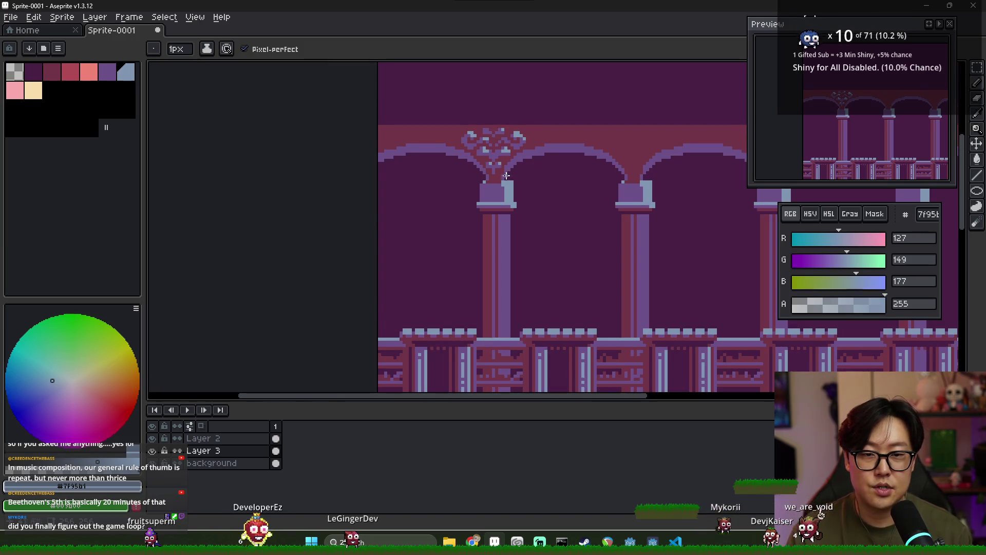
scroll(531, 175, "up", 1)
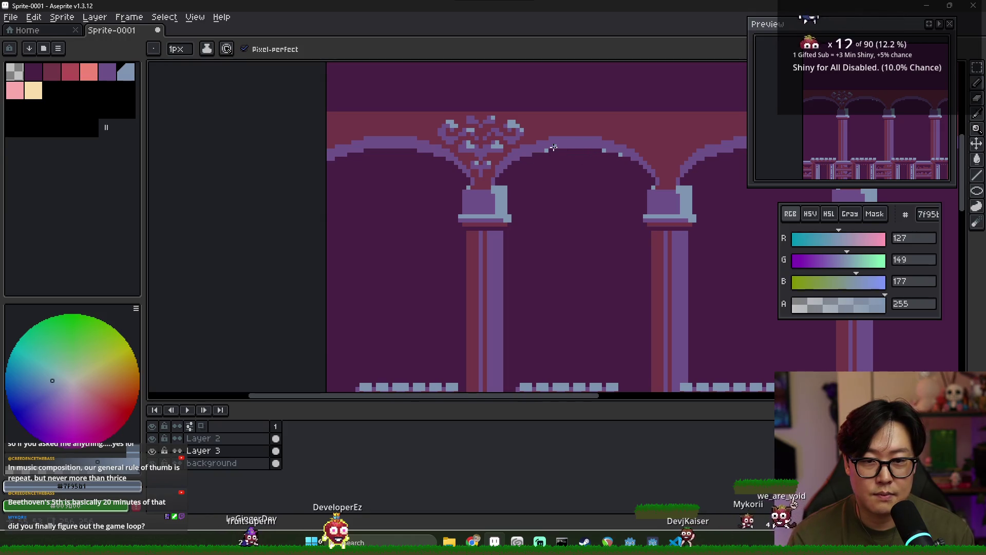
scroll(534, 151, "up", 2)
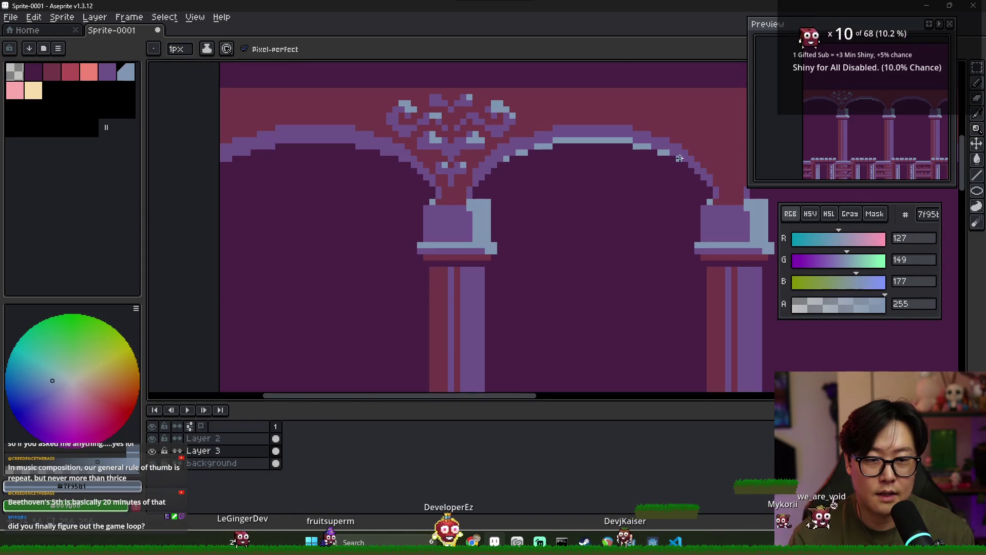
scroll(542, 178, "down", 2)
scroll(610, 185, "down", 2)
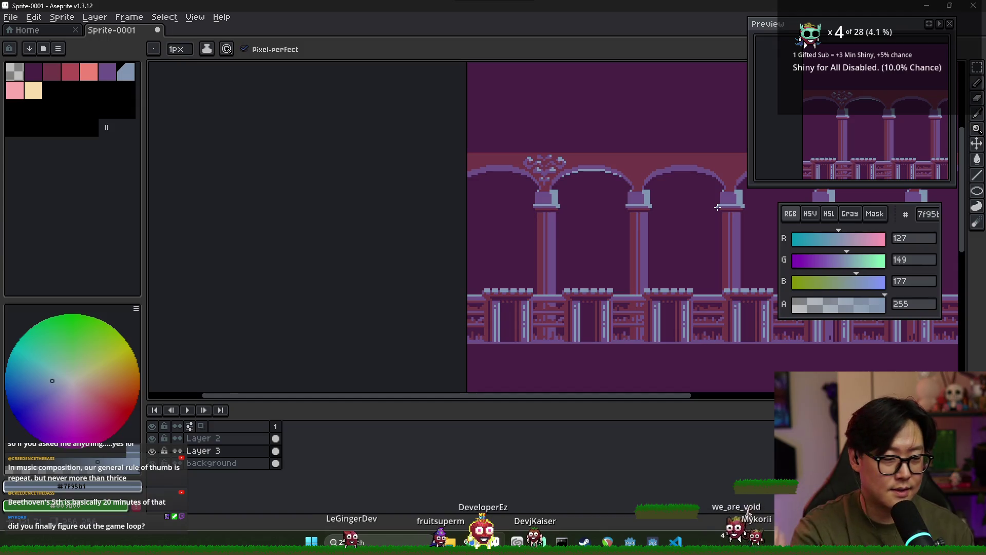
scroll(583, 212, "right", 2)
scroll(562, 205, "down", 1)
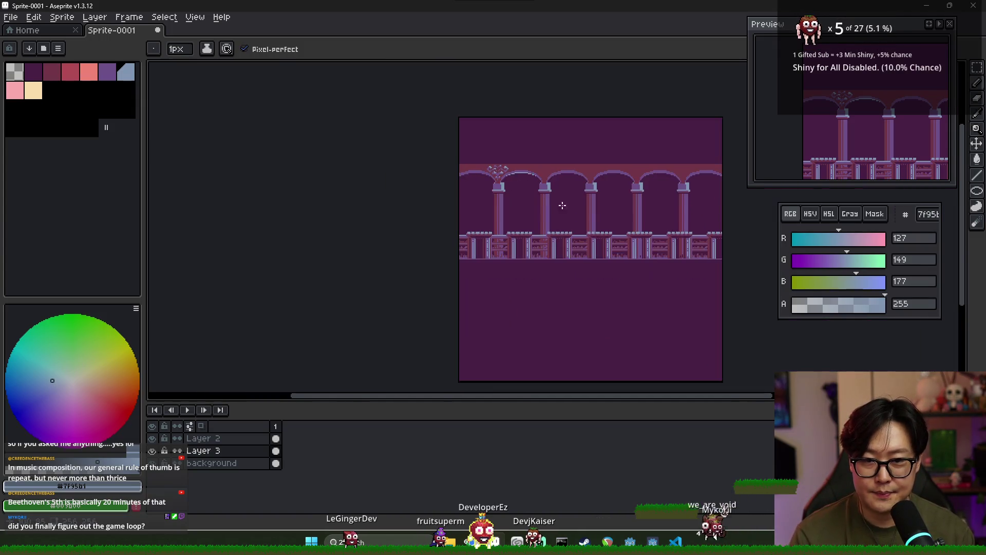
scroll(428, 116, "up", 2)
scroll(410, 106, "up", 2)
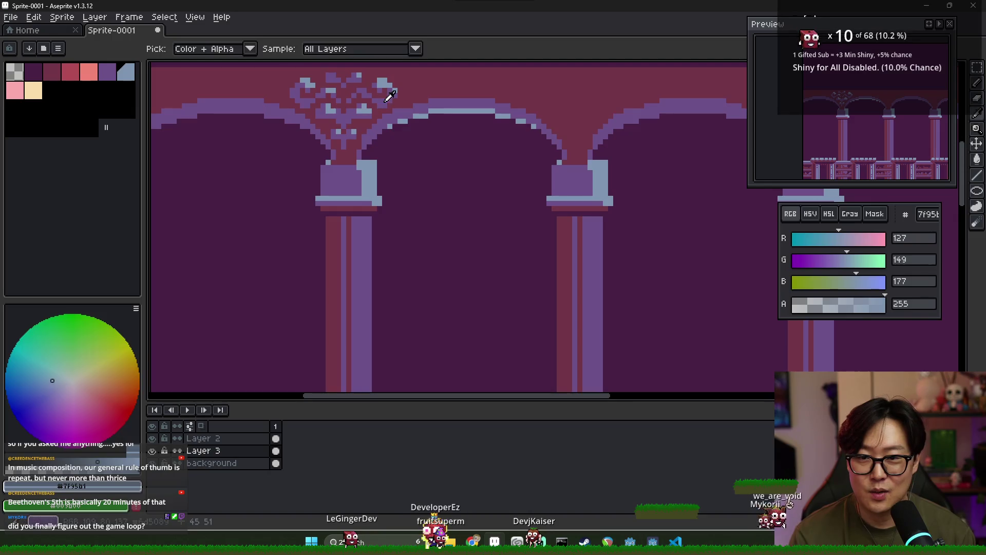
- Eyedrop dark purple 6d5089, pixel a dotted tendril above the next arch, and marquee it
left_click(461, 114, "alt")
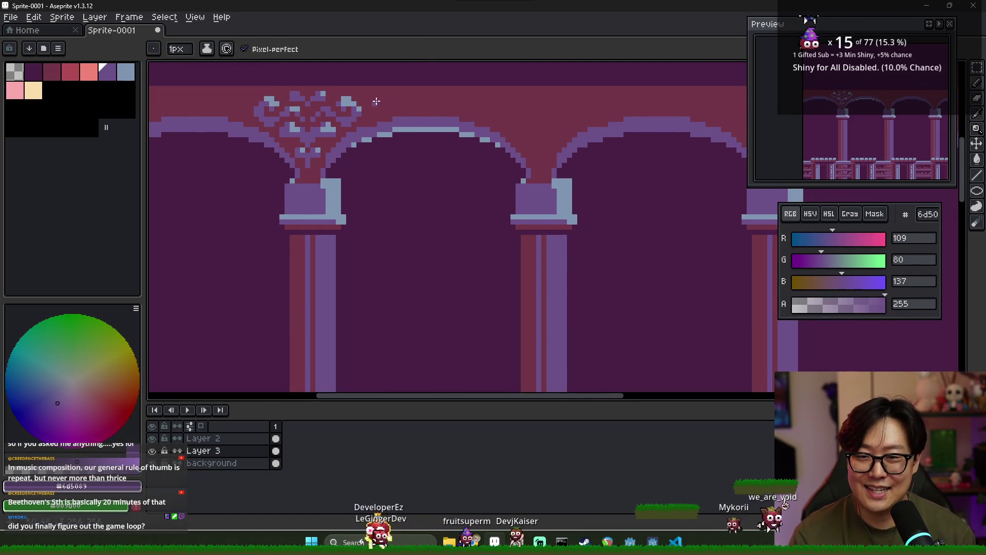
left_click(421, 99)
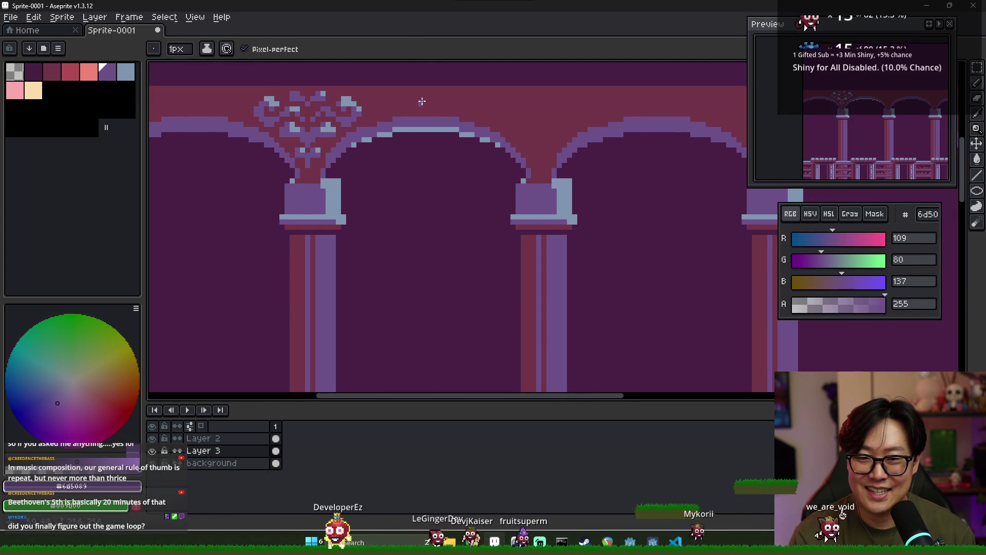
scroll(418, 101, "up", 2)
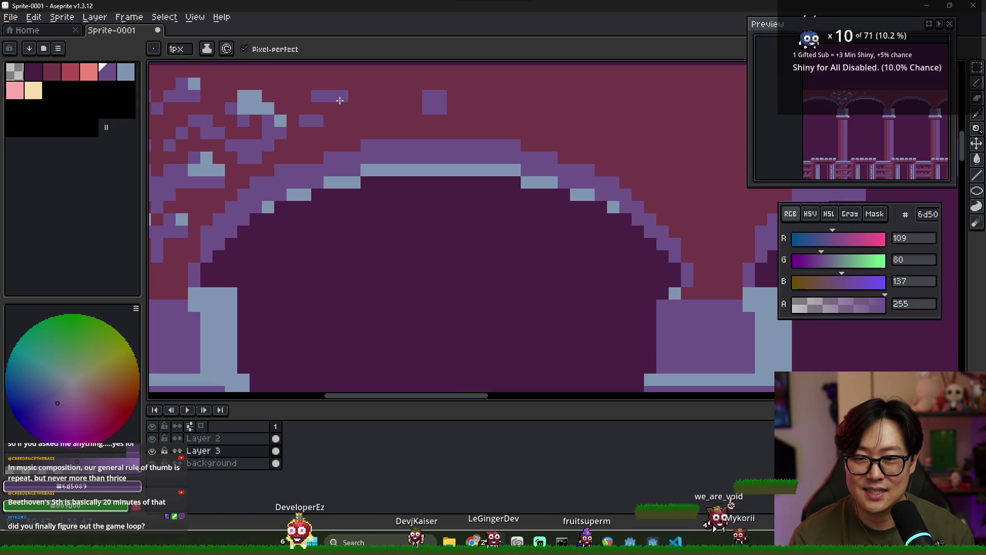
left_click_drag(379, 83, 367, 108)
left_click(416, 96)
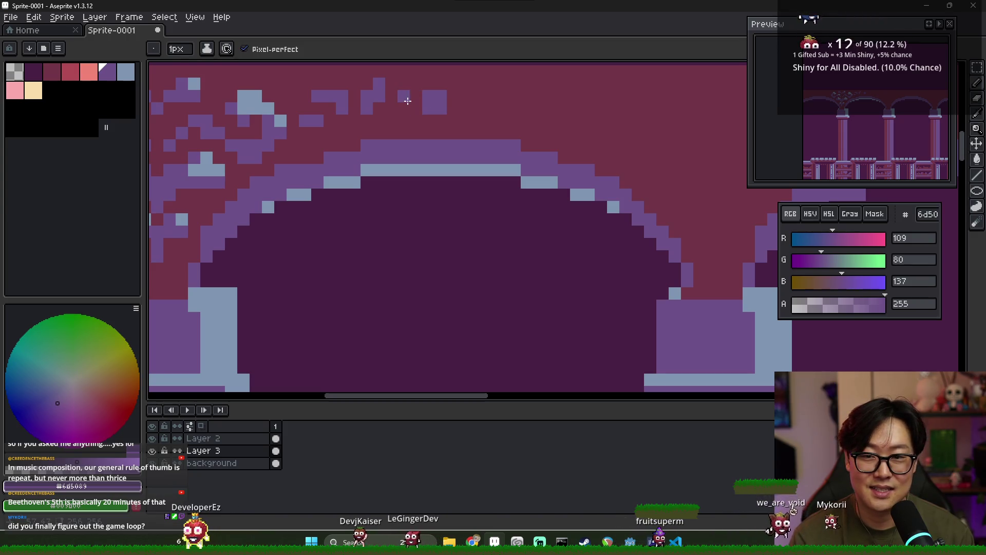
scroll(432, 116, "down", 3)
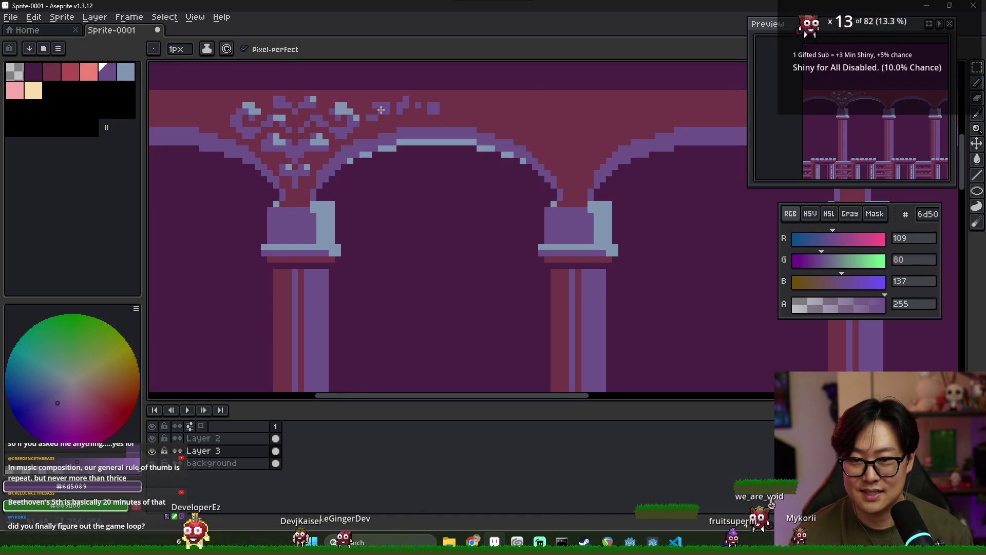
key("m")
left_click_drag(367, 97, 442, 123)
left_click(34, 17)
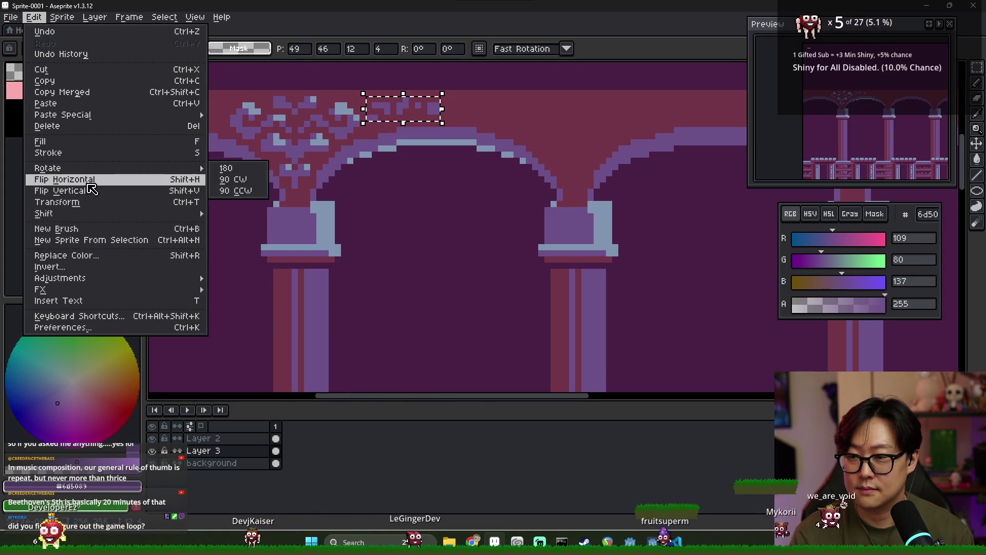
- Flip the selected tendril pixels horizontally and slide them right along the band above the arch
left_click(90, 183)
mouse_move(389, 118)
left_mouse_down()
mouse_move(489, 118)
mouse_move(451, 117)
left_mouse_up()
left_click(491, 142)
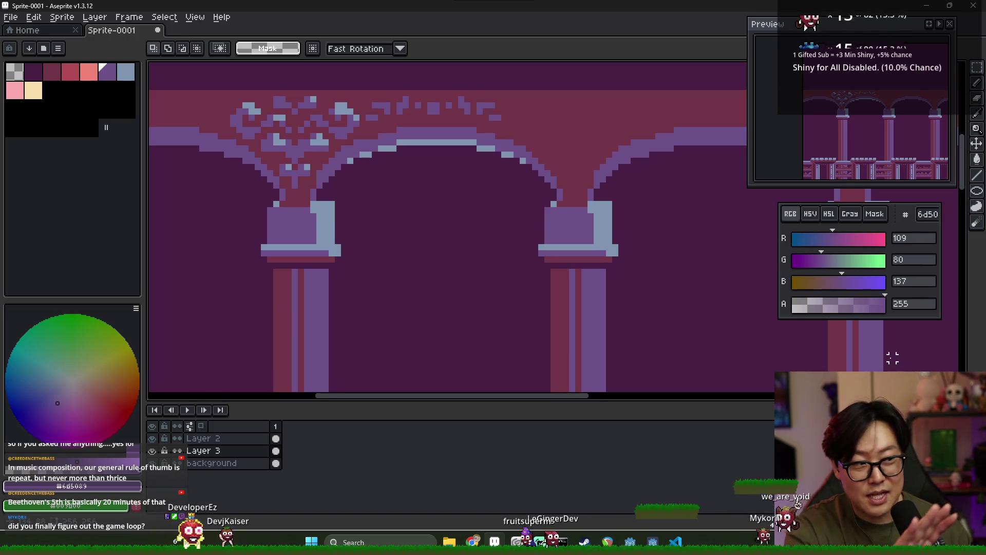
scroll(440, 180, "down", 5)
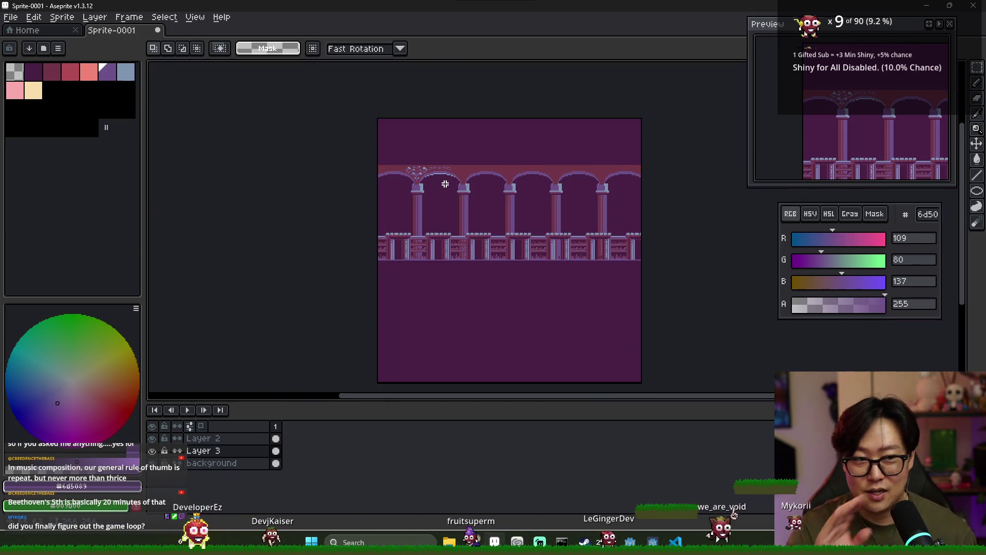
scroll(439, 185, "up", 2)
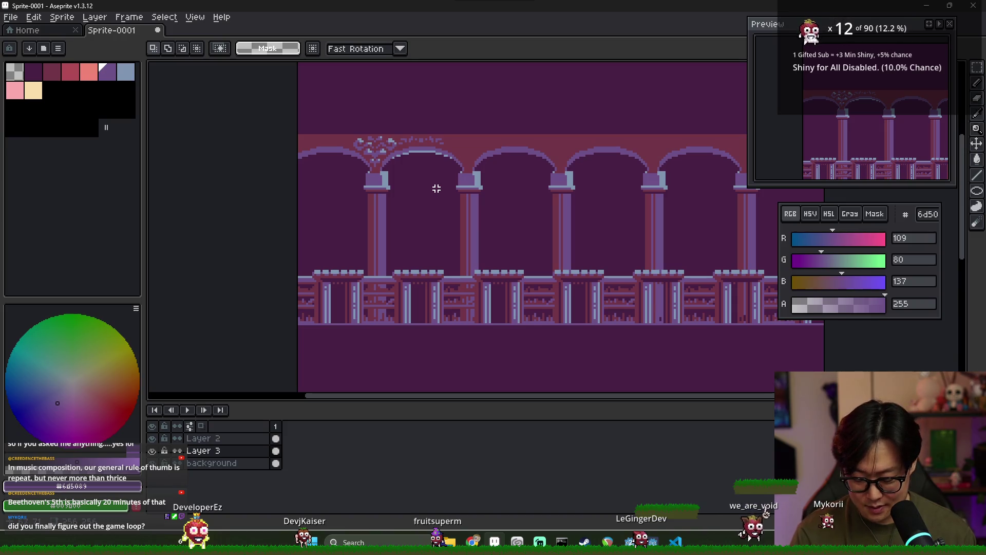
- Select the first arch's ornament and try moving and copying it, undoing both attempts
left_click_drag(442, 188, 446, 190)
key("ctrl+d")
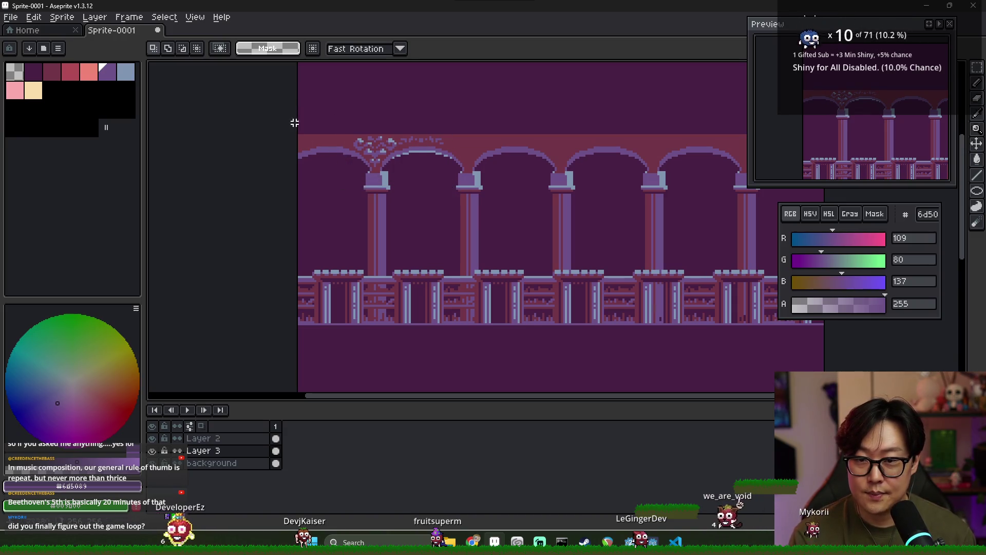
left_click_drag(351, 125, 448, 175)
mouse_move(401, 152)
left_mouse_down()
mouse_move(522, 159)
mouse_move(296, 148)
left_mouse_up()
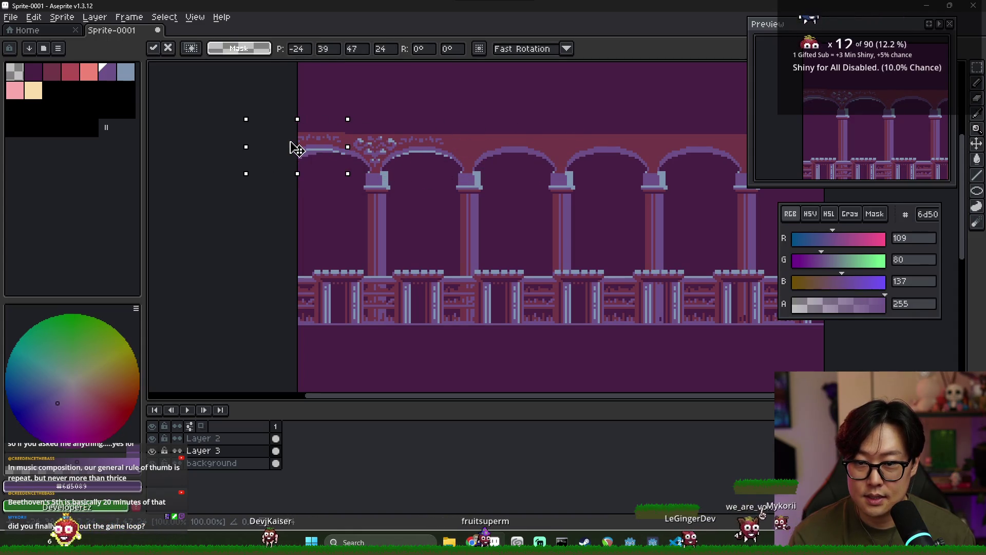
key("ctrl+z")
key("ctrl+z")
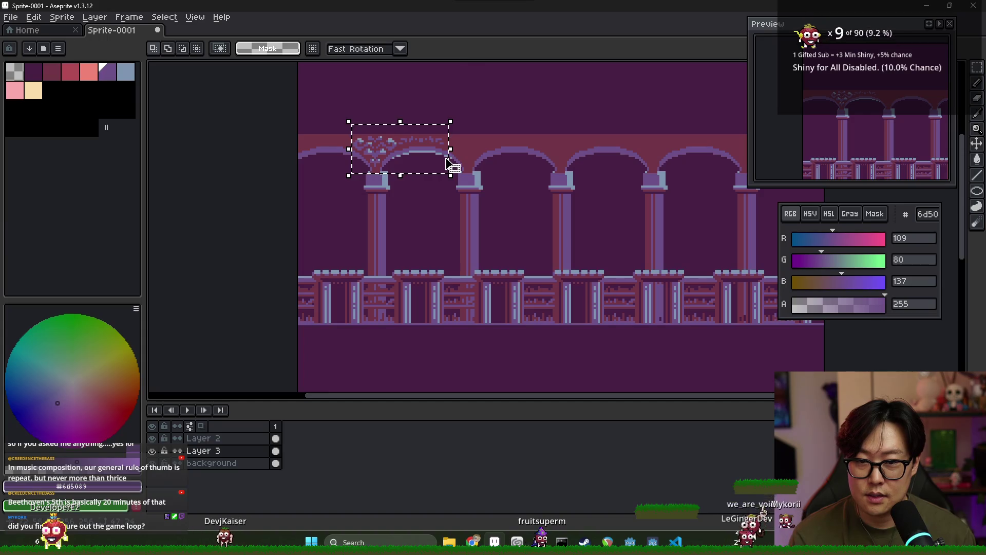
scroll(439, 162, "up", 2)
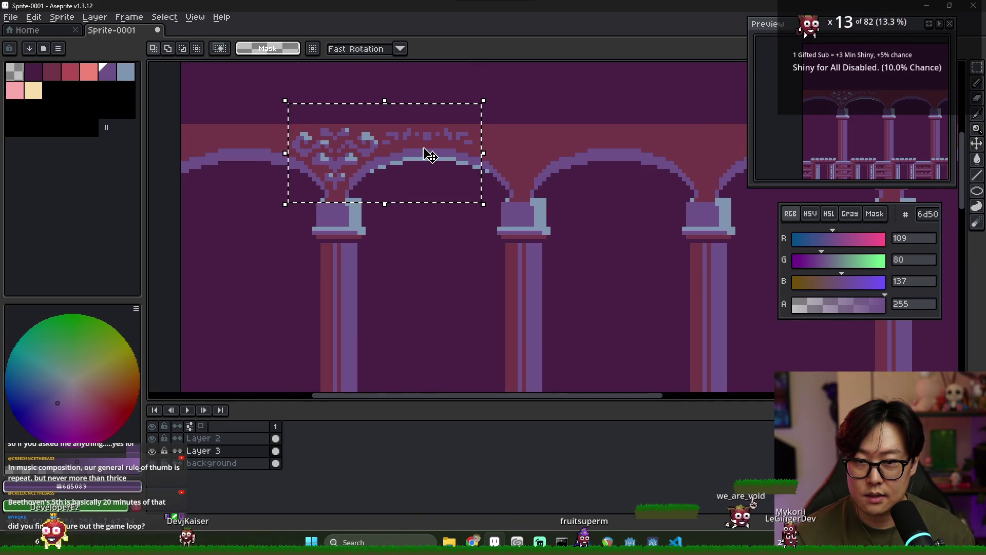
mouse_move(290, 118)
left_mouse_down()
mouse_move(368, 184)
mouse_move(402, 198)
mouse_move(469, 196)
left_mouse_up()
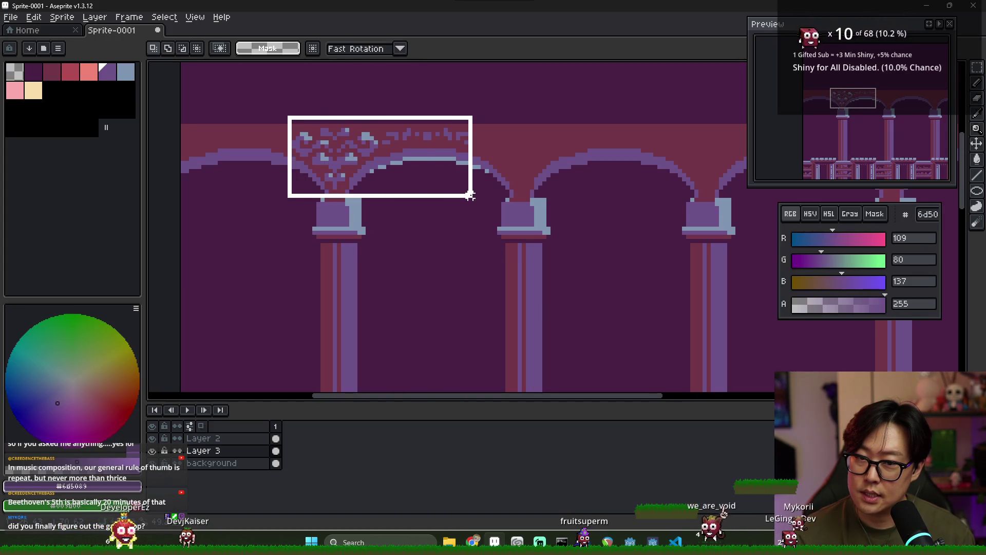
left_click_drag(402, 180, 558, 173)
key("ctrl+d")
key("ctrl+z")
key("ctrl+z")
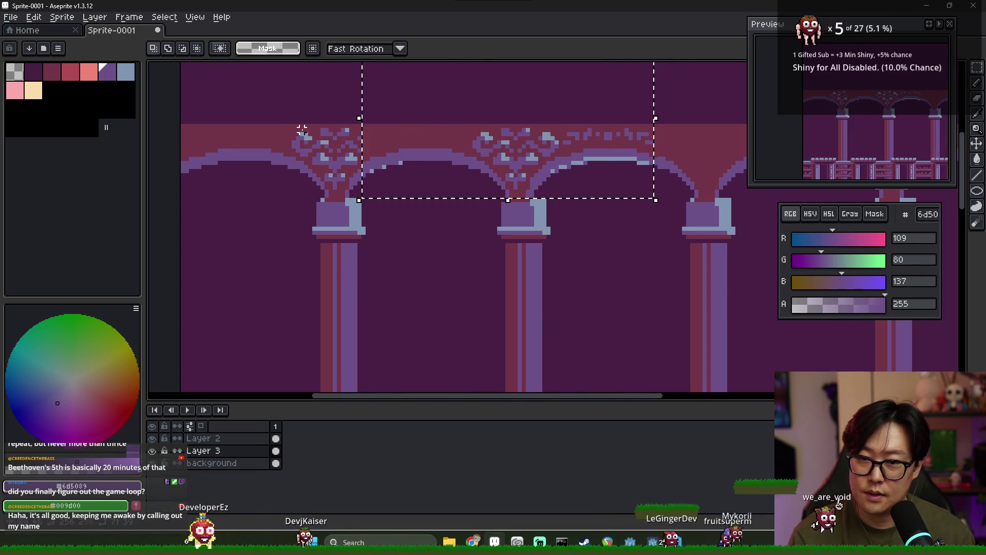
- Place a copy of the first arch's ornament onto the second arch and deselect
left_click_drag(286, 118, 475, 204)
left_click(369, 168)
left_click_drag(369, 168, 559, 161)
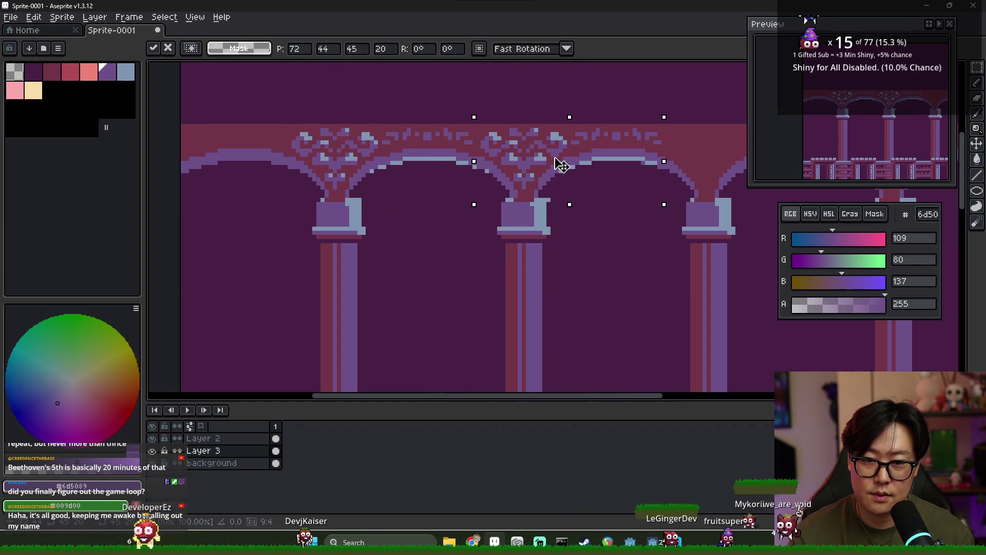
key("ctrl+d")
scroll(598, 207, "down", 2)
mouse_move(352, 138)
left_mouse_down()
mouse_move(552, 202)
mouse_move(430, 187)
mouse_move(421, 176)
mouse_move(425, 190)
mouse_move(424, 175)
mouse_move(424, 191)
left_mouse_up()
scroll(406, 201, "up", 3)
scroll(412, 206, "up", 1)
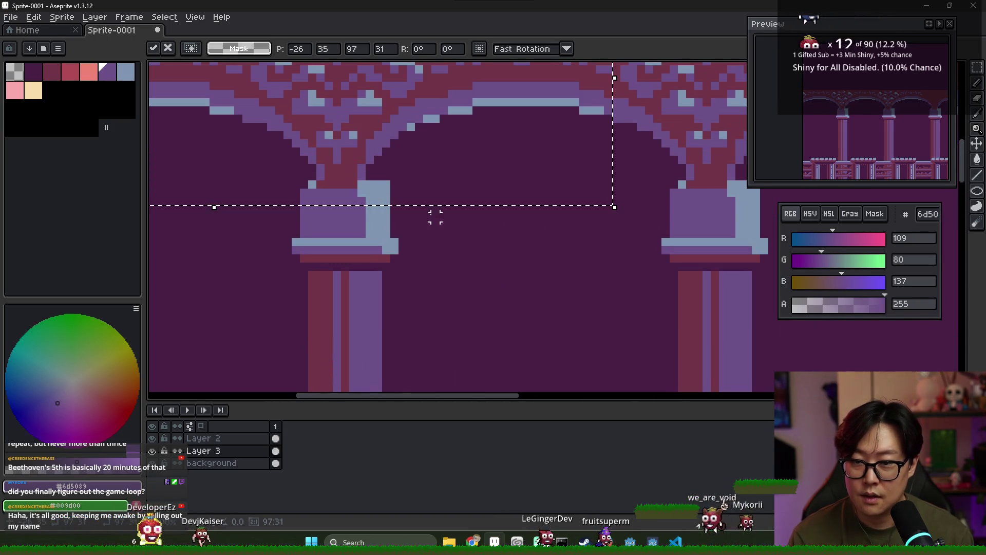
left_click(419, 205)
scroll(429, 198, "down", 5)
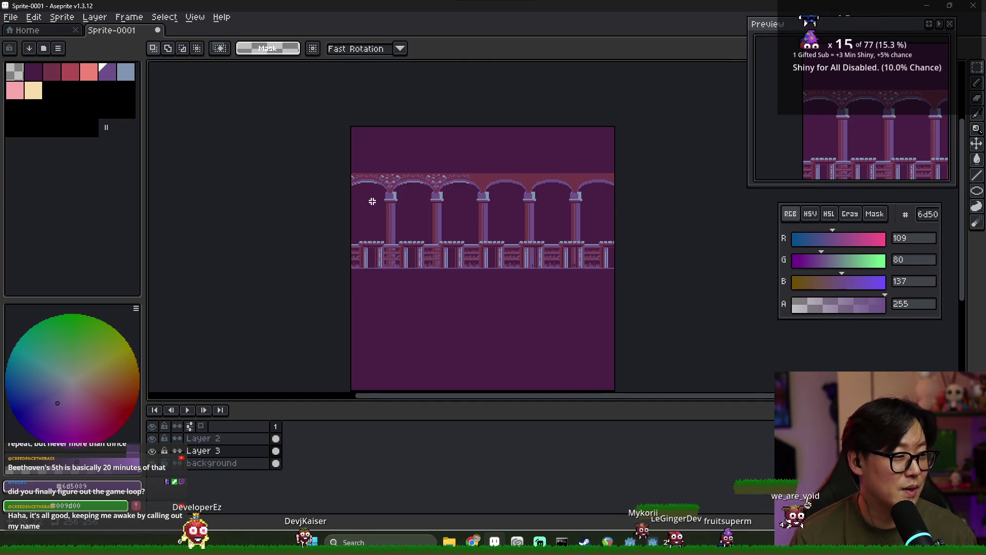
- Copy the ornamented arch section rightward over the plain arches and commit it
scroll(376, 188, "up", 2)
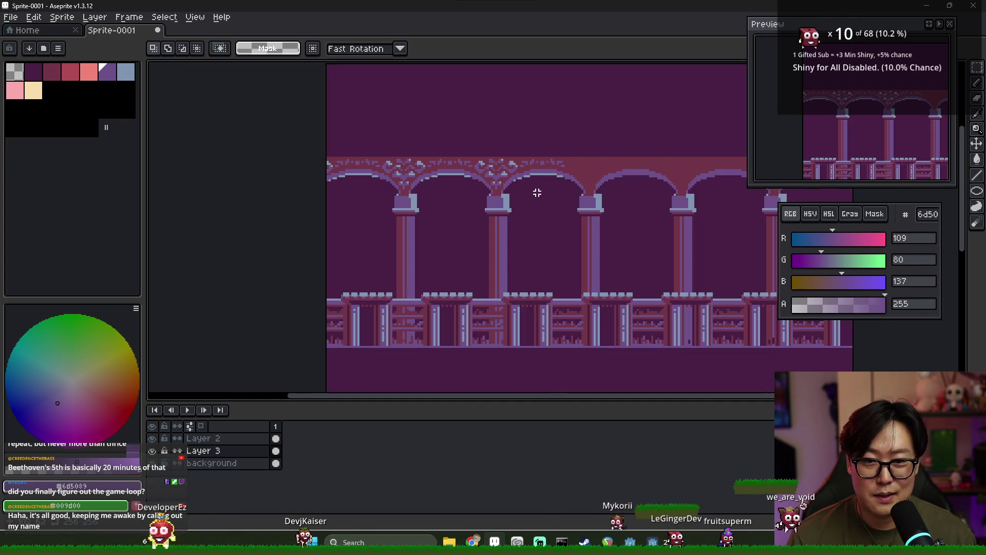
left_click_drag(577, 193, 507, 194)
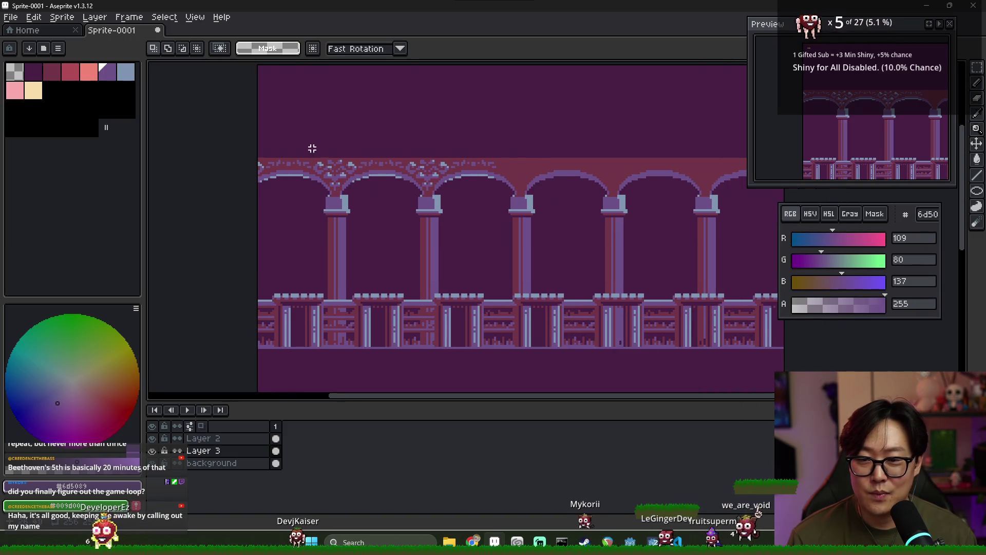
mouse_move(289, 147)
left_mouse_down()
mouse_move(482, 192)
mouse_move(474, 193)
left_mouse_up()
mouse_move(346, 158)
left_mouse_down()
mouse_move(555, 156)
mouse_move(469, 183)
left_mouse_up()
scroll(531, 171, "up", 2)
scroll(532, 171, "up", 1)
scroll(514, 206, "down", 2)
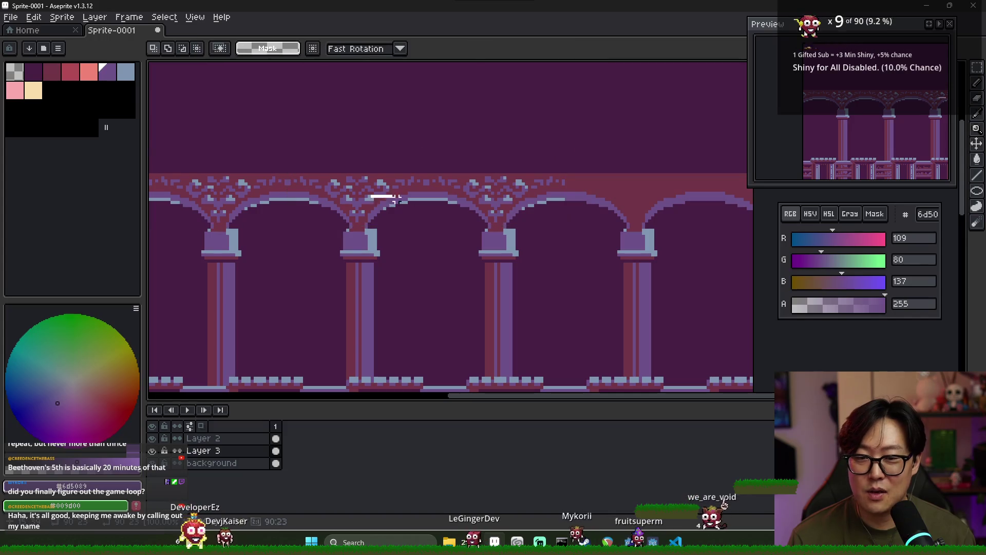
scroll(462, 206, "down", 3)
scroll(456, 200, "up", 4)
left_click_drag(391, 133, 539, 158)
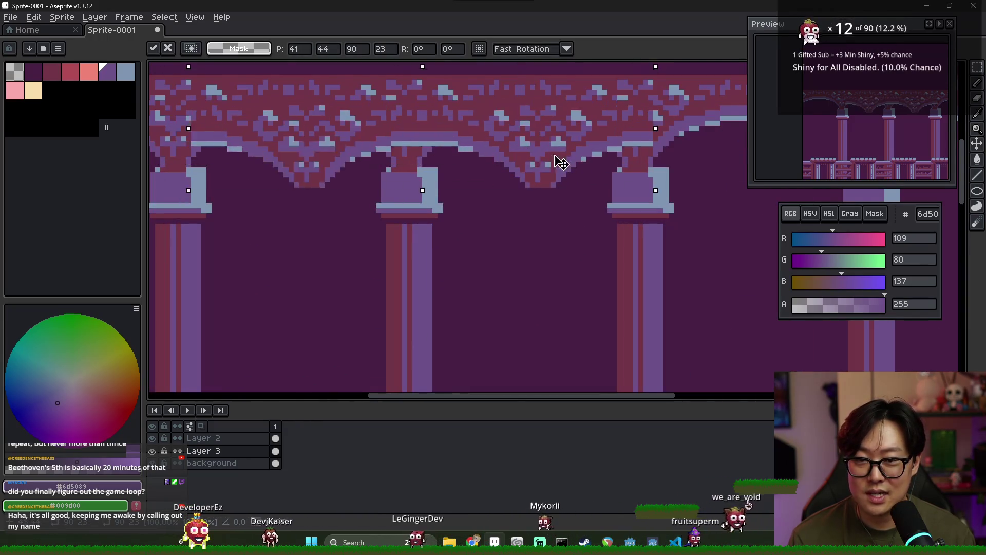
scroll(547, 158, "down", 3)
scroll(544, 174, "up", 2)
left_click_drag(362, 147, 598, 143)
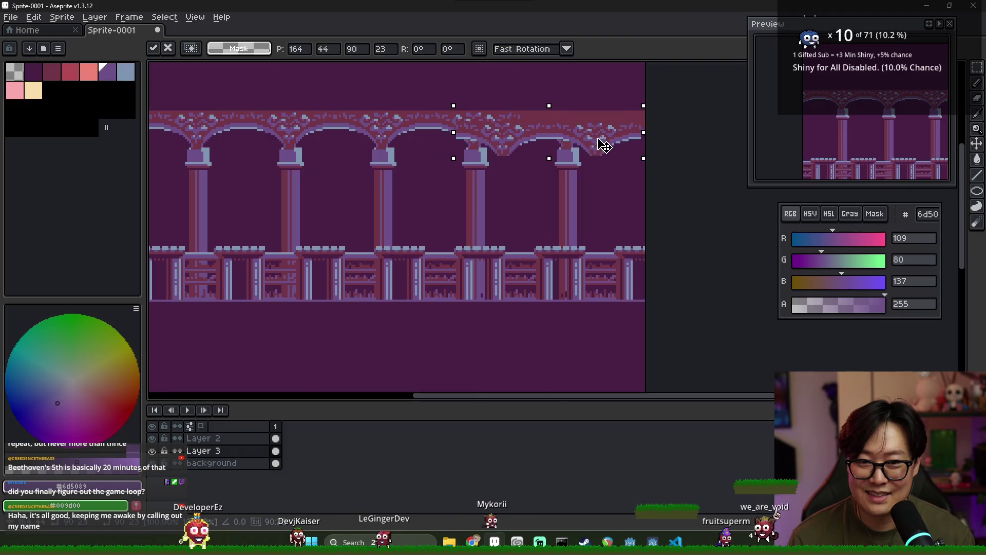
scroll(517, 137, "up", 3)
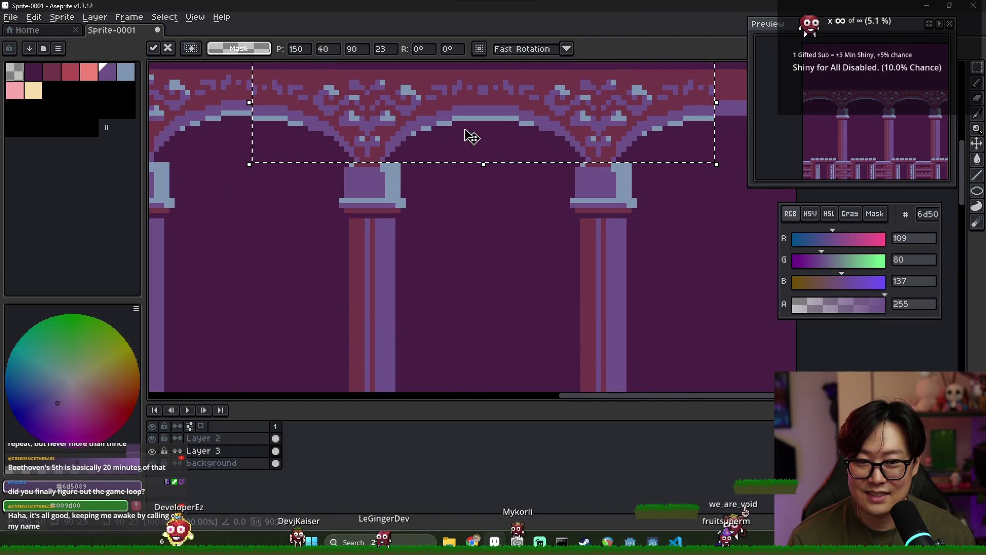
scroll(451, 159, "down", 2)
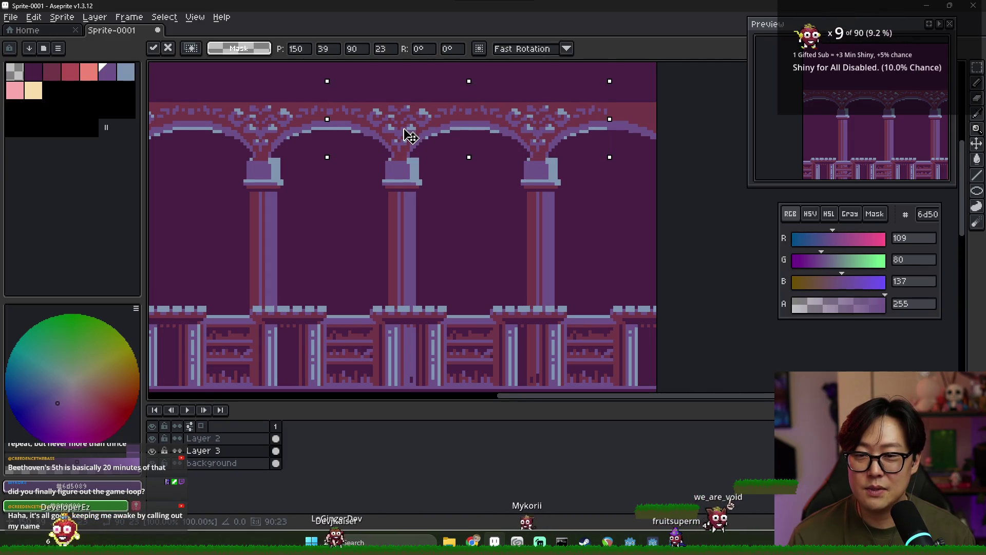
key("ctrl+d")
- Reselect the copied section, nudge it into pixel alignment, commit, and deselect
scroll(534, 155, "up", 2)
key("ctrl+shift+d")
key("Left")
key("Left")
key("Left")
mouse_move(473, 149)
left_mouse_down()
mouse_move(469, 135)
mouse_move(476, 149)
left_mouse_up()
key("Return")
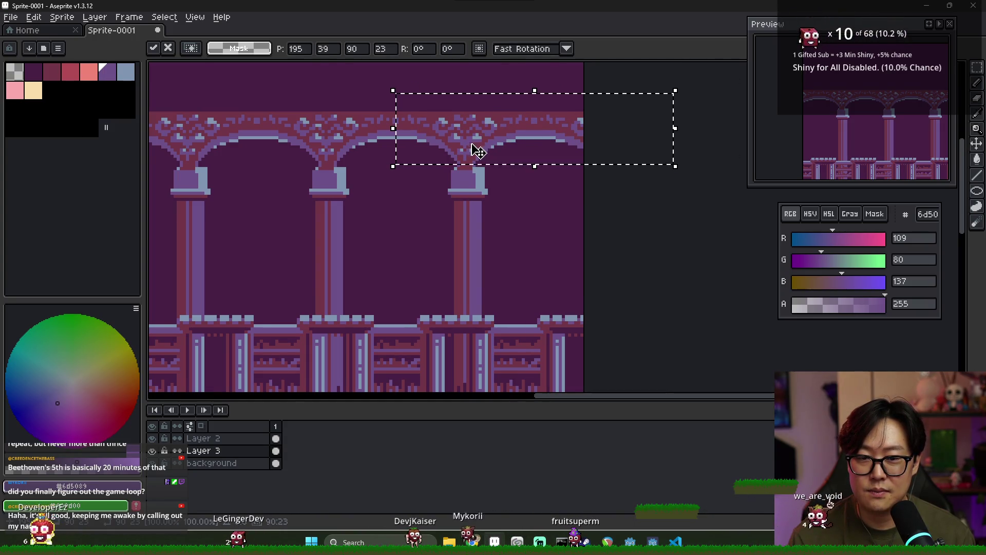
key("ctrl+d")
scroll(449, 177, "down", 3)
scroll(347, 215, "left", 1)
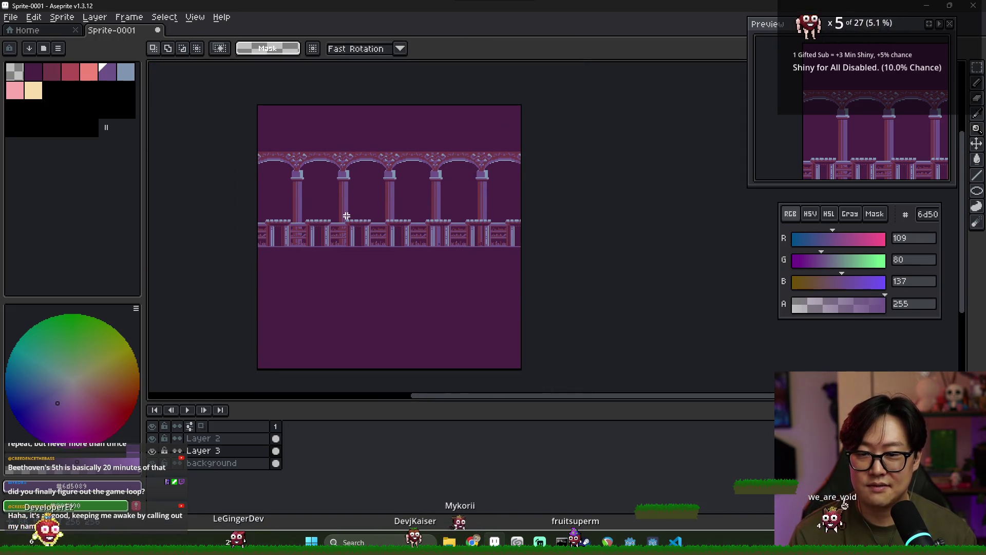
- Eyedrop the arches' dark red and draw a straight trim line across the band top
scroll(355, 213, "up", 4)
scroll(317, 152, "down", 2)
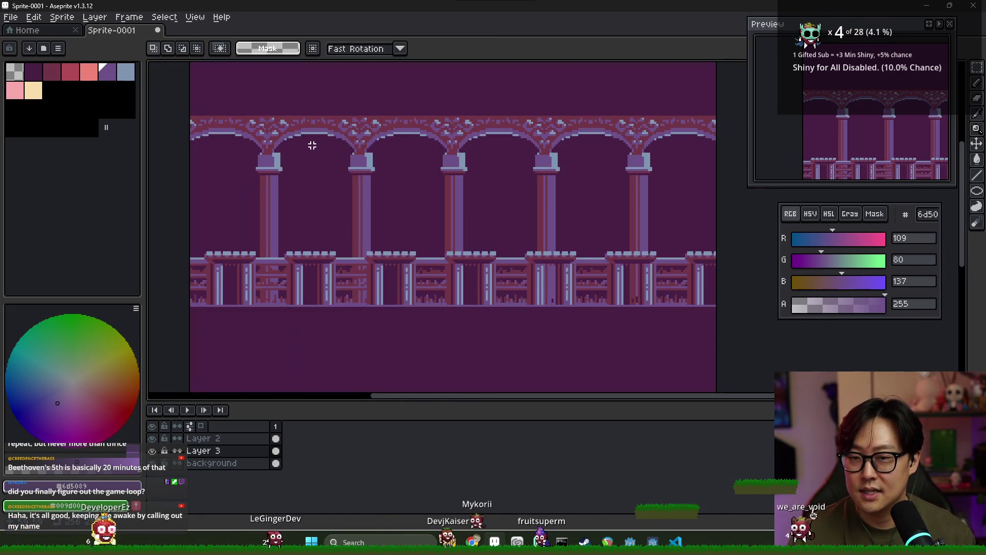
scroll(313, 146, "right", 1)
key("i")
left_click(167, 154)
key("b")
left_click(541, 152, "shift")
left_click(685, 158, "shift")
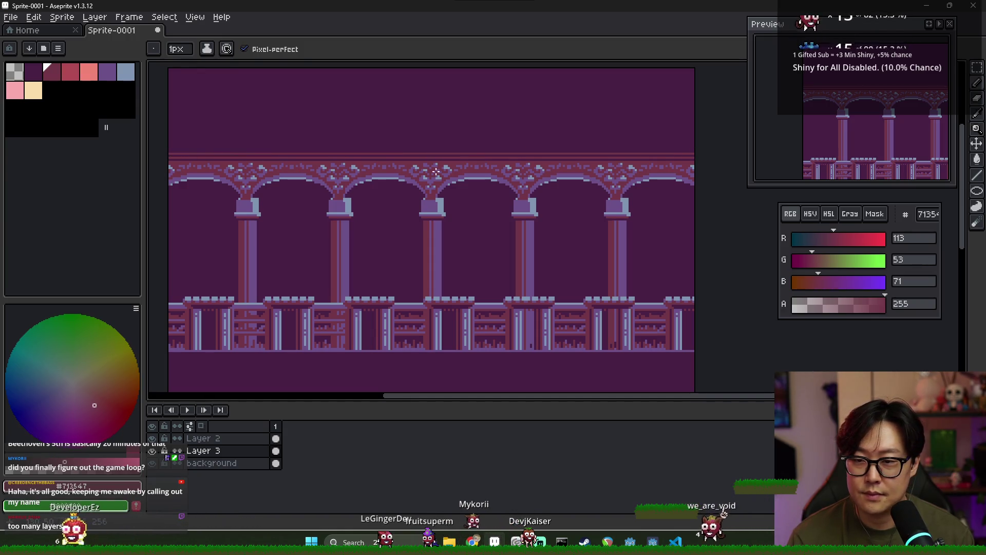
- Pick the lighter purple from the art and add a lighter accent line across the band
scroll(378, 207, "down", 4)
scroll(378, 207, "up", 4)
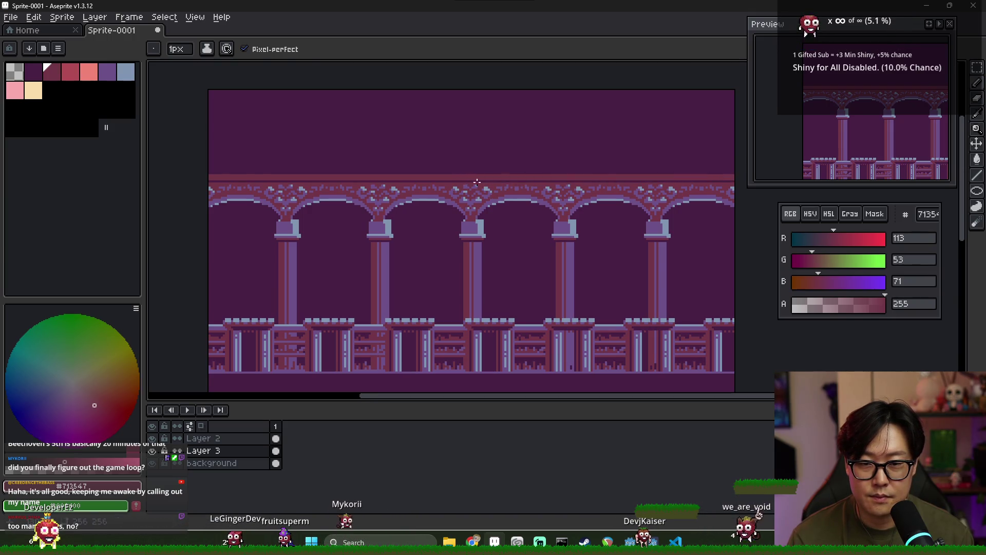
scroll(469, 177, "down", 3)
scroll(560, 200, "up", 2)
scroll(539, 177, "down", 1)
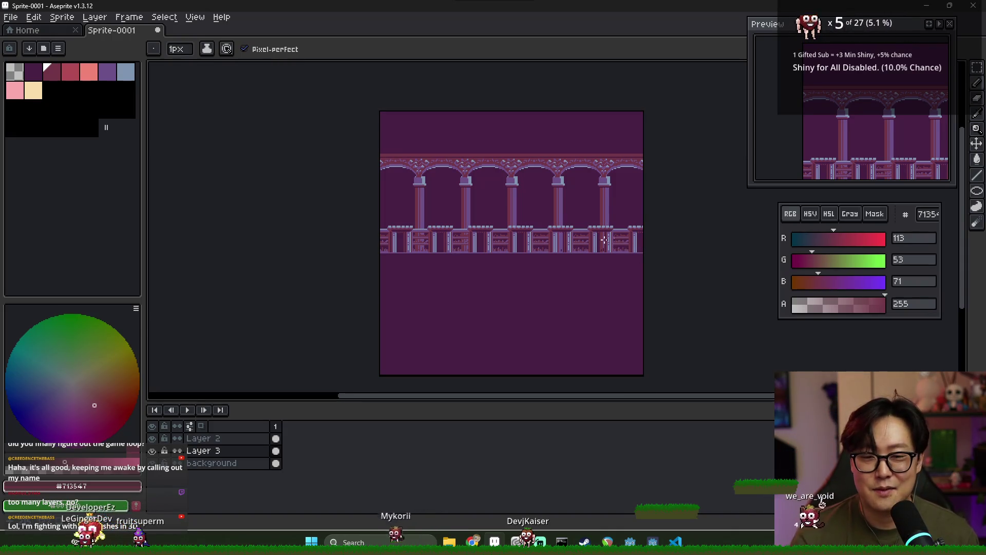
scroll(602, 241, "up", 2)
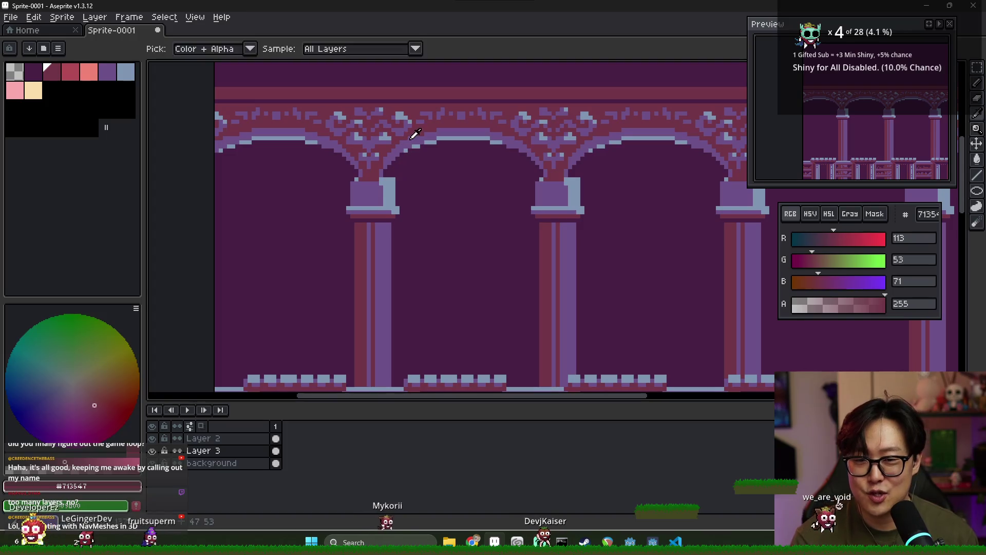
left_click(403, 154, "alt")
scroll(305, 159, "right", 1)
scroll(183, 134, "up", 1)
scroll(170, 130, "down", 1)
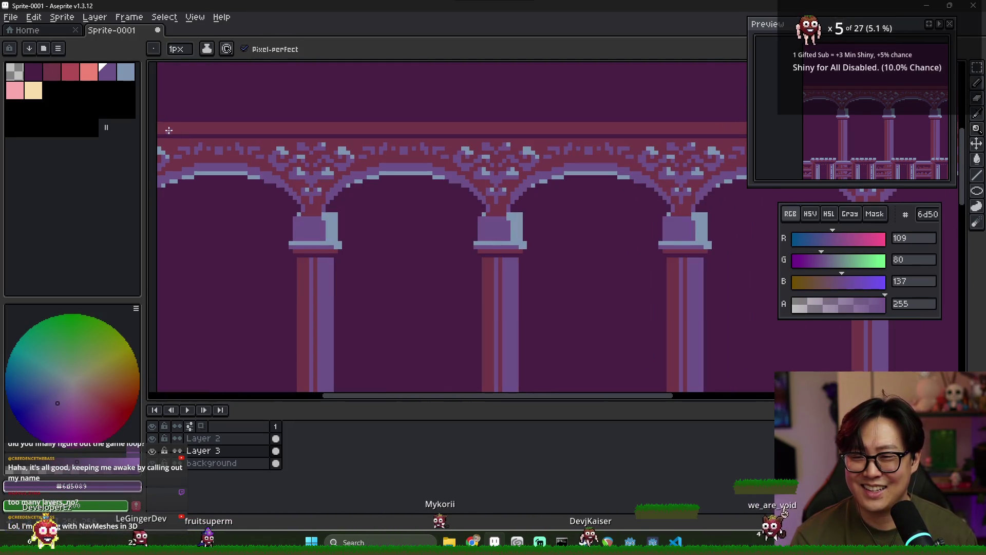
scroll(159, 128, "down", 1)
scroll(375, 131, "right", 1)
scroll(593, 134, "up", 1)
left_click(594, 134, "shift")
key("g")
scroll(586, 130, "down", 2)
scroll(478, 186, "up", 1)
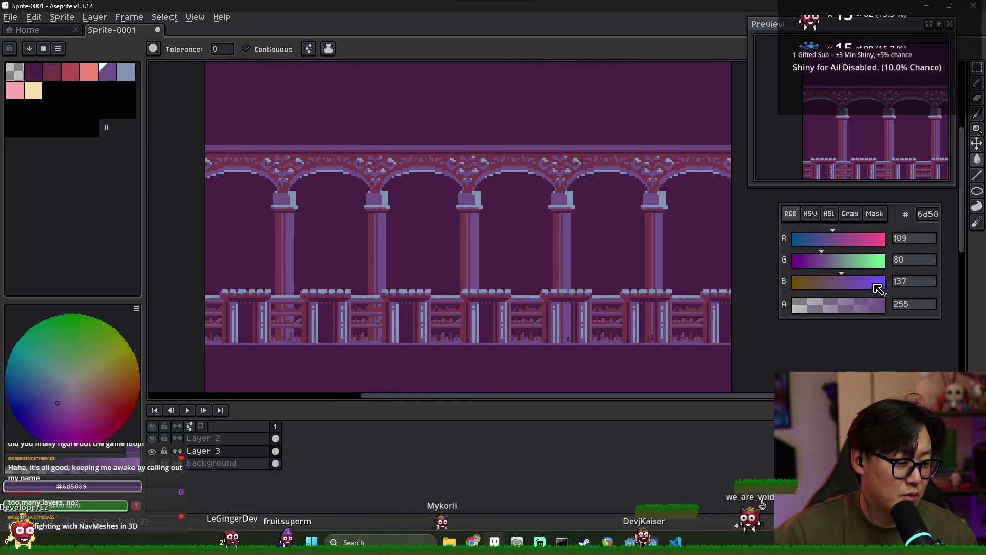
scroll(396, 276, "down", 2)
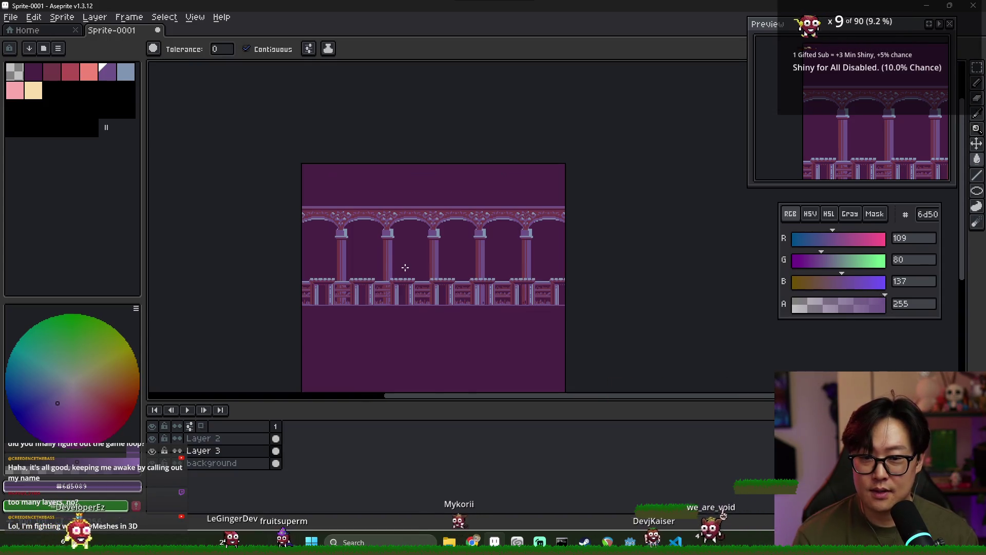
- Toggle the arches and railing band layers on and off to compare them, leaving all visible
left_click(152, 438)
left_click(153, 438)
left_click(152, 450)
left_click(152, 450)
left_click(152, 438)
left_click(152, 438)
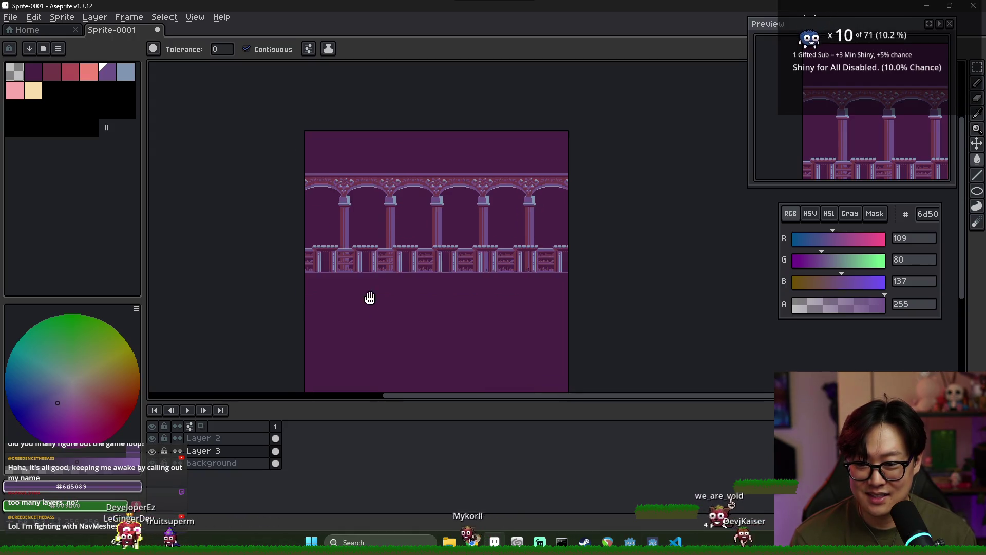
scroll(372, 296, "up", 2)
scroll(441, 254, "down", 2)
scroll(447, 246, "up", 2)
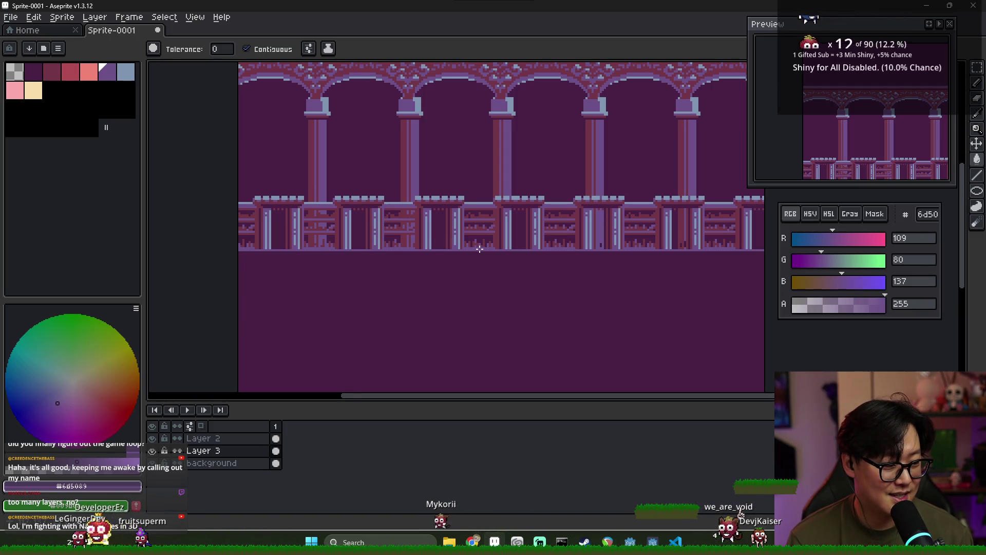
left_click(152, 450)
left_click(152, 438)
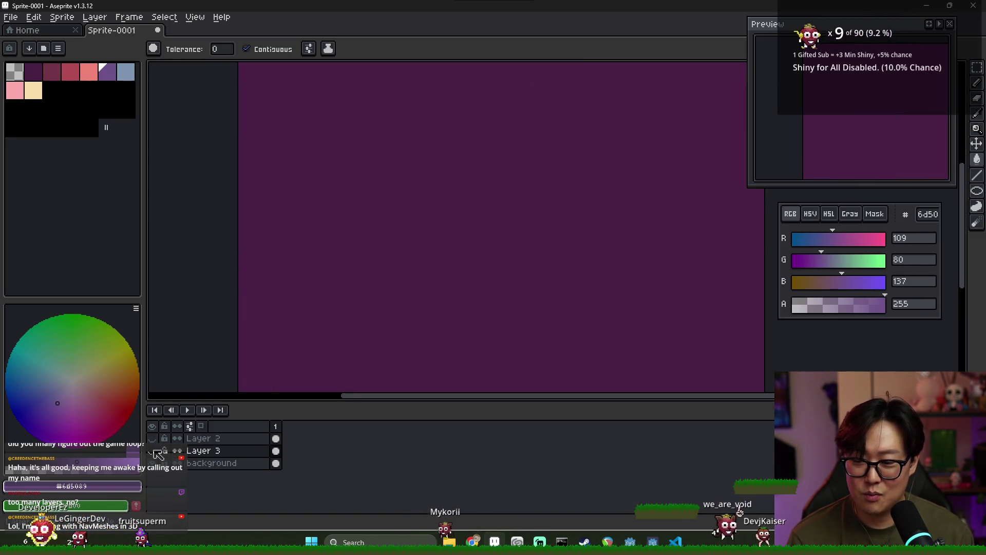
left_click(152, 438)
left_click(152, 450)
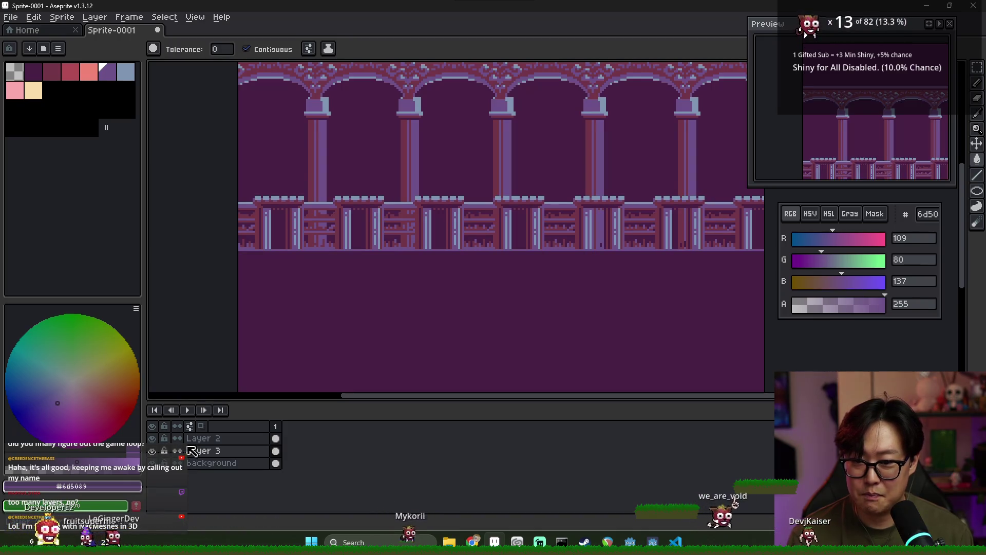
- Add a new empty Layer 4 above the background layer from its context menu
left_click(206, 463)
right_click(213, 463)
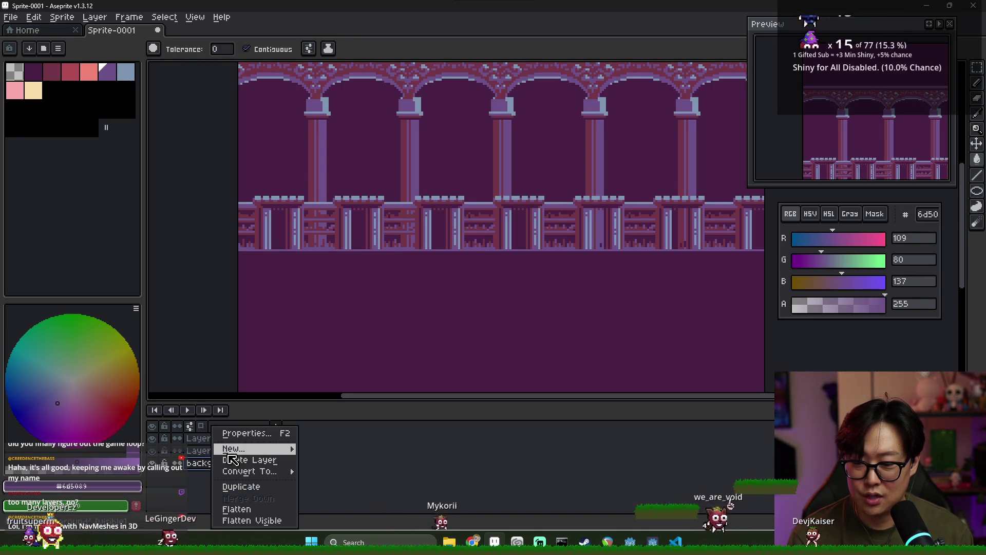
mouse_move(247, 448)
left_click(329, 450)
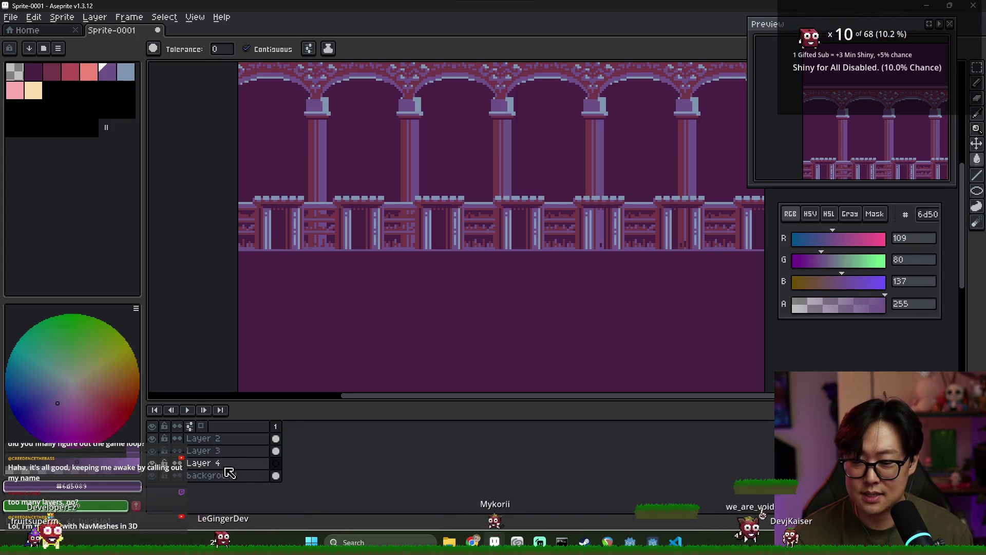
- Pan to the pillars and eyedrop the dark red for the pencil
scroll(418, 341, "down", 3)
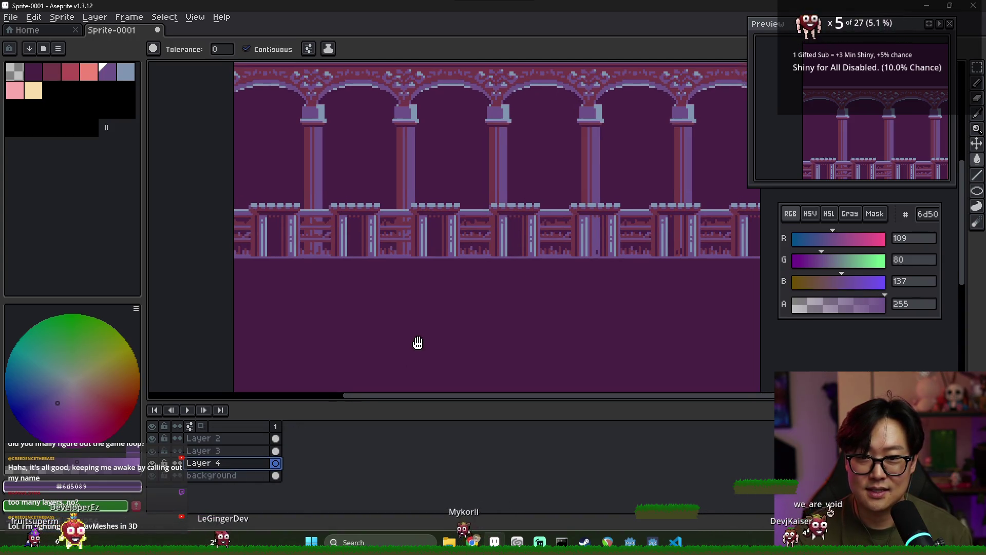
scroll(472, 332, "up", 2)
scroll(416, 278, "down", 2)
scroll(416, 272, "up", 2)
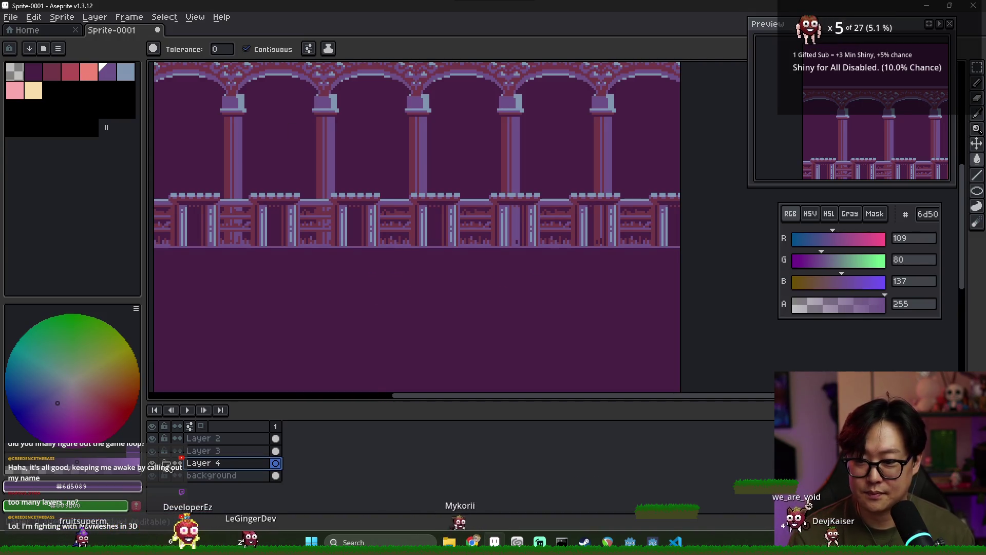
left_click_drag(321, 306, 380, 320)
scroll(298, 235, "up", 1)
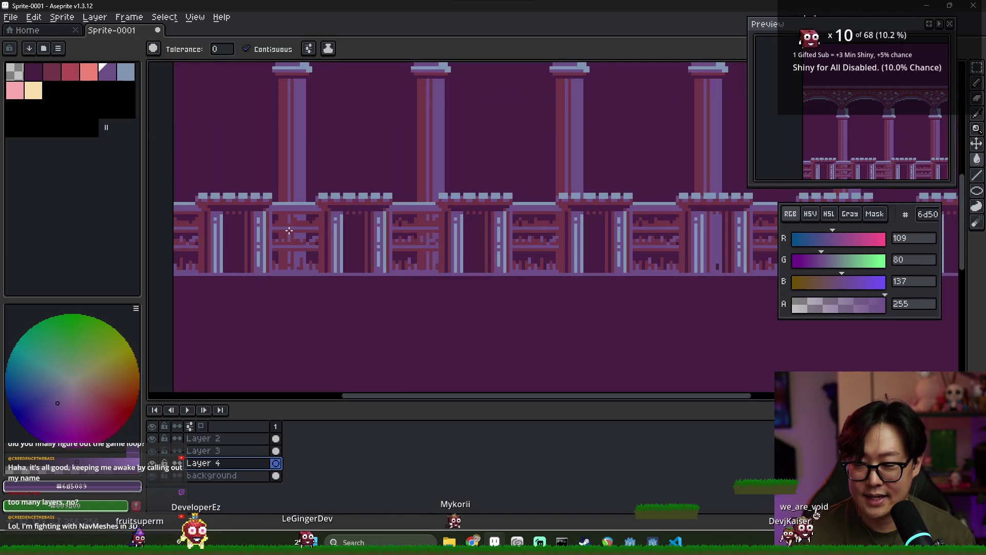
key("i")
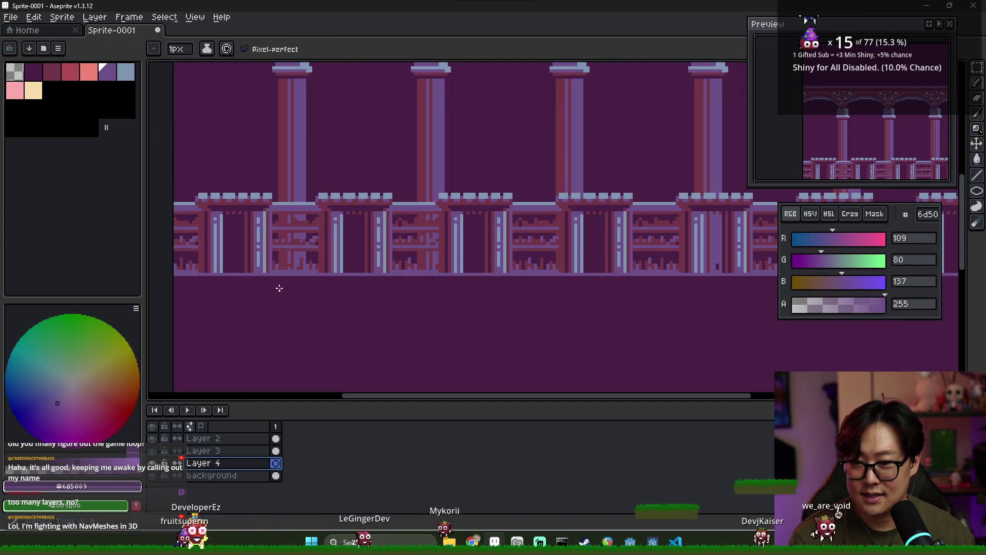
left_click(257, 265)
key("b")
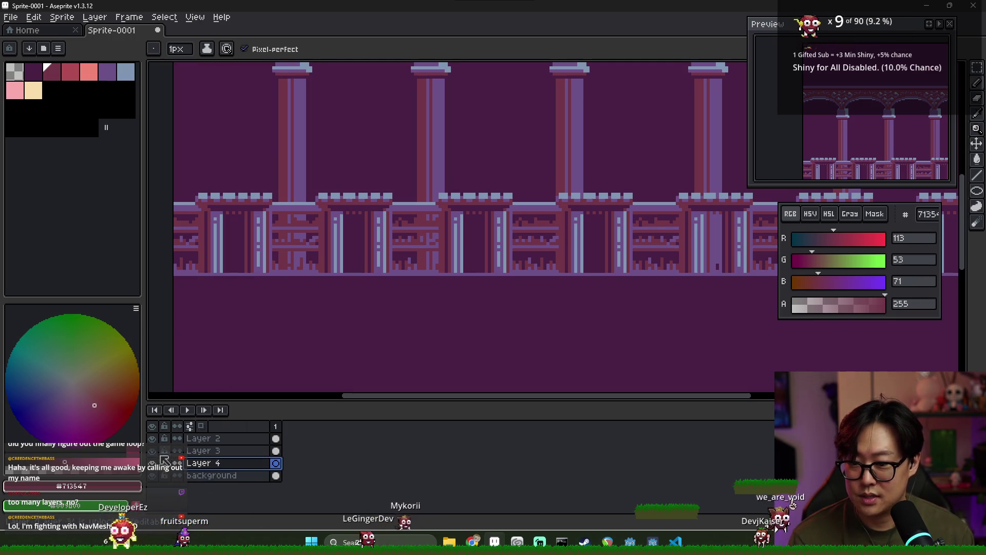
- Outline the tall strip on Layer 4 in dark red, hiding the other layers for clarity
left_click(152, 438)
left_click(152, 451)
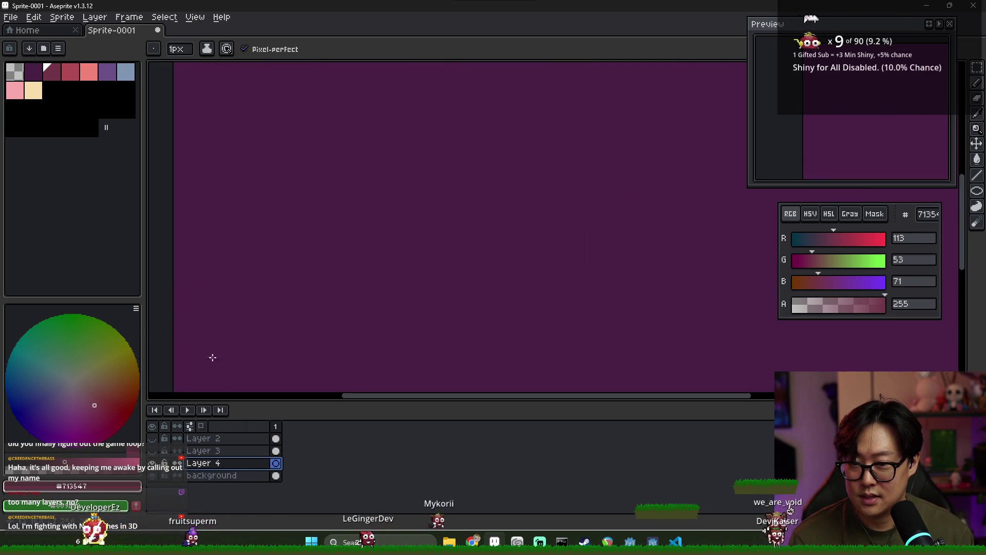
left_click(152, 451)
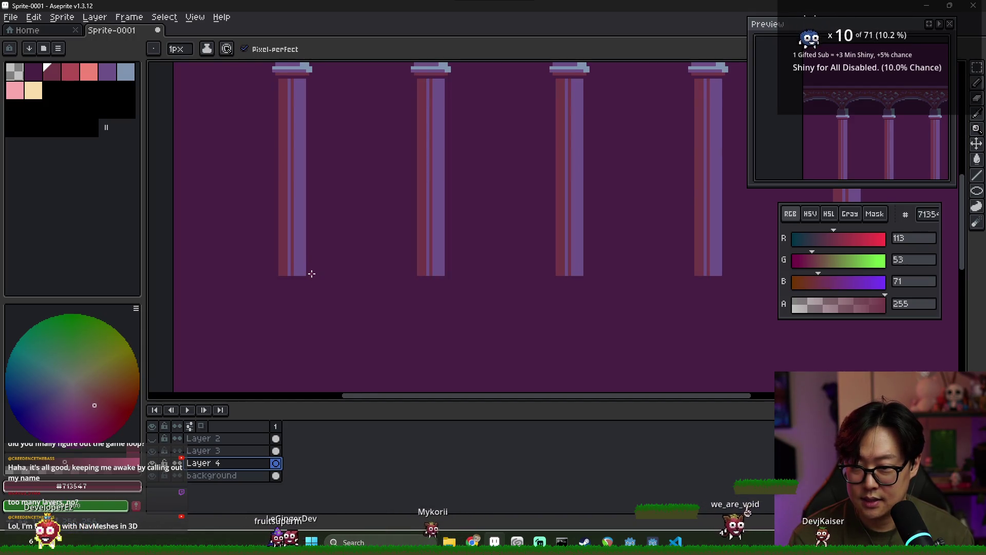
scroll(349, 257, "up", 1)
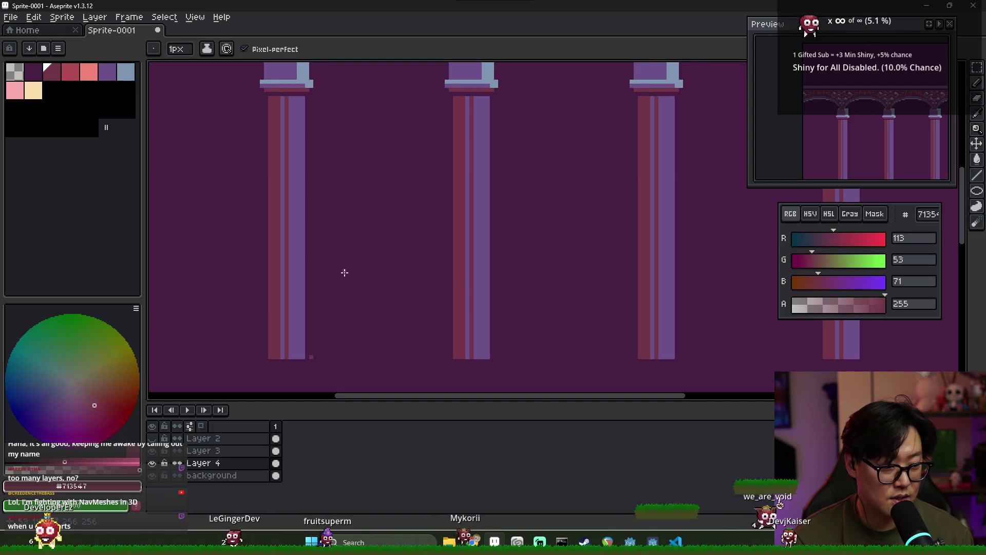
scroll(342, 276, "down", 1)
scroll(364, 256, "down", 1)
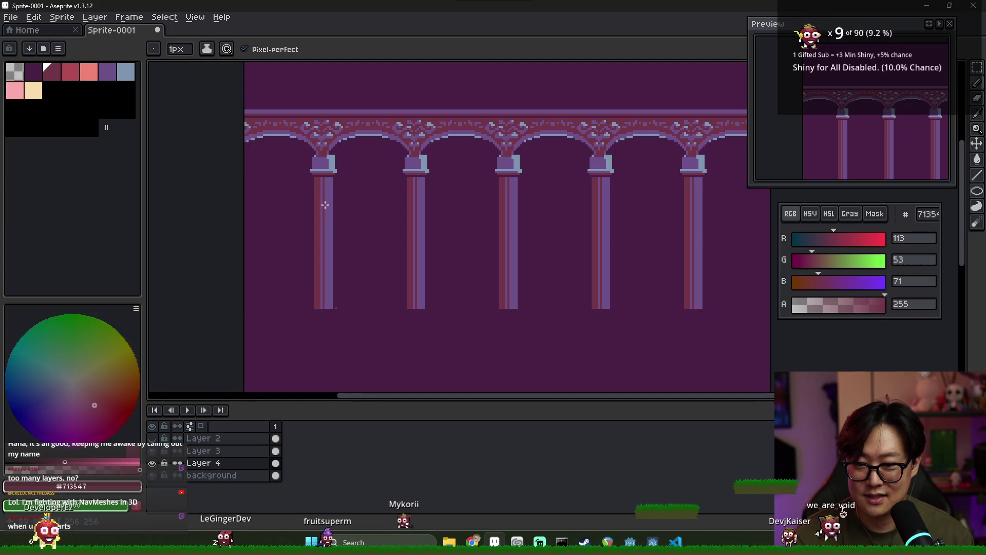
mouse_move(339, 111)
left_mouse_down()
mouse_move(334, 128)
mouse_move(331, 112)
left_mouse_up()
scroll(379, 227, "down", 2)
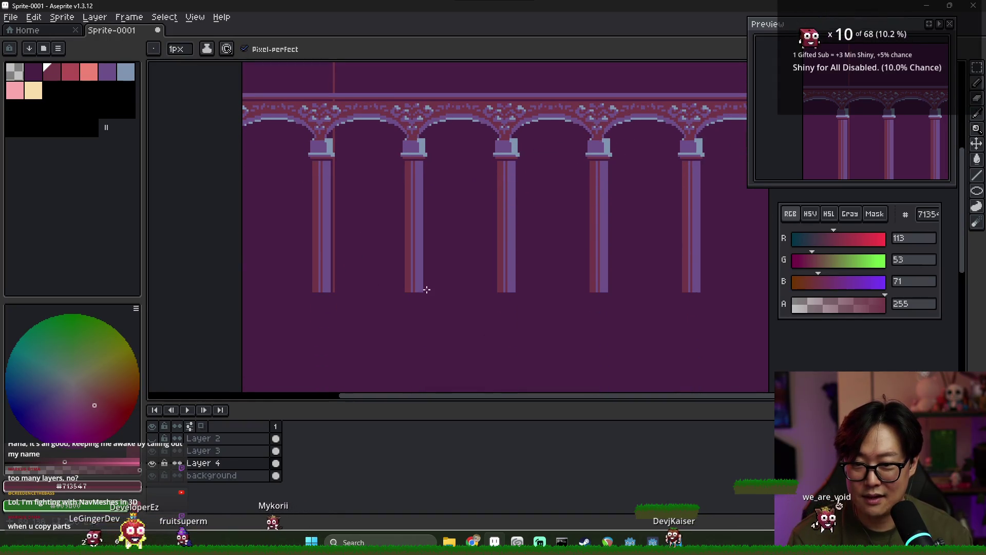
scroll(436, 70, "up", 2)
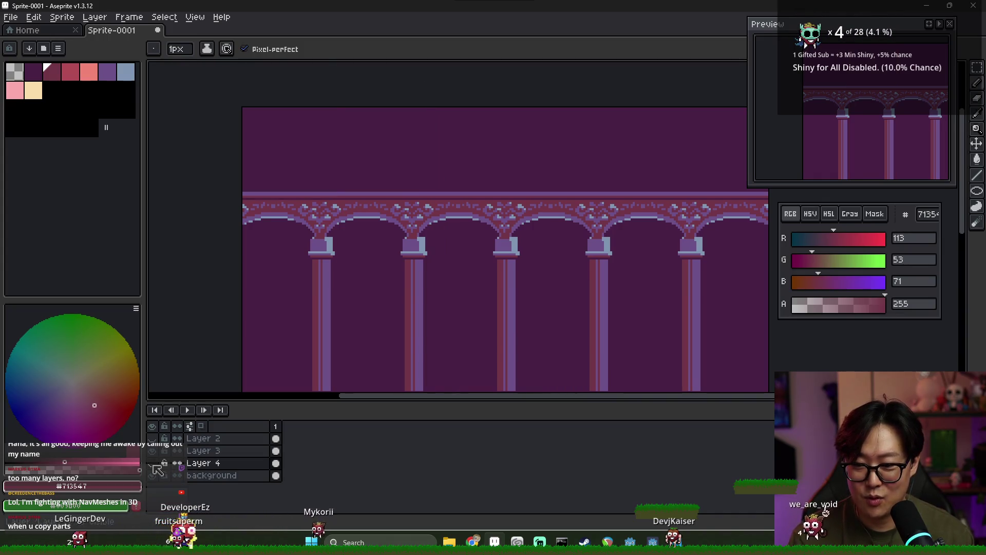
left_click(152, 463)
scroll(427, 337, "up", 3)
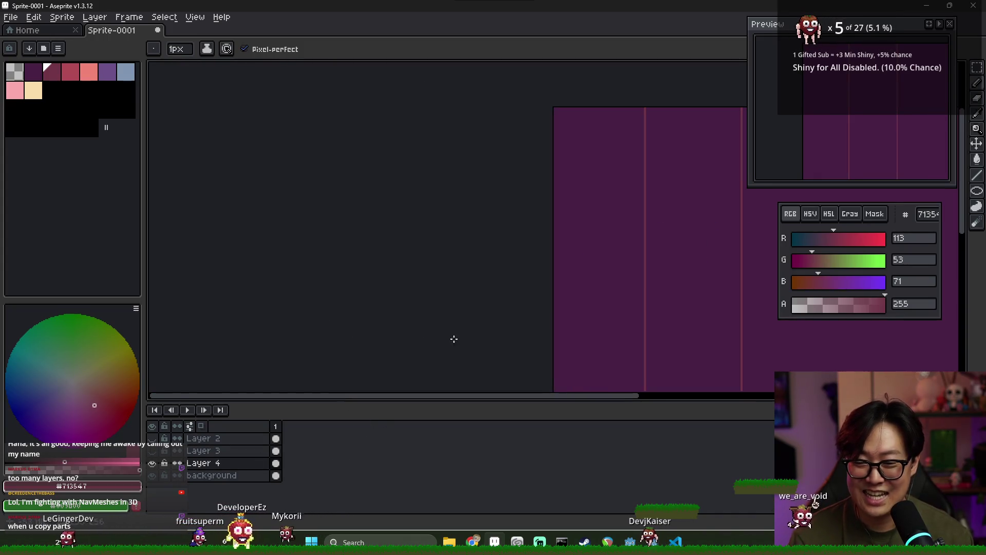
left_click_drag(367, 326, 584, 326)
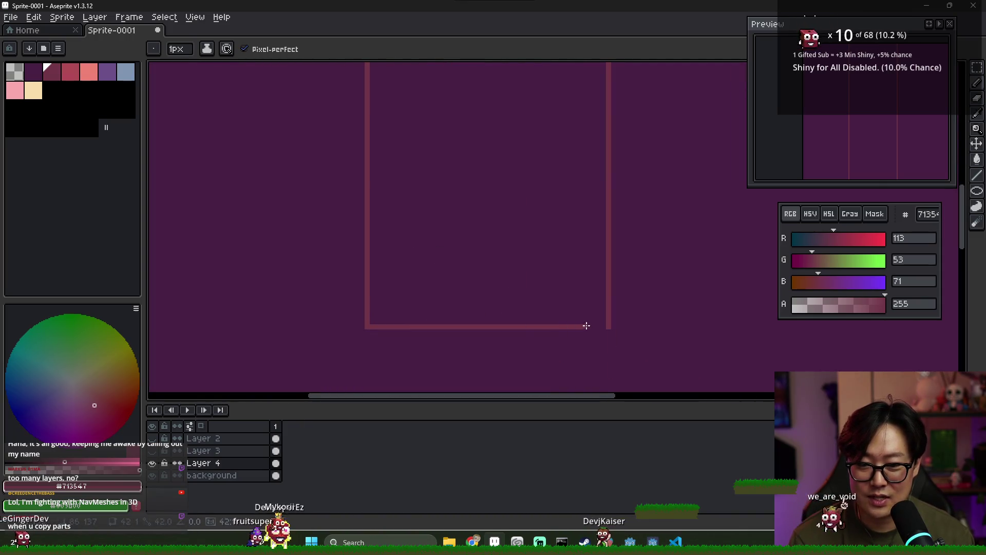
scroll(495, 306, "down", 3)
- Bucket-fill the strip with red and show the arches and balustrade layers again
key("g")
left_click(495, 264)
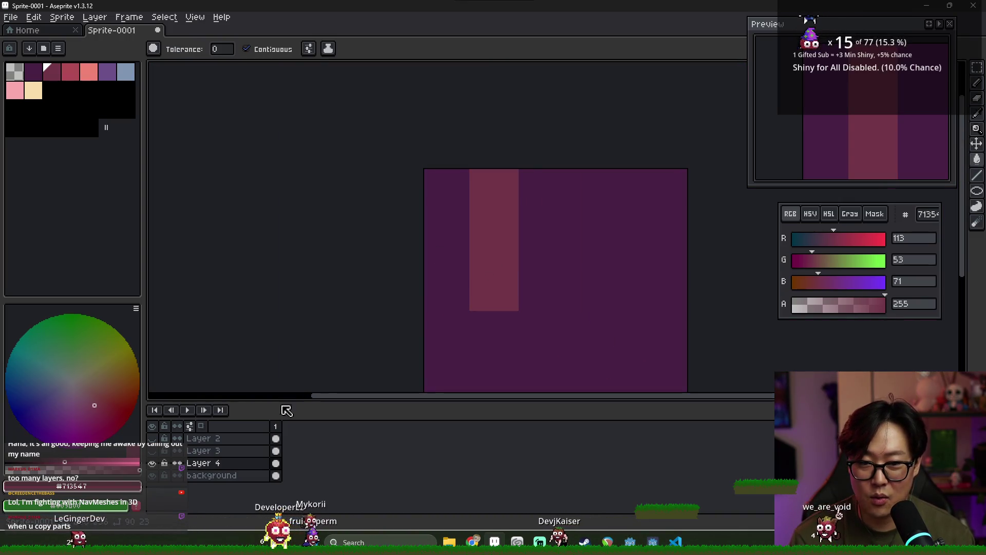
left_click(152, 438)
left_click(152, 450)
left_click_drag(497, 276, 391, 262)
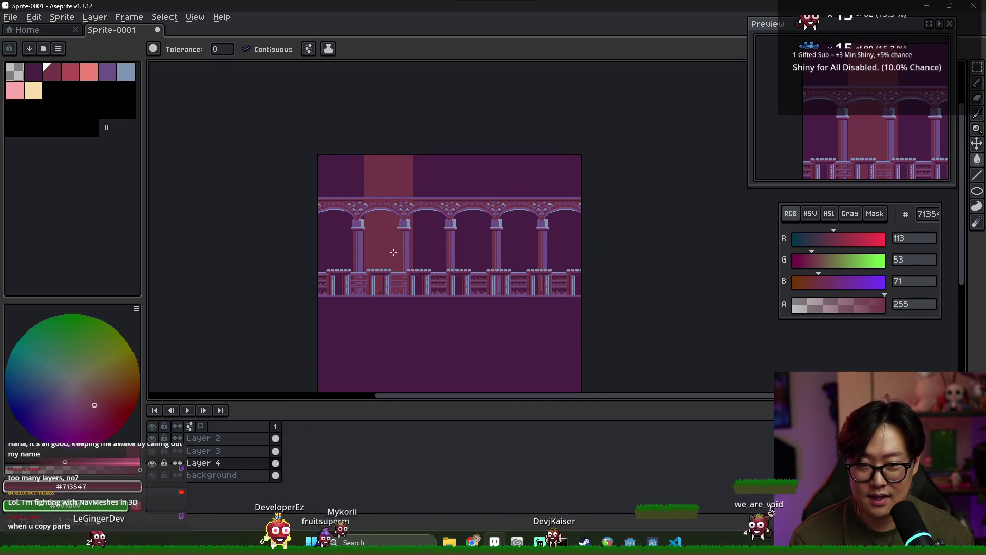
- Draw a dark 2-pixel bar across the panel top with irregular drips beneath it
scroll(391, 262, "up", 2)
scroll(360, 206, "down", 2)
scroll(341, 154, "up", 4)
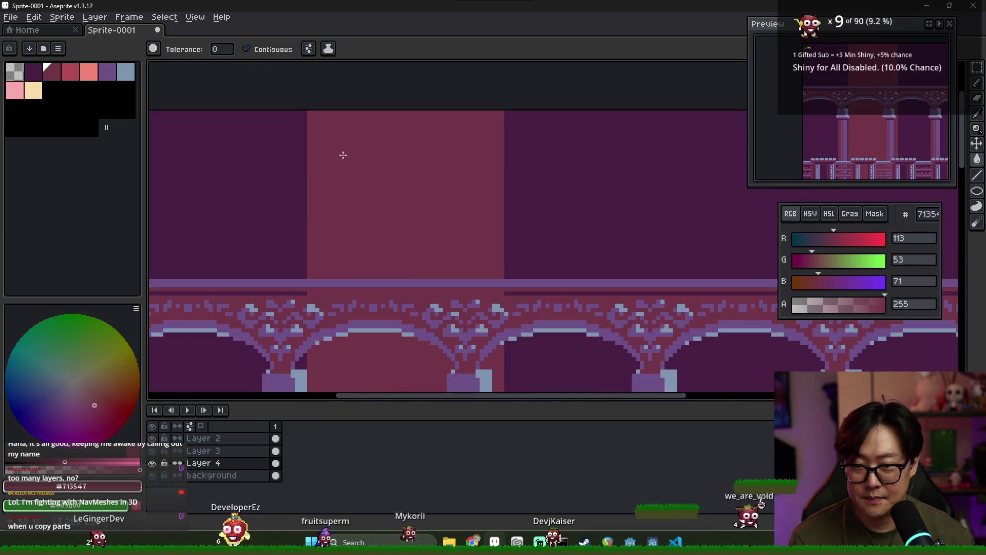
key("b")
left_click(310, 110)
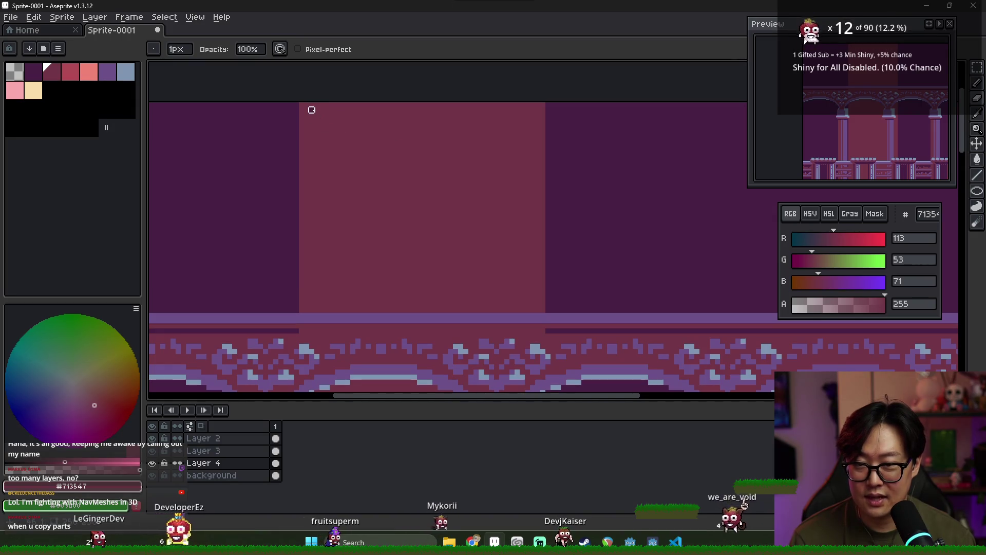
left_click(528, 110, "shift")
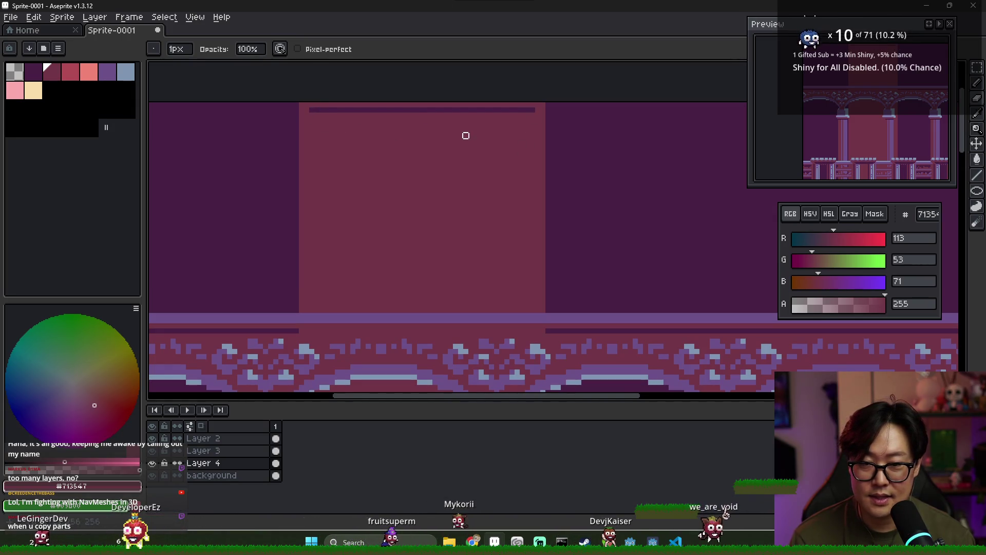
left_click_drag(531, 110, 532, 115)
left_click(317, 115, "shift")
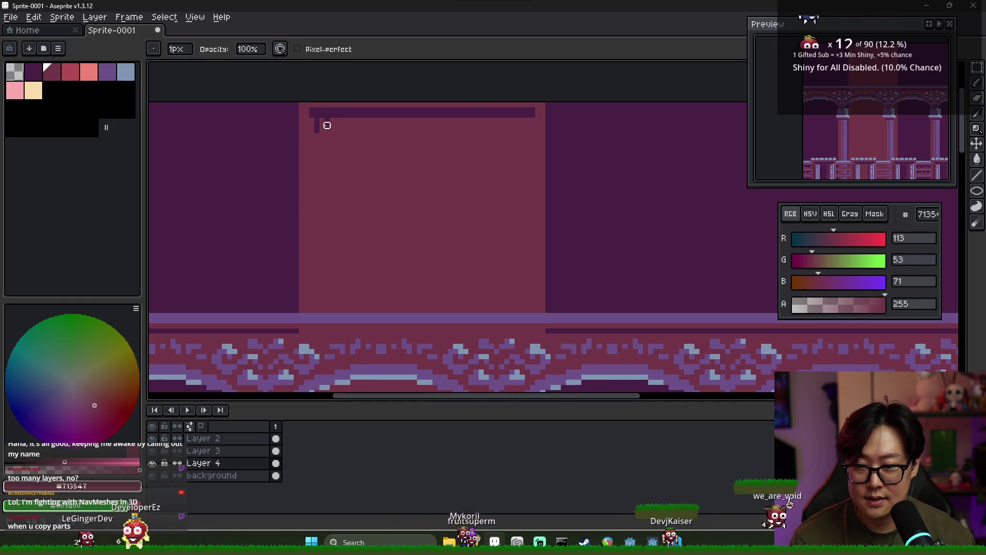
key("ctrl+z")
left_click(331, 120)
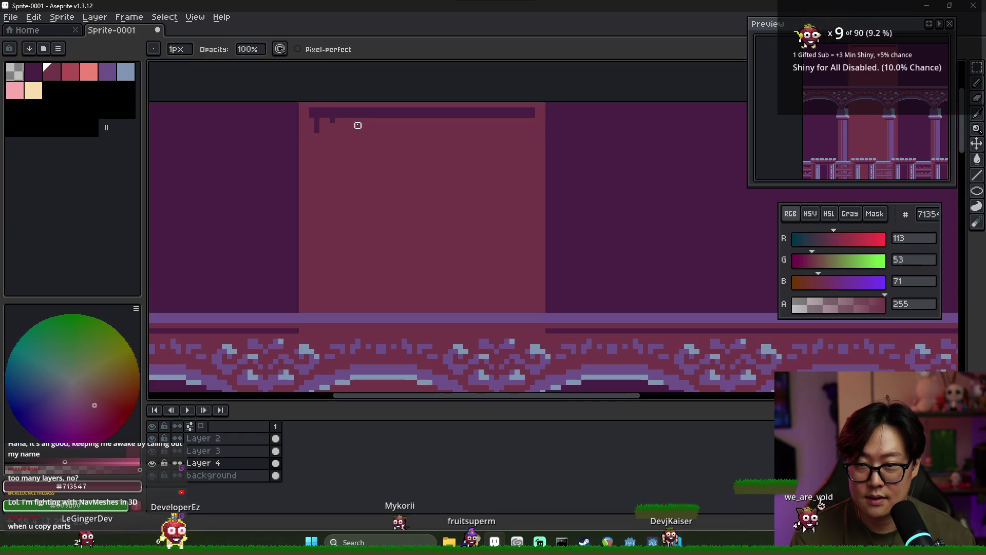
mouse_move(373, 130)
left_mouse_down()
mouse_move(517, 125)
mouse_move(481, 131)
left_mouse_up()
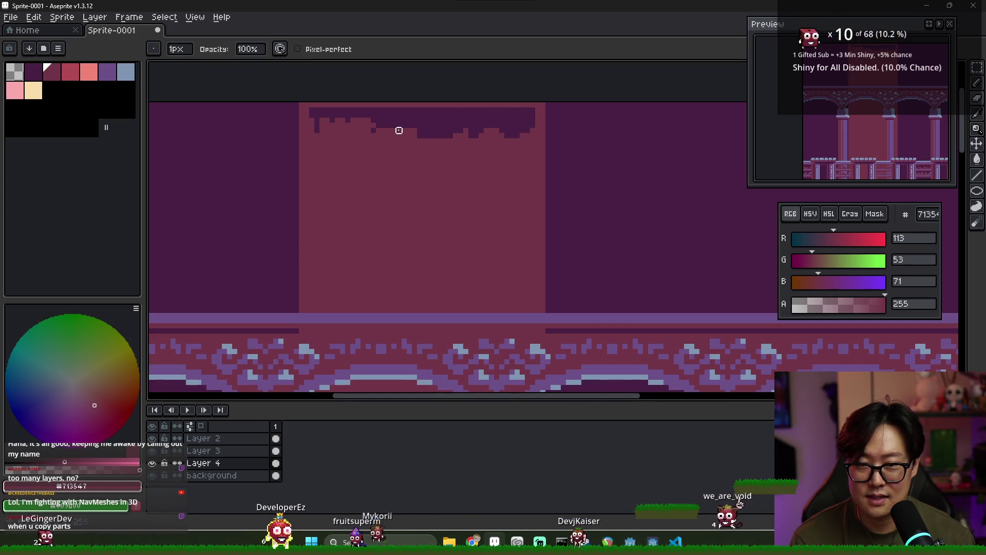
- Shift the dark drip strip down and fill the leftover dark bar with pink
key("i")
key("b")
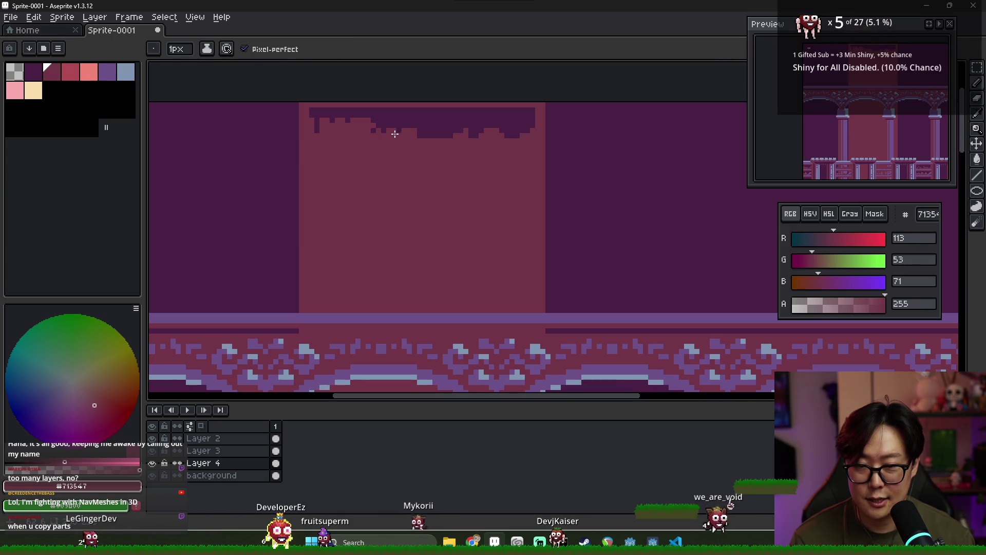
key("m")
mouse_move(402, 135)
left_mouse_down()
mouse_move(537, 154)
mouse_move(517, 148)
left_mouse_up()
left_click(424, 160)
key("g")
left_click(392, 150)
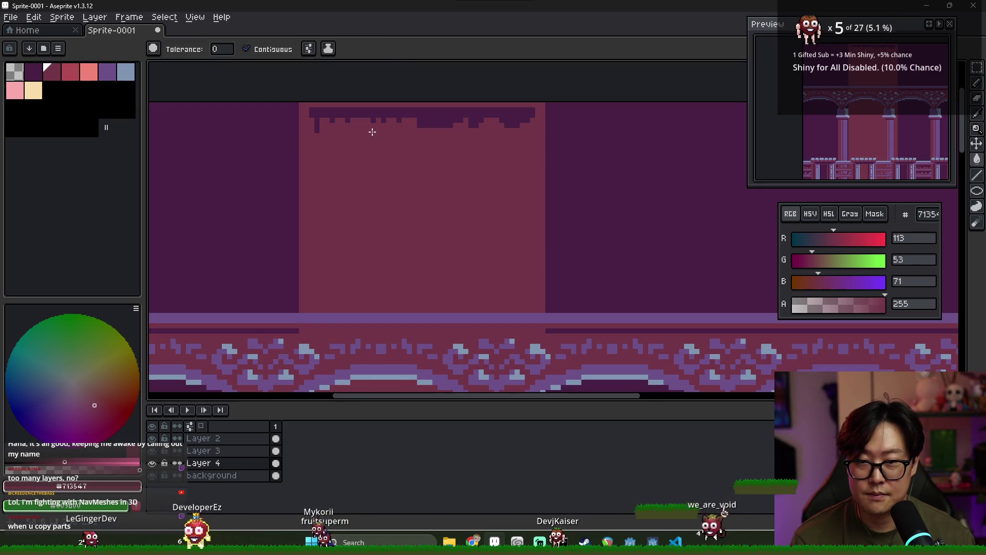
scroll(420, 170, "down", 3)
scroll(371, 154, "up", 1)
scroll(378, 172, "down", 1)
scroll(452, 154, "up", 2)
key("b")
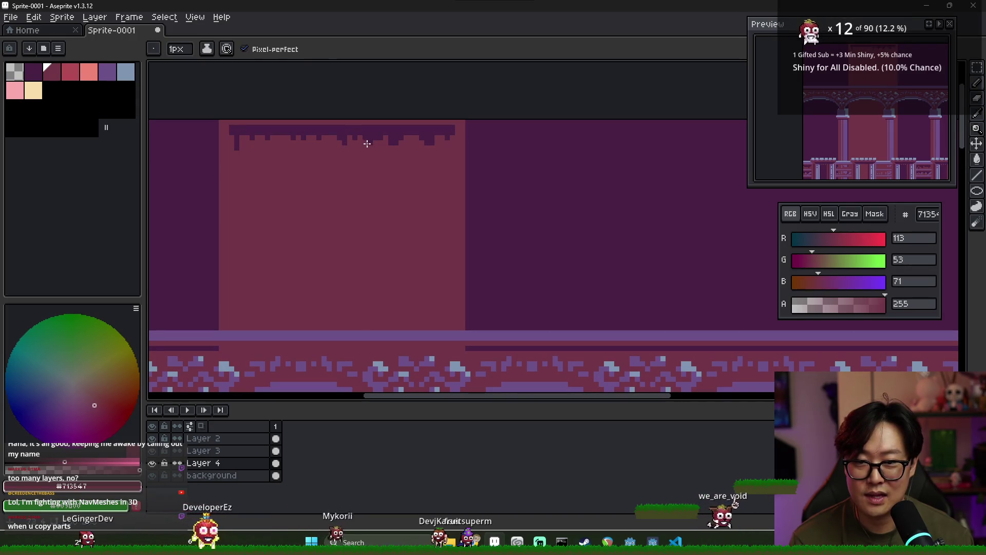
- Sample the fringe, pink panel, pillar purple, reddish panel and ledge purple colours from the artwork
scroll(412, 201, "down", 1)
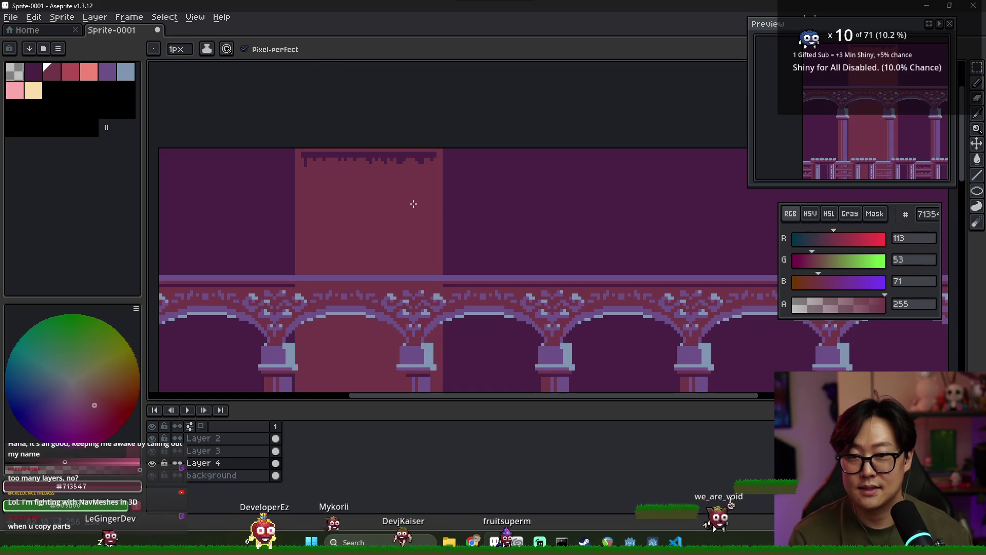
scroll(413, 204, "down", 1)
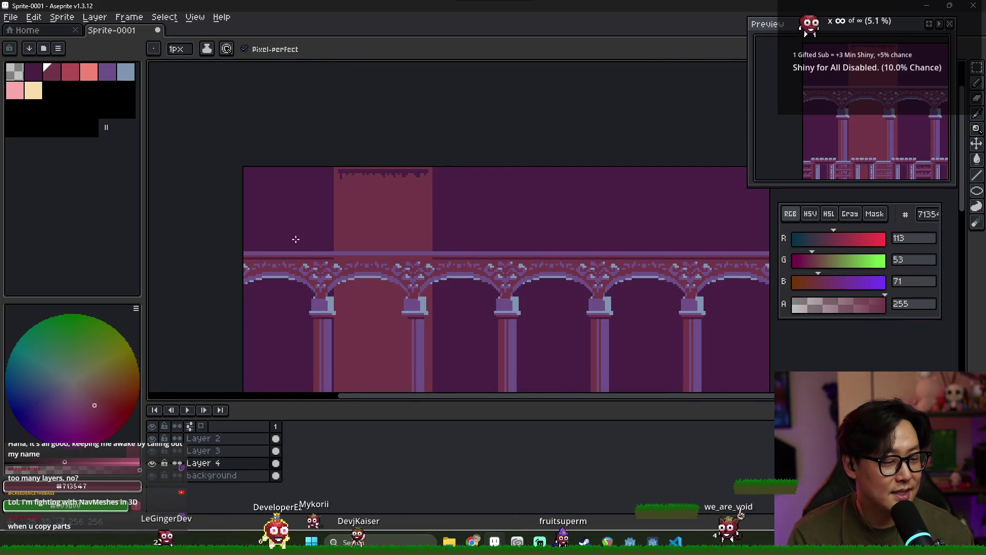
scroll(344, 205, "up", 1)
scroll(359, 203, "down", 2)
scroll(362, 202, "up", 4)
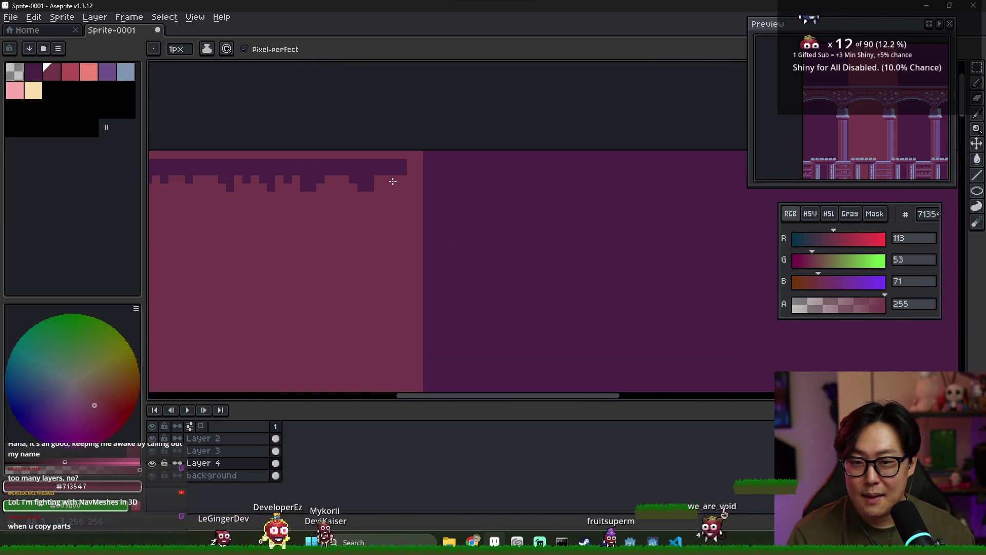
left_click(407, 169, "alt")
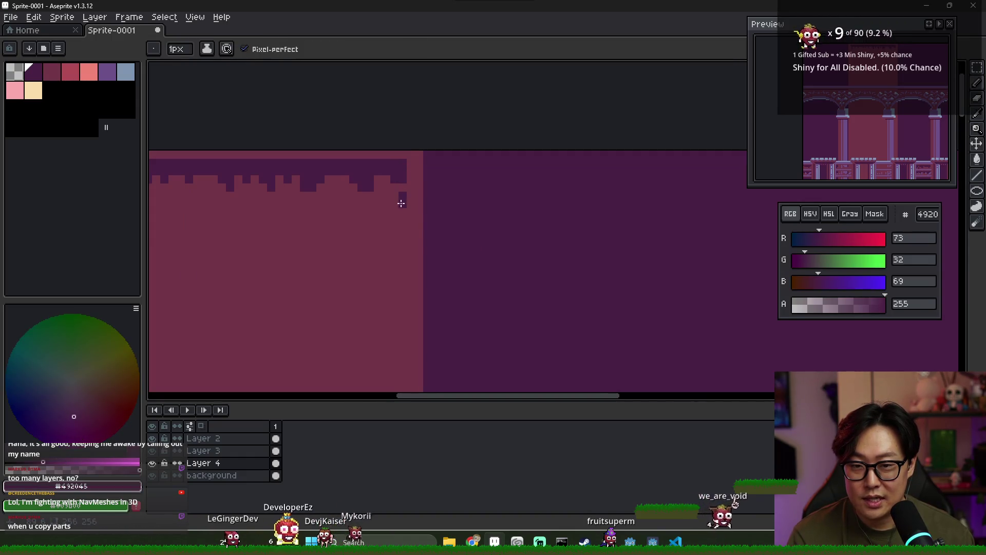
left_click(399, 192, "alt")
scroll(398, 208, "down", 3)
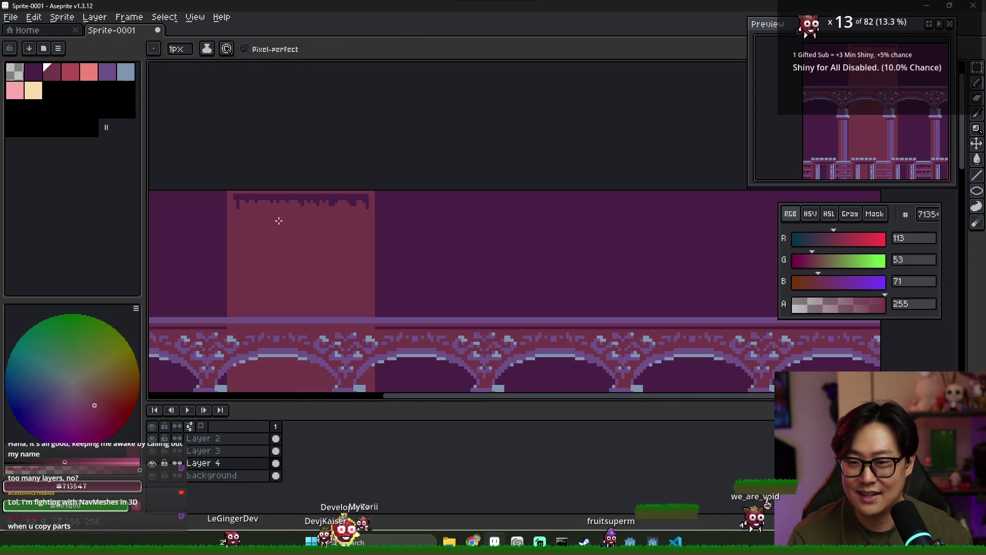
scroll(235, 213, "down", 4)
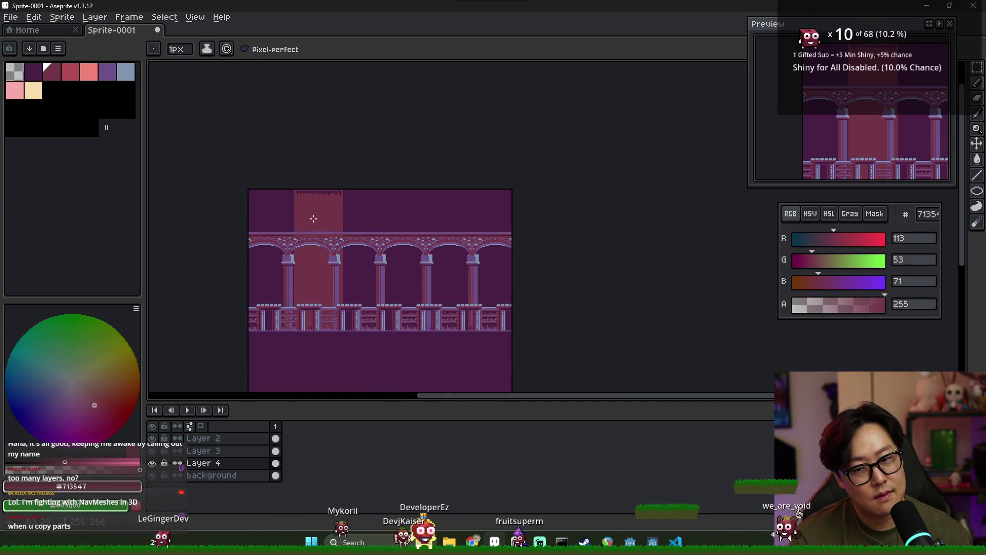
scroll(306, 218, "up", 3)
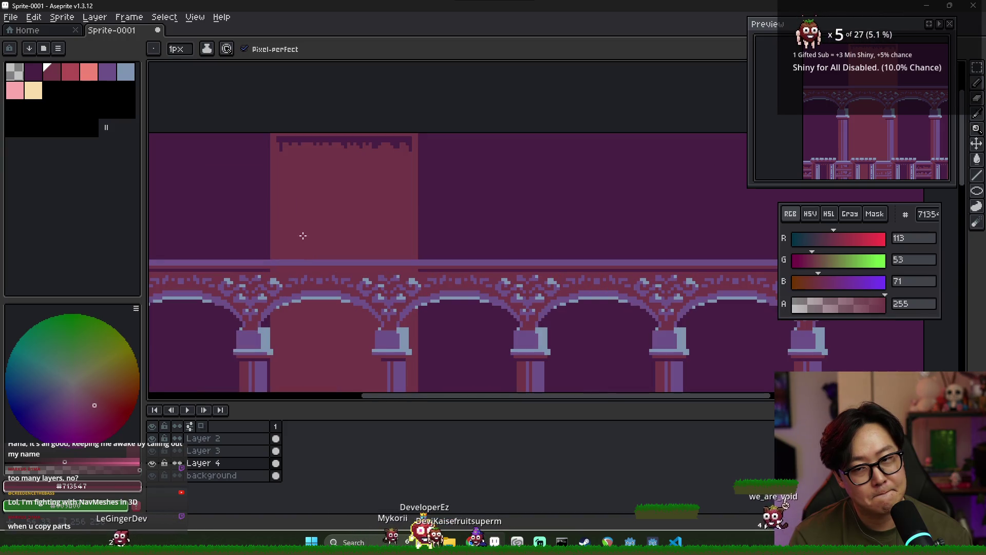
left_click(254, 339, "alt")
scroll(313, 190, "up", 3)
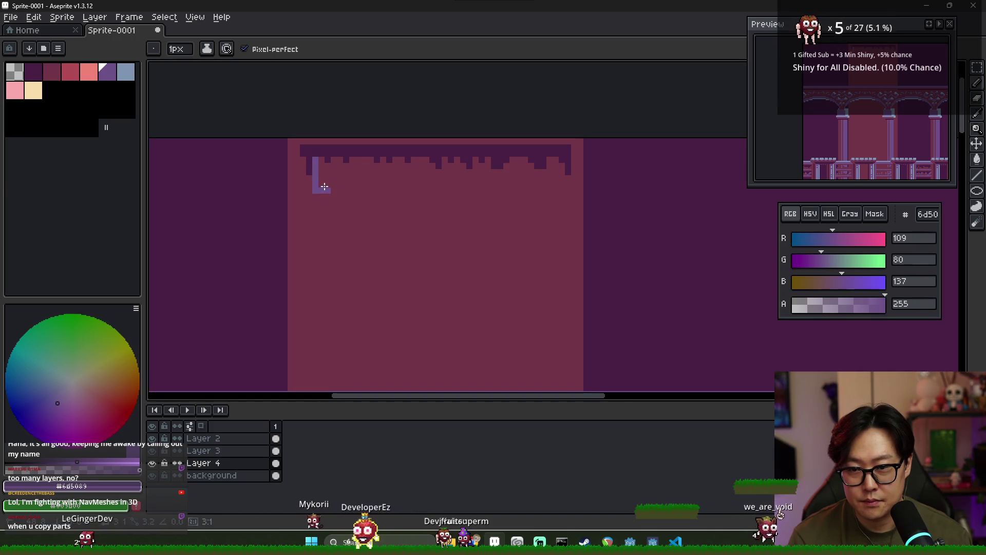
scroll(325, 163, "down", 1)
scroll(324, 163, "up", 1)
left_click(313, 163, "alt")
scroll(339, 201, "down", 1)
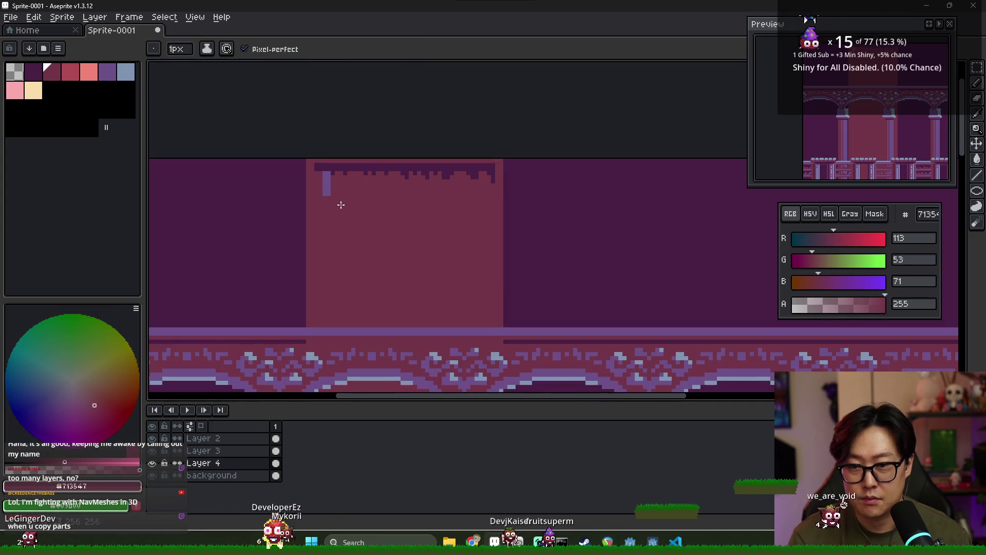
scroll(344, 206, "down", 1)
key("ctrl")
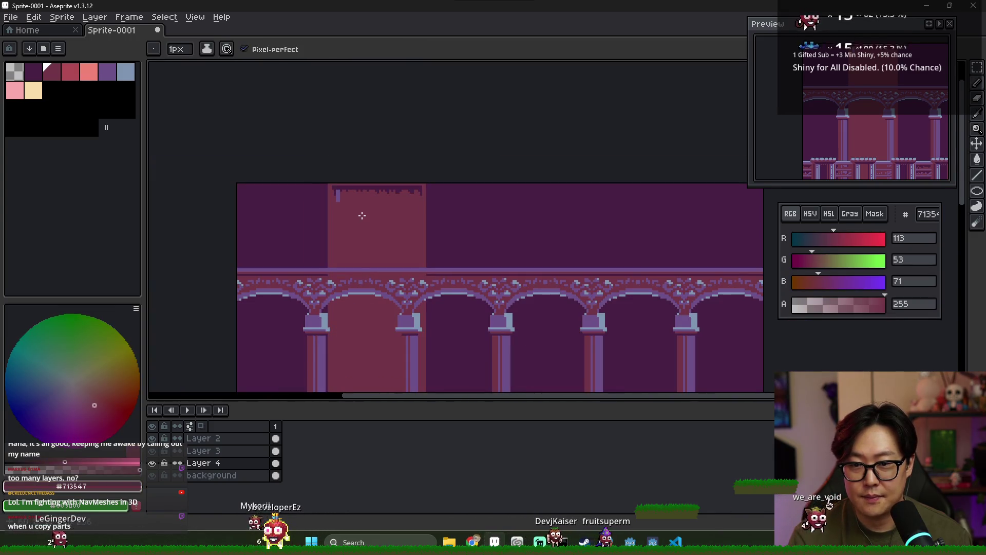
scroll(422, 223, "down", 1)
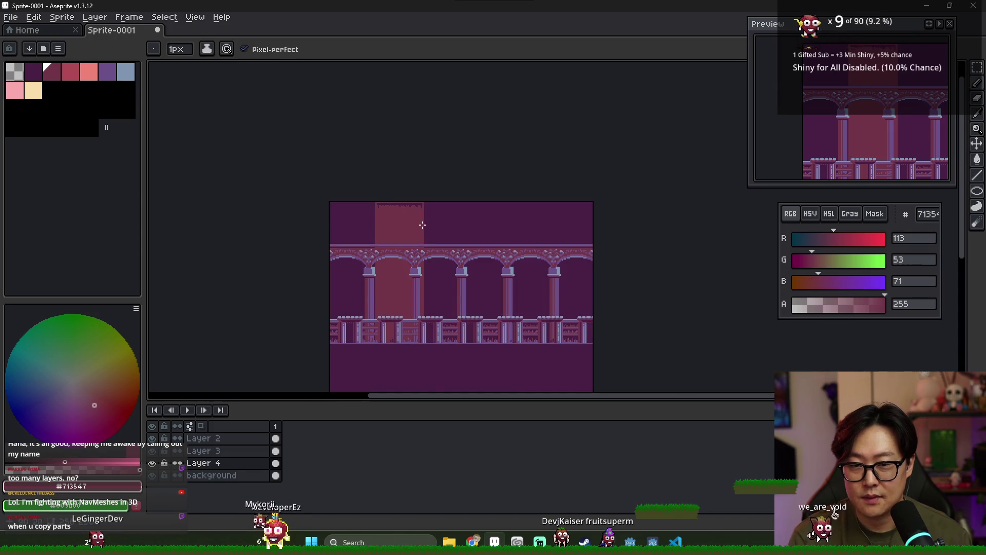
scroll(399, 232, "up", 1)
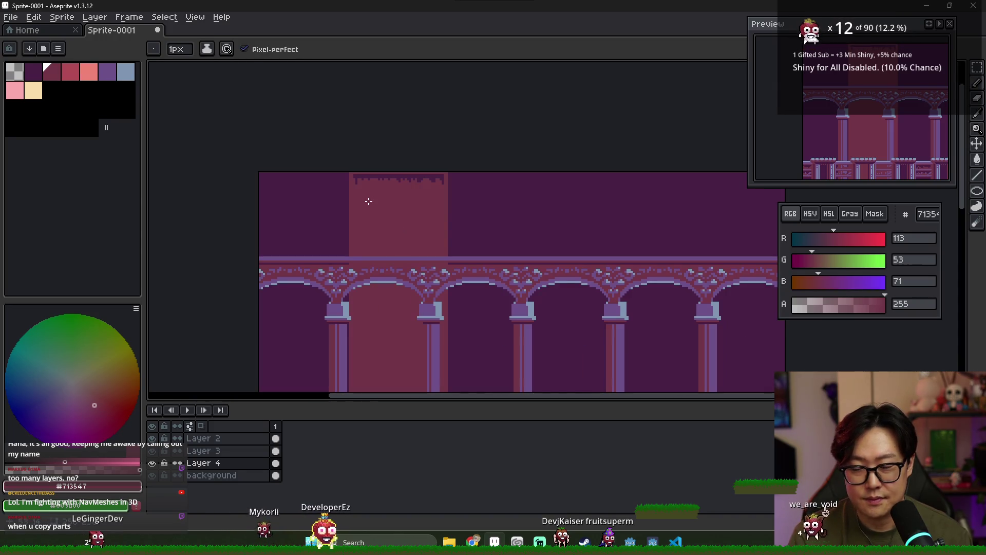
scroll(355, 203, "up", 1)
left_click(340, 319, "alt")
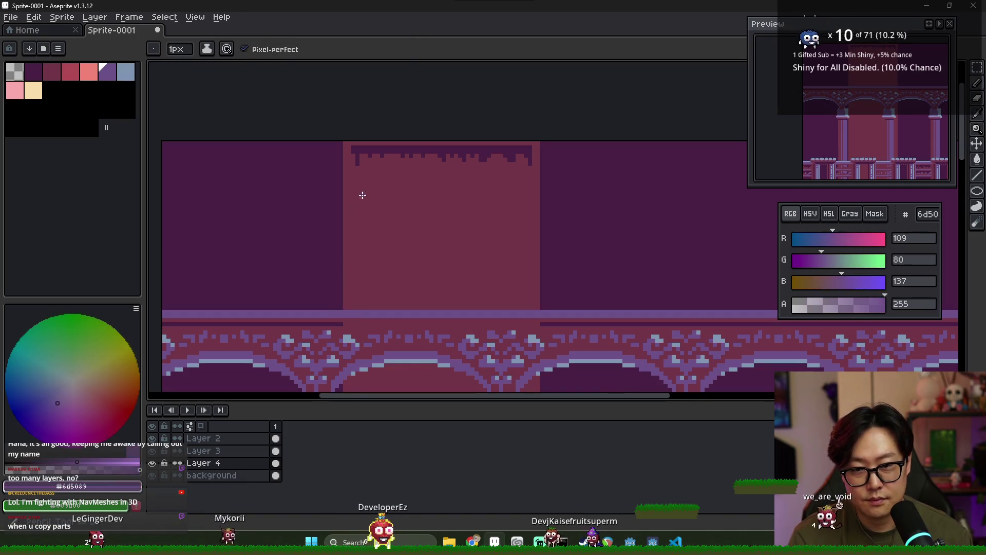
left_click_drag(352, 201, 525, 201)
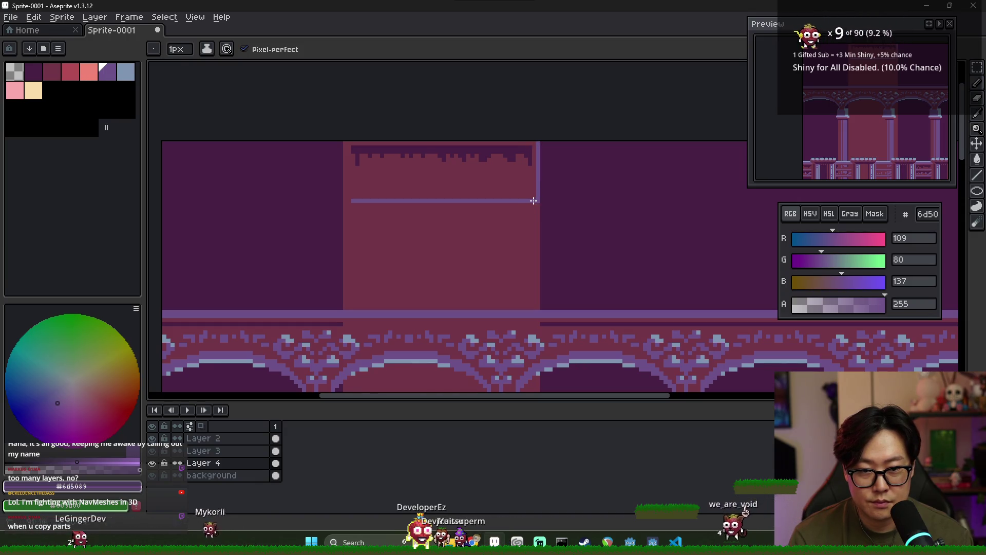
left_click_drag(536, 197, 353, 197)
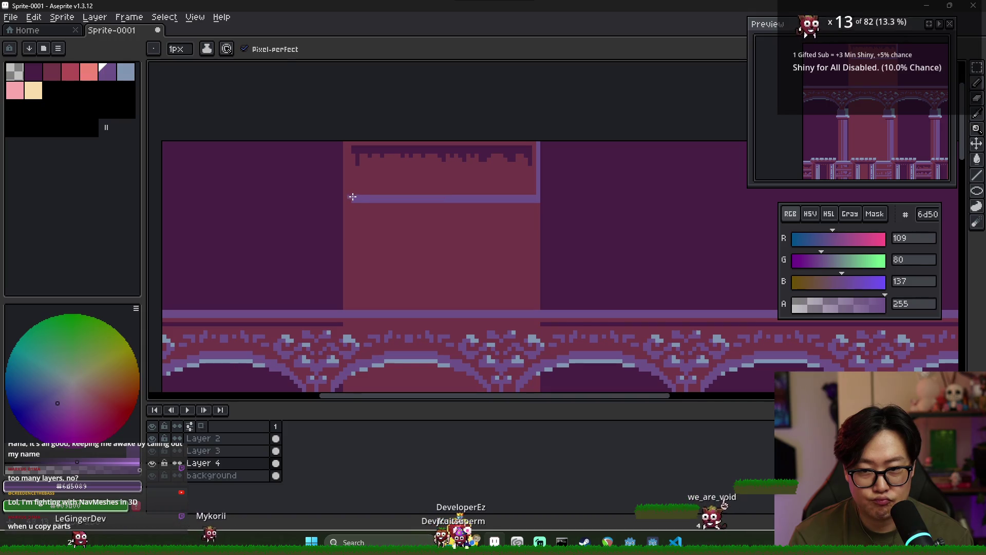
scroll(401, 221, "down", 2)
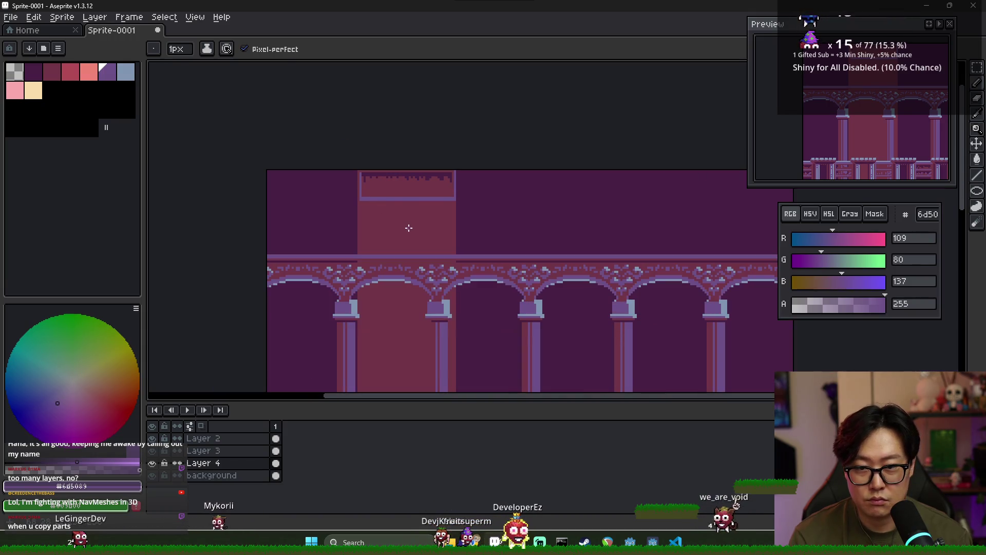
scroll(411, 230, "down", 1)
scroll(395, 203, "up", 2)
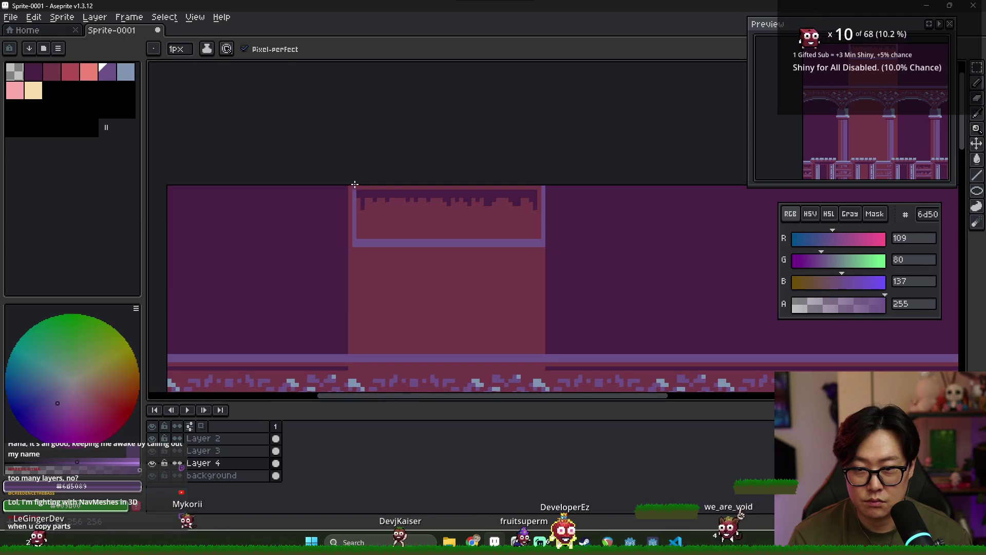
scroll(469, 196, "down", 1)
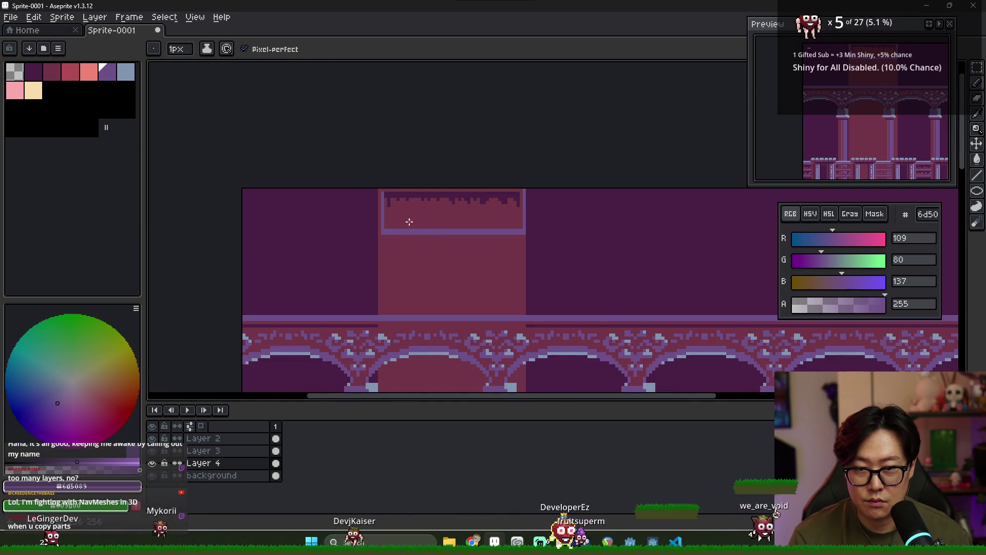
scroll(494, 234, "down", 3)
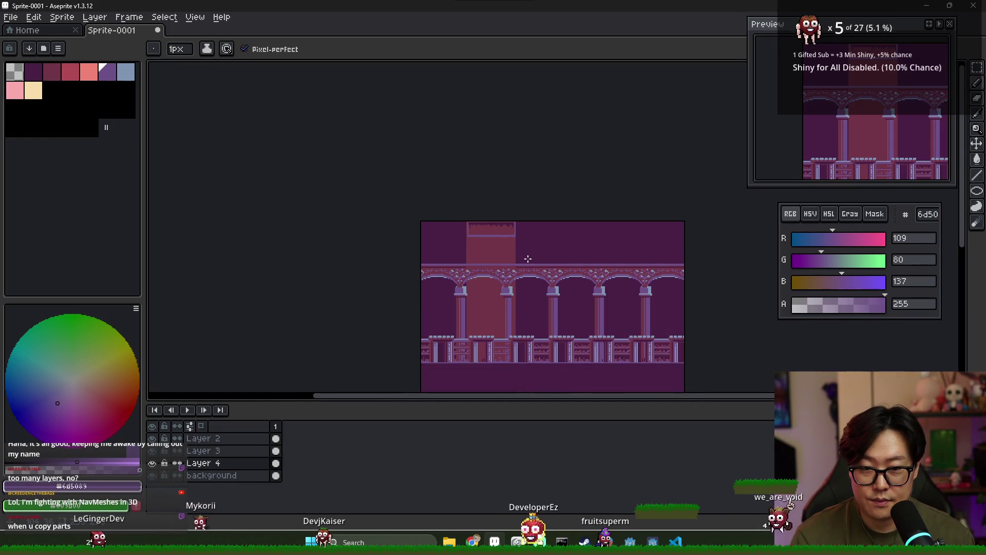
key("ctrl")
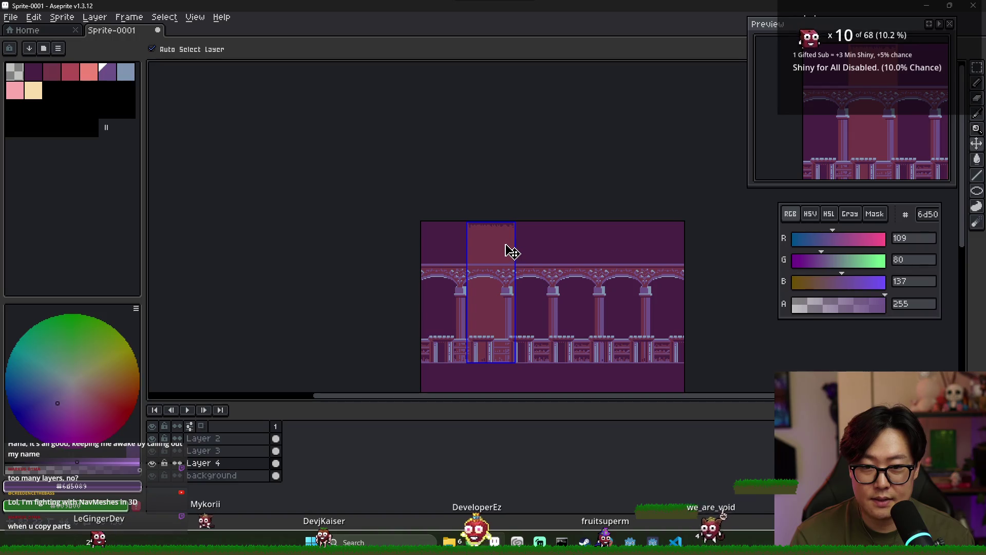
scroll(482, 237, "up", 2)
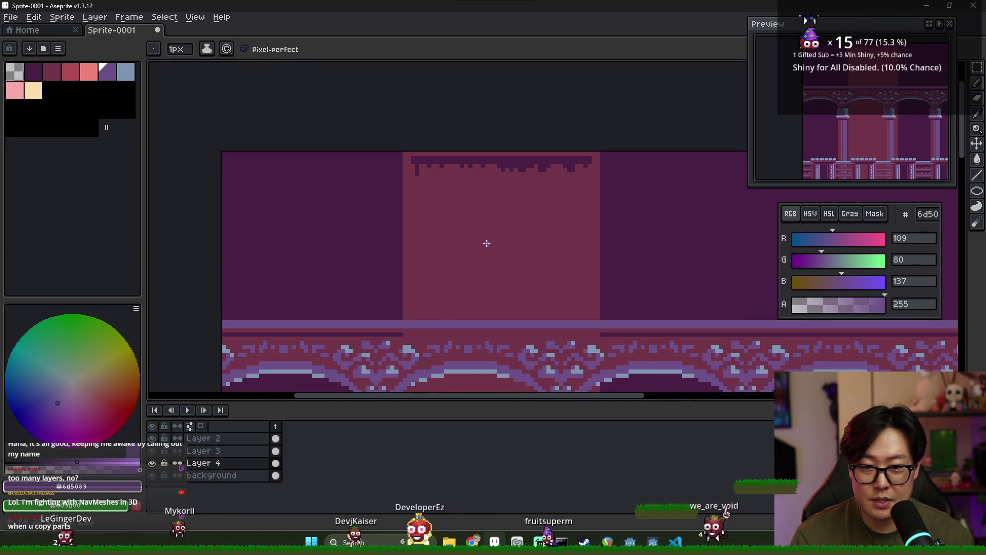
- Pick the reddish panel colour and hide the arch and railing layers to expose the backdrop
left_click(480, 230, "alt")
scroll(472, 221, "down", 3)
key("ctrl+s")
key("Escape")
key("g")
scroll(280, 381, "up", 4)
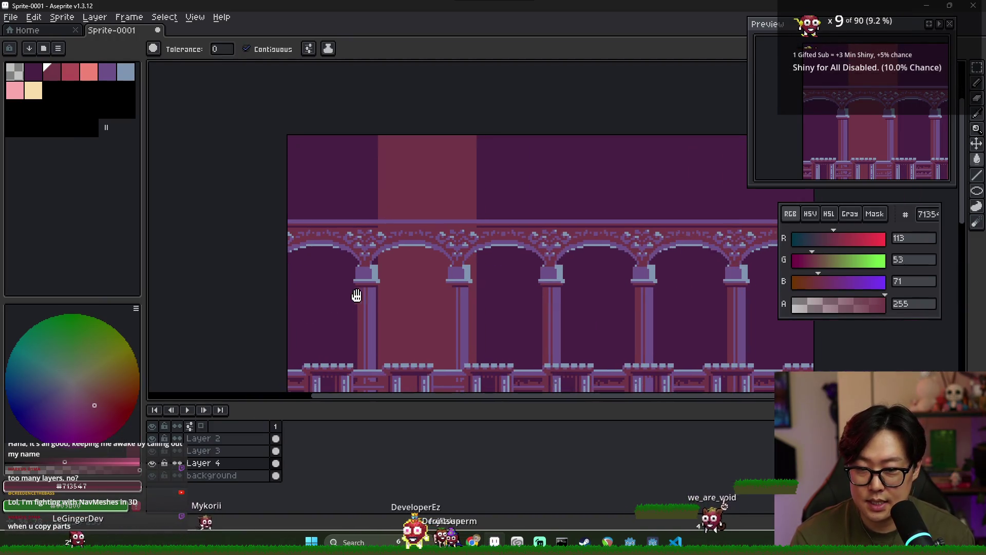
key("ctrl+z")
key("ctrl+z")
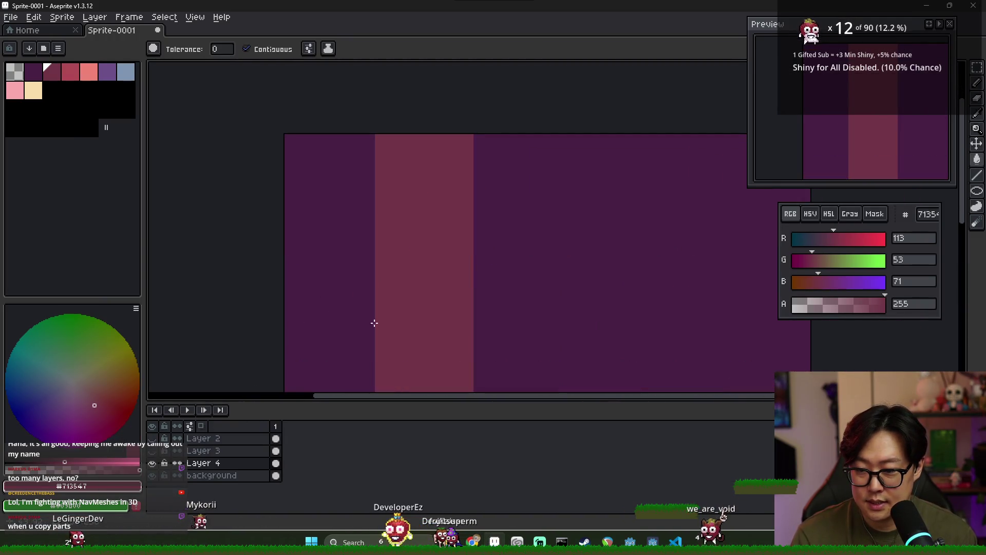
scroll(368, 235, "down", 3)
- Duplicate the pink column and commit the copy beside the original
key("ctrl+c")
key("ctrl+v")
mouse_move(379, 249)
left_mouse_down()
mouse_move(410, 242)
mouse_move(415, 251)
mouse_move(405, 220)
mouse_move(553, 234)
left_mouse_up()
scroll(415, 250, "up", 3)
scroll(403, 225, "down", 2)
key("Return")
key("ctrl+v")
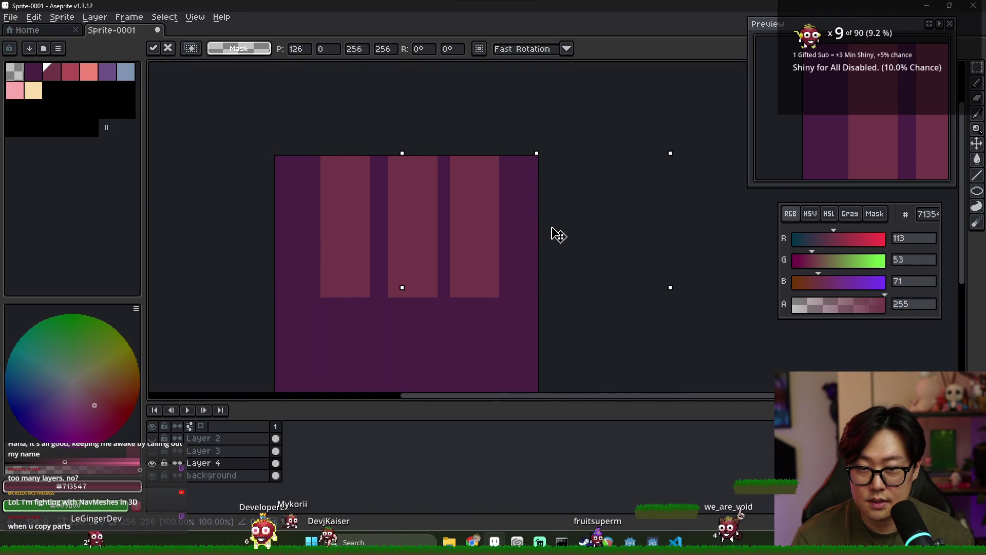
key("Return")
key("ctrl+z")
- Copy a block of the striped backdrop and place it about 200 px to the right
left_click_drag(303, 155, 482, 341)
key("ctrl+c")
key("ctrl+v")
mouse_move(412, 259)
left_mouse_down()
mouse_move(515, 258)
mouse_move(480, 251)
mouse_move(388, 266)
mouse_move(393, 295)
mouse_move(387, 286)
mouse_move(535, 253)
mouse_move(407, 269)
mouse_move(440, 269)
mouse_move(498, 246)
left_mouse_up()
scroll(458, 260, "up", 3)
scroll(410, 286, "down", 3)
key("Return")
- Paste and commit another copy of the striped block further along the wall
scroll(519, 256, "up", 3)
key("Return")
scroll(512, 275, "down", 5)
key("ctrl+v")
scroll(447, 265, "up", 3)
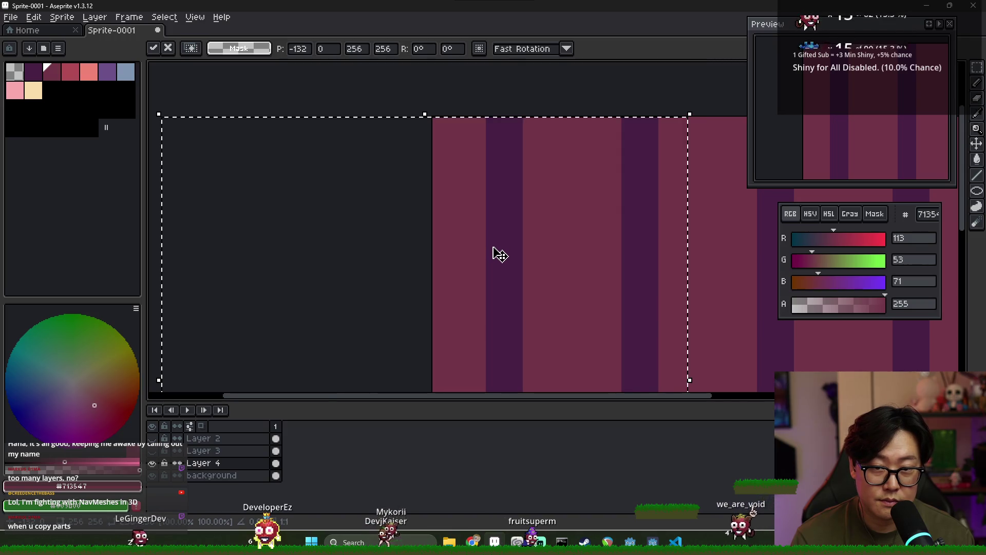
scroll(493, 246, "down", 3)
key("Return")
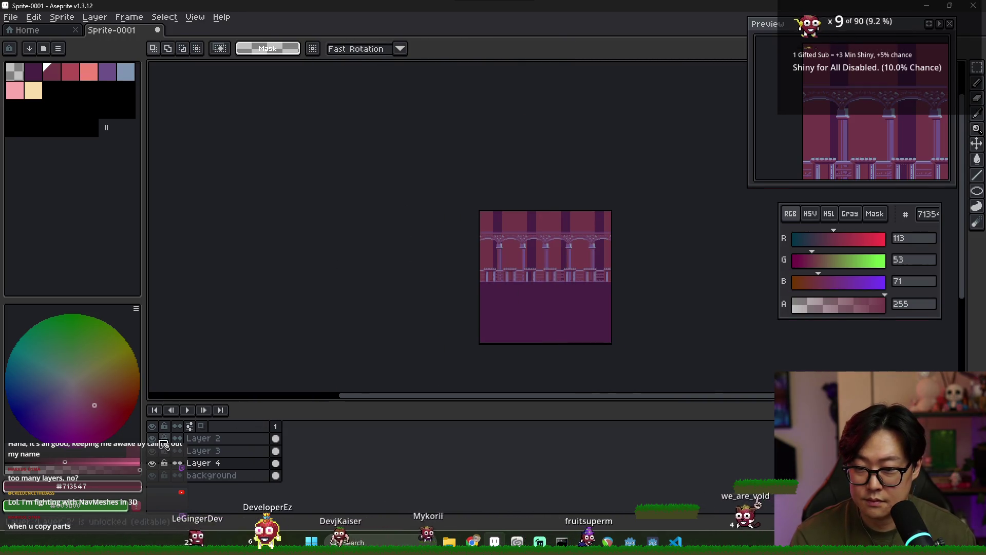
- Zoom out to view the whole colonnade sprite and bring up the Save File dialog
scroll(530, 275, "up", 2)
scroll(530, 275, "down", 1)
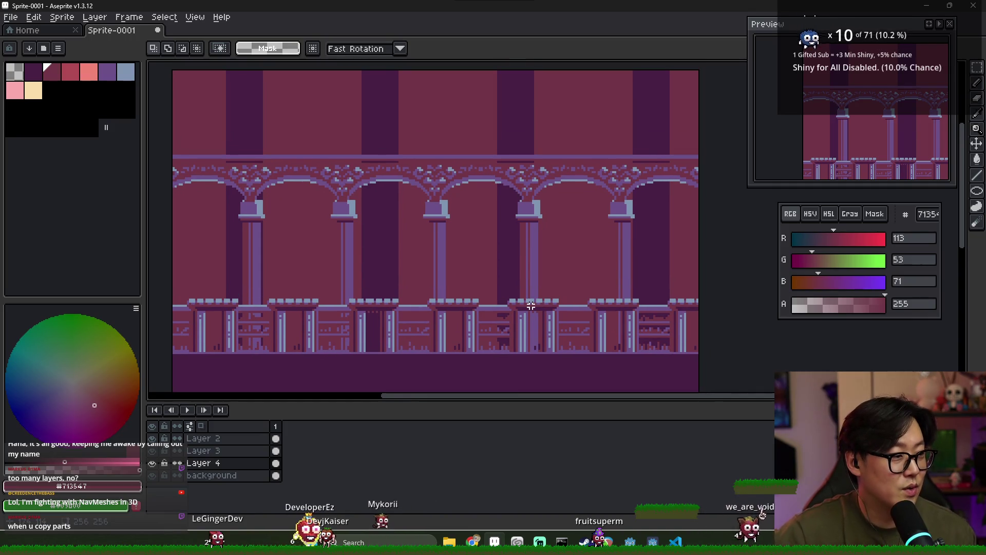
key("ctrl+s")
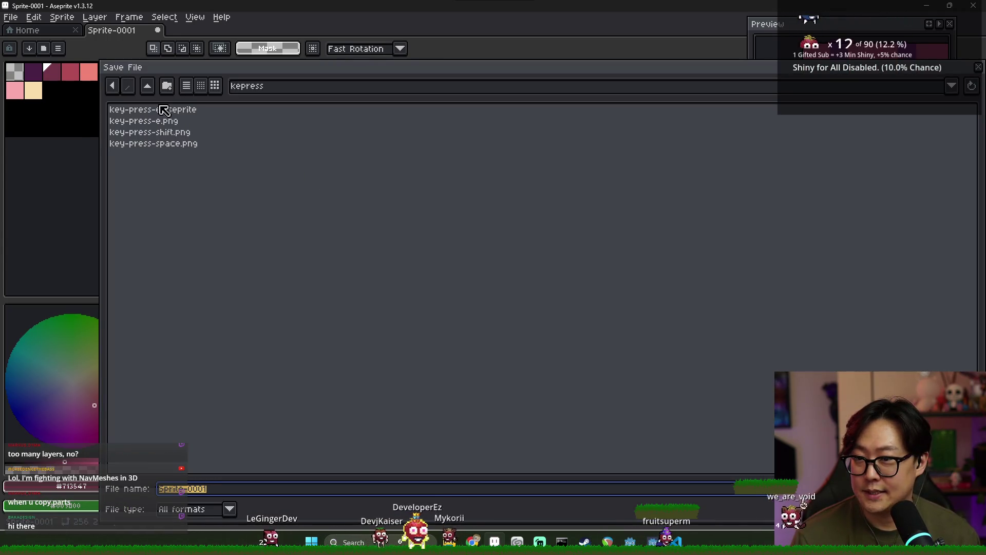
- Go up two folders into pixel_art_freeform and save the file as parallax_concept_v1
left_click(147, 86)
left_click(147, 86)
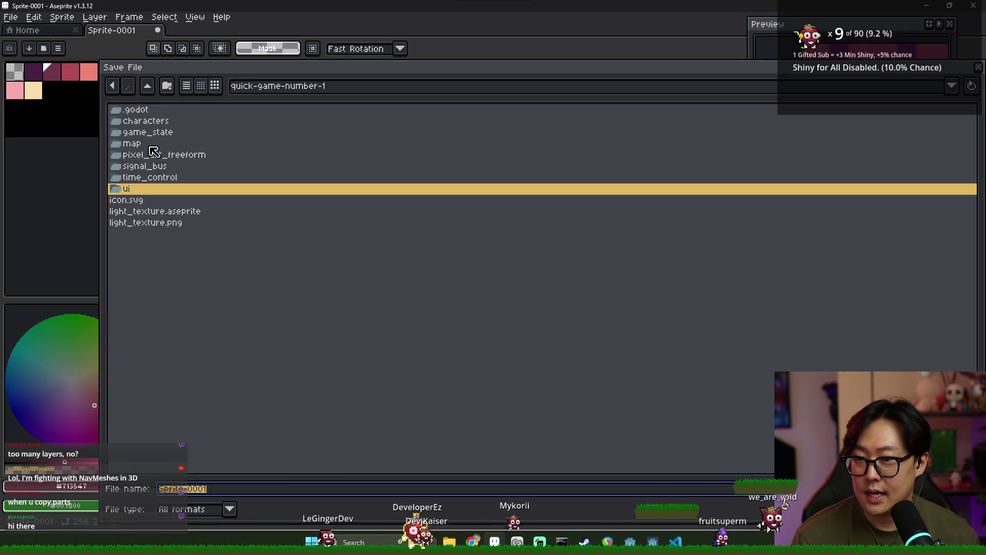
double_click(157, 154)
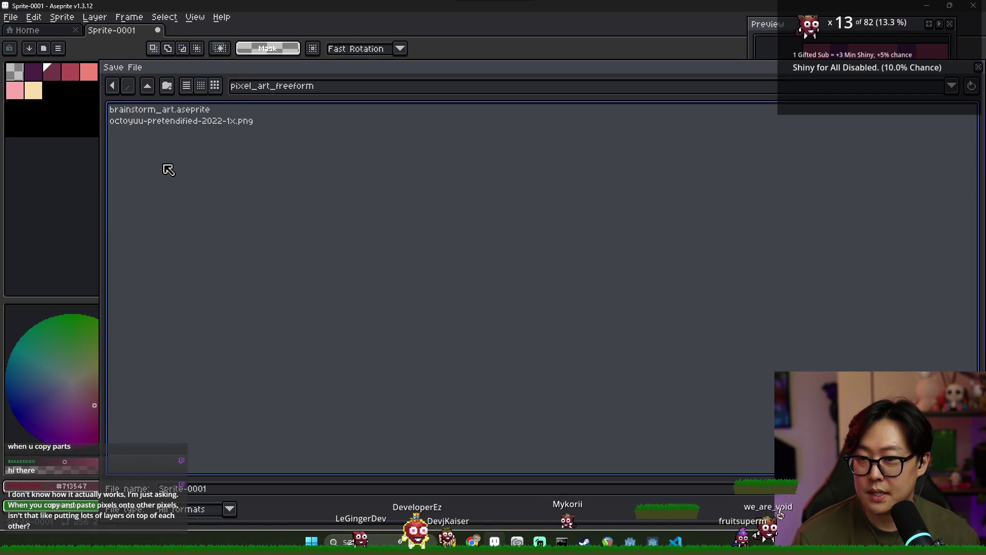
key("Tab")
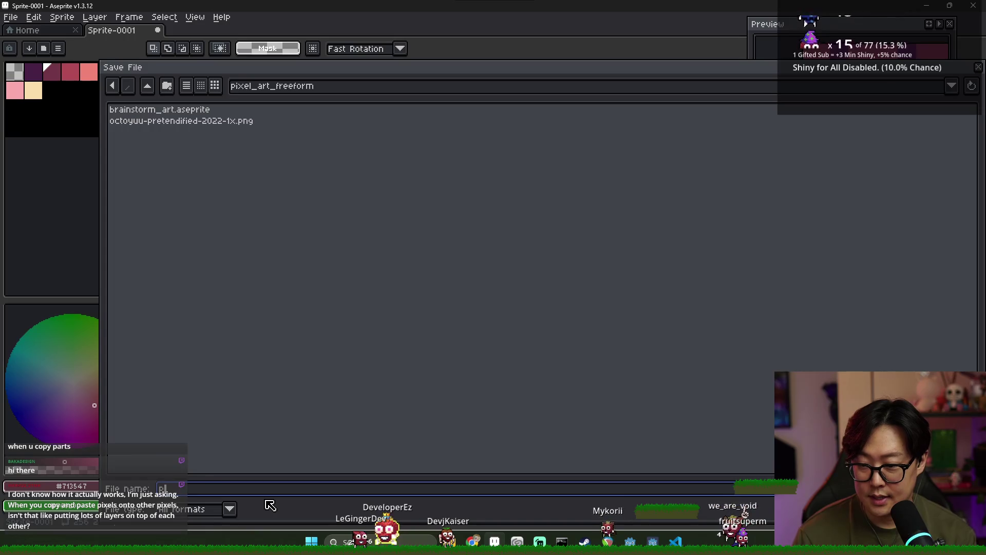
type("t_v1")
key("Return")
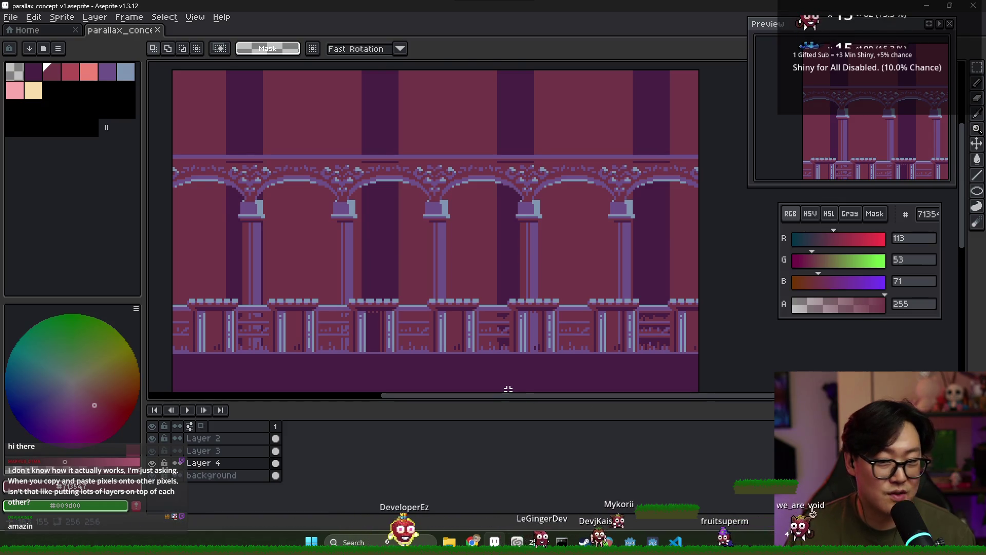
scroll(370, 185, "up", 2)
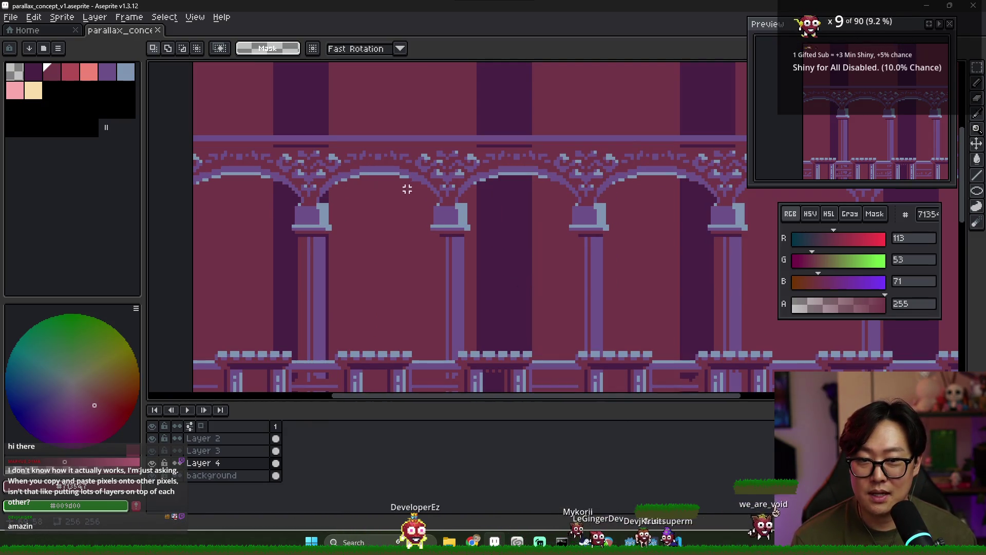
scroll(411, 200, "down", 1)
scroll(352, 172, "up", 3)
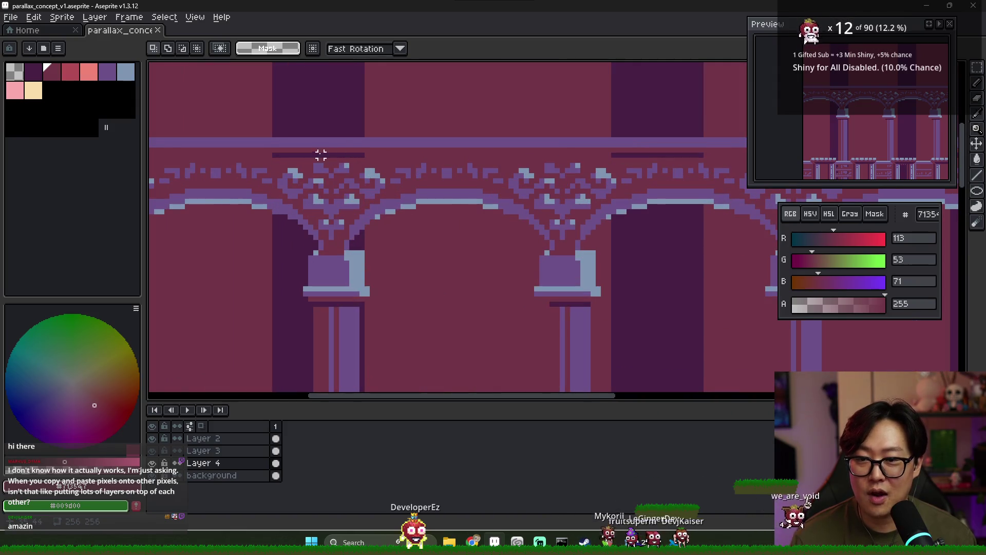
- Fill the gap in Layer 3's dark strip with the dark purple swatch
left_click(38, 76)
key("b")
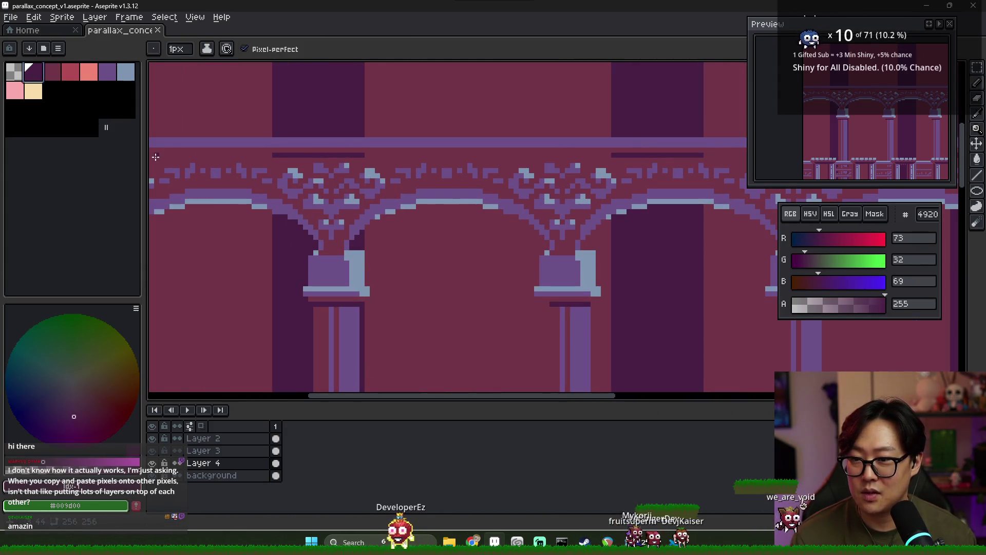
left_click(152, 462)
left_click(152, 463)
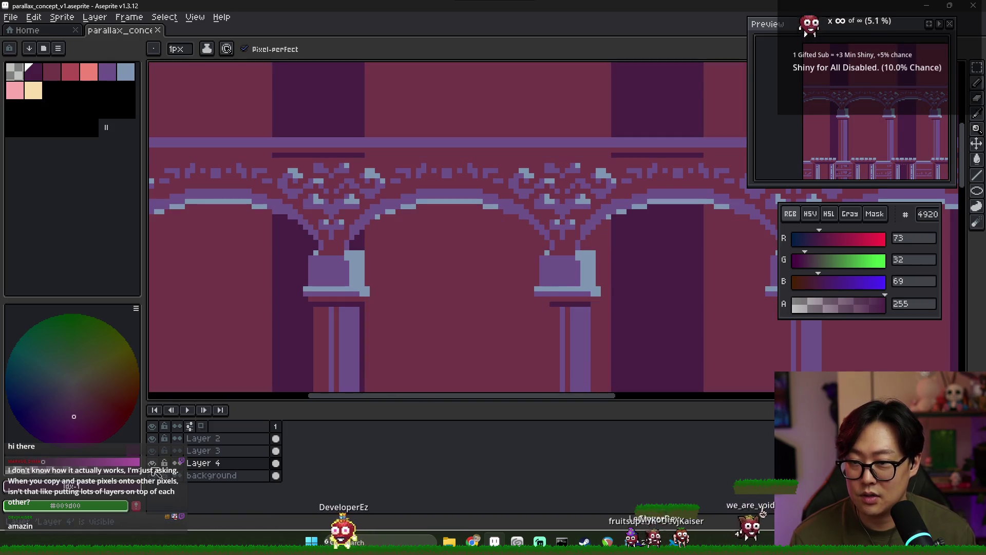
left_click(275, 450)
key("g")
left_click(382, 156)
scroll(398, 213, "down", 3)
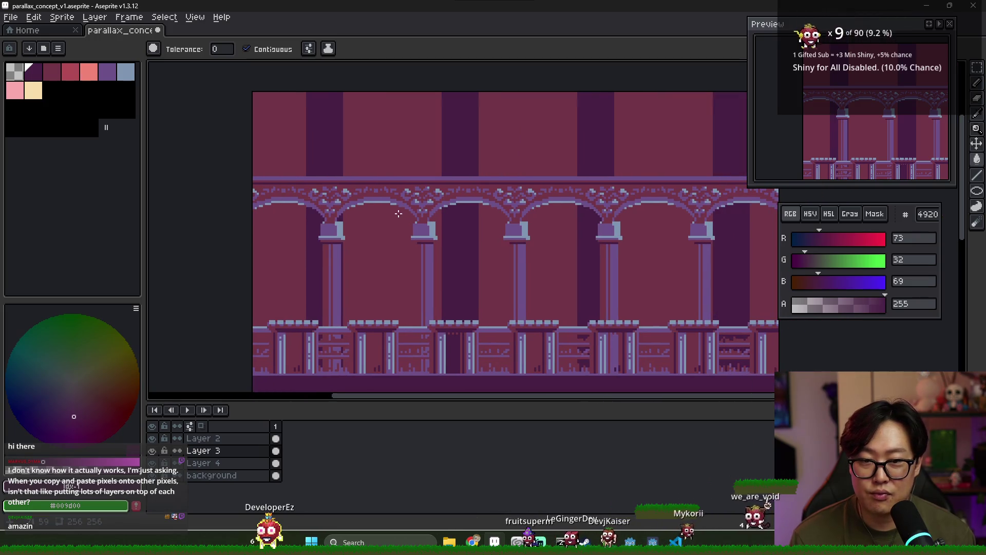
scroll(432, 210, "down", 3)
- Save parallax_concept_v1 and glance at Godot before returning to Aseprite
key("ctrl+s")
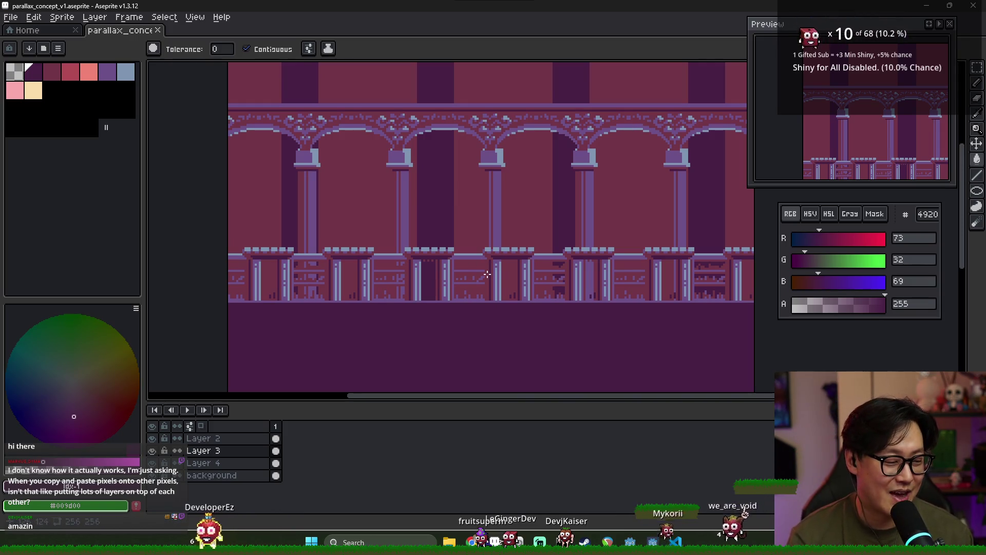
key("alt+Tab")
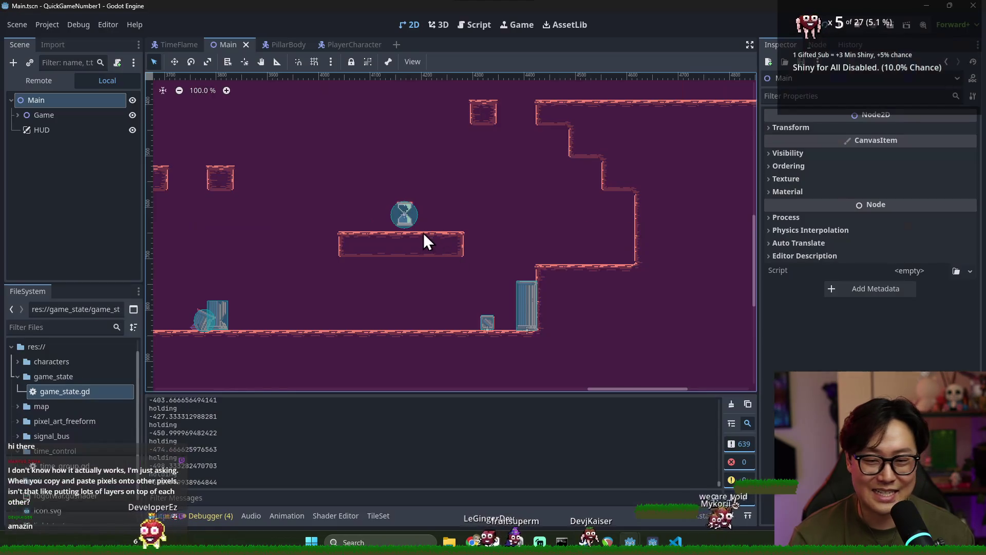
key("alt+Tab")
key("alt+Tab")
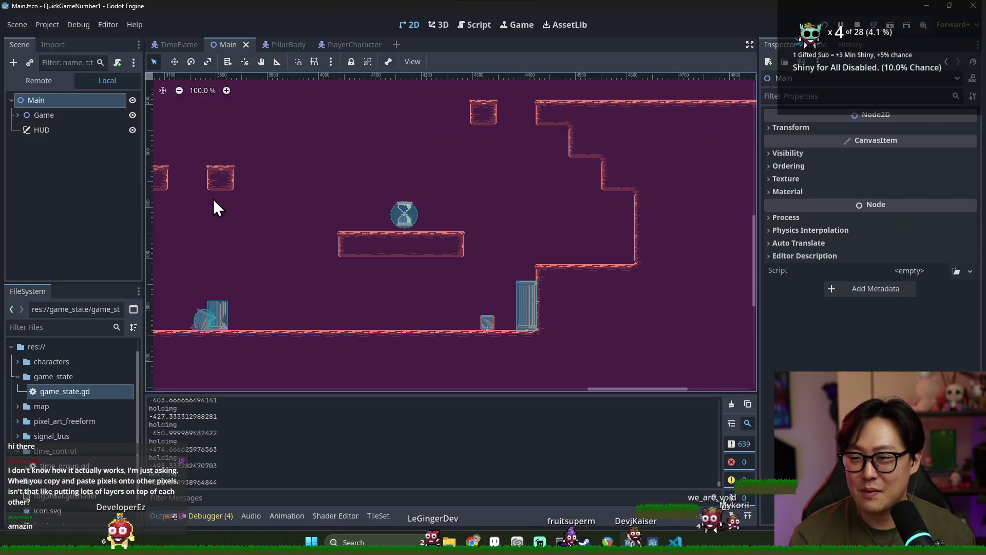
key("alt+Tab")
scroll(300, 308, "down", 3)
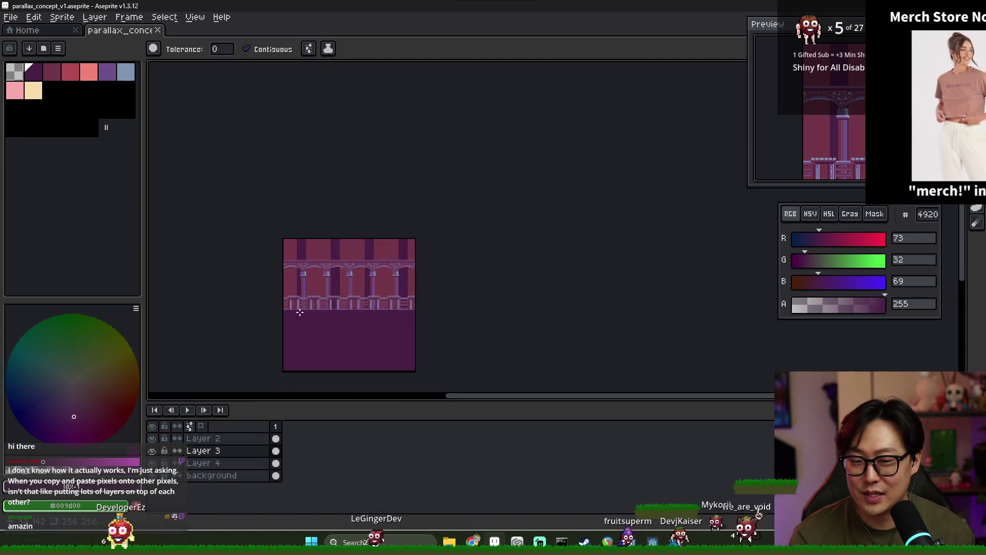
- Hide Layer 4 and Layer 3 so only Layer 2's railing strip stays visible
scroll(300, 308, "up", 3)
scroll(301, 309, "down", 3)
scroll(312, 304, "up", 3)
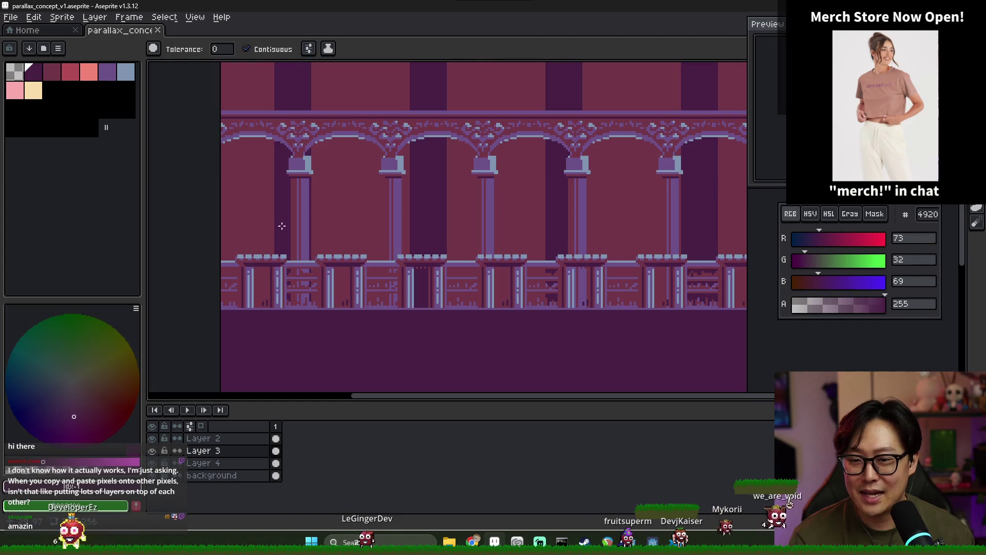
scroll(282, 224, "down", 2)
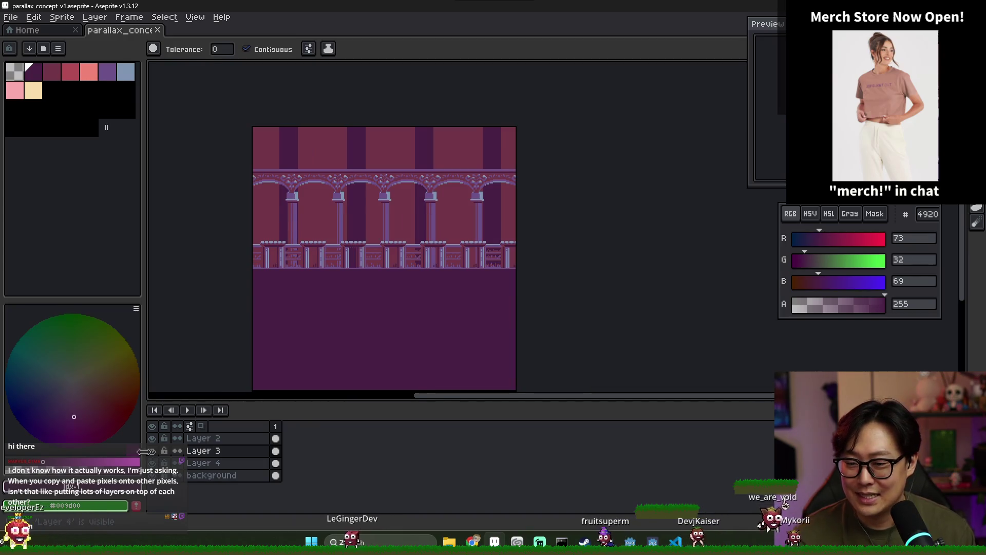
left_click(152, 438)
left_click(152, 462)
left_click(152, 451)
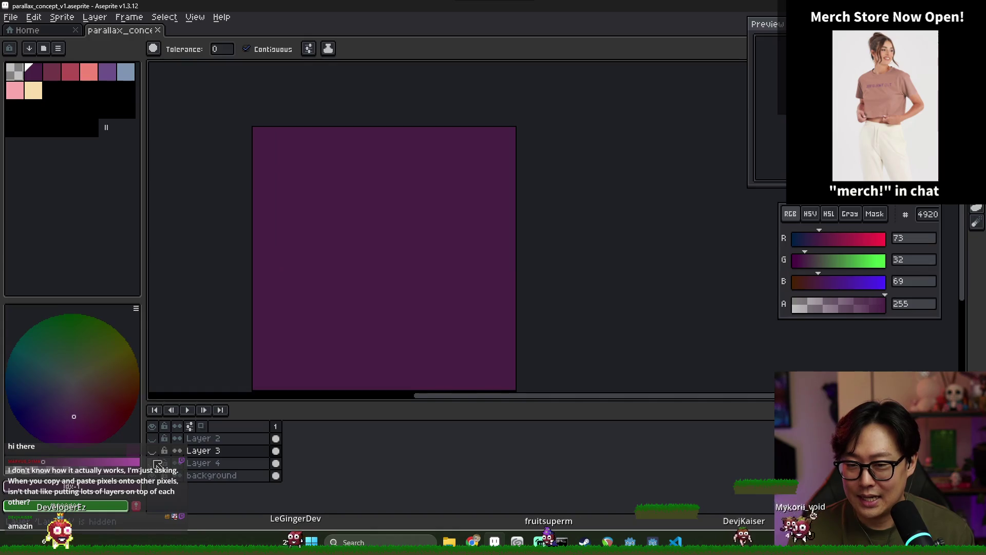
left_click(152, 438)
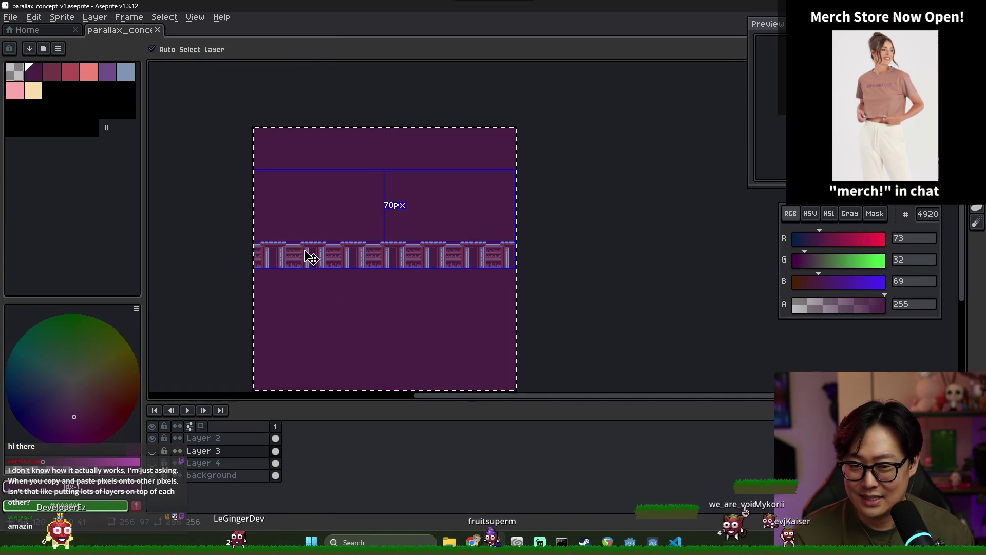
left_click(152, 438)
left_click(152, 438)
- Make Layer 2 active and marquee-select the full-width band holding the railing
left_click(276, 438)
scroll(324, 345, "up", 1)
key("m")
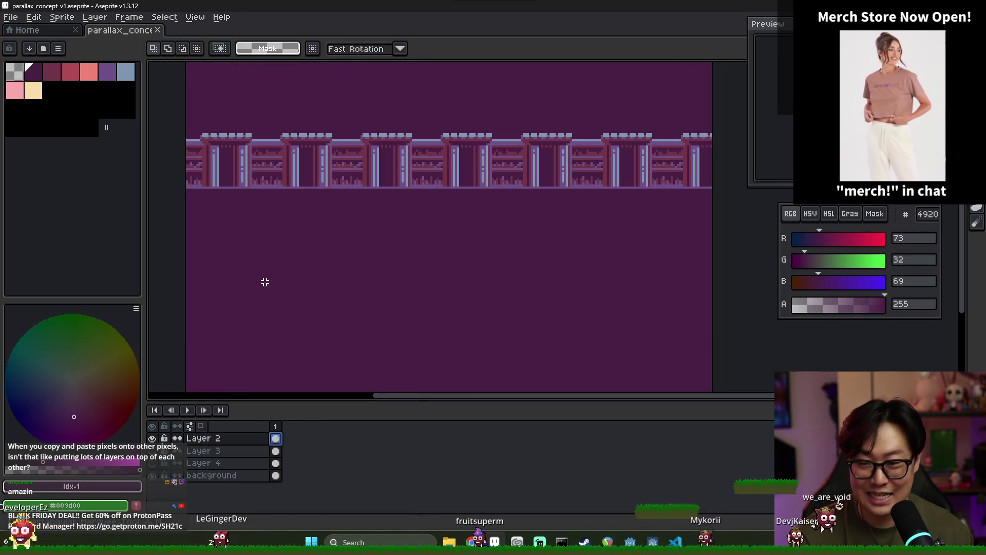
mouse_move(184, 121)
left_mouse_down()
mouse_move(410, 214)
mouse_move(752, 208)
mouse_move(694, 205)
left_mouse_up()
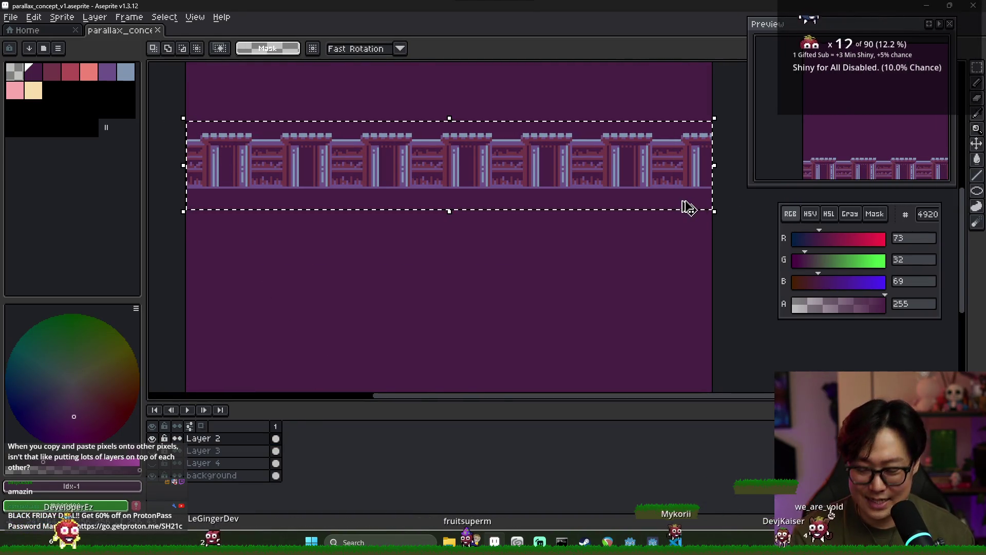
- Paste the railing strip into a new 256x43 sprite, 10 px lower, deleting stray left-edge pixels
key("ctrl+c")
key("ctrl+n")
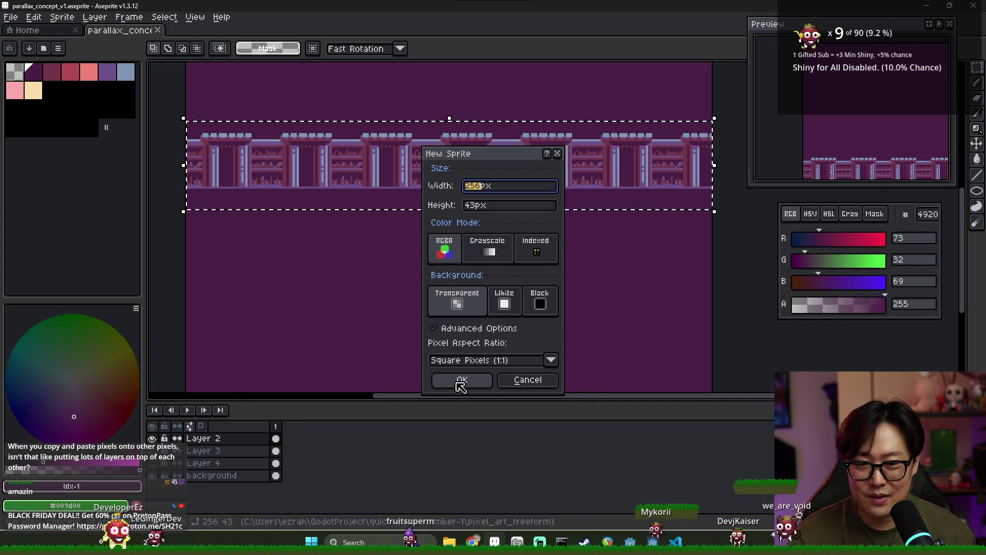
left_click(461, 383)
key("ctrl+v")
left_click_drag(506, 232, 506, 251)
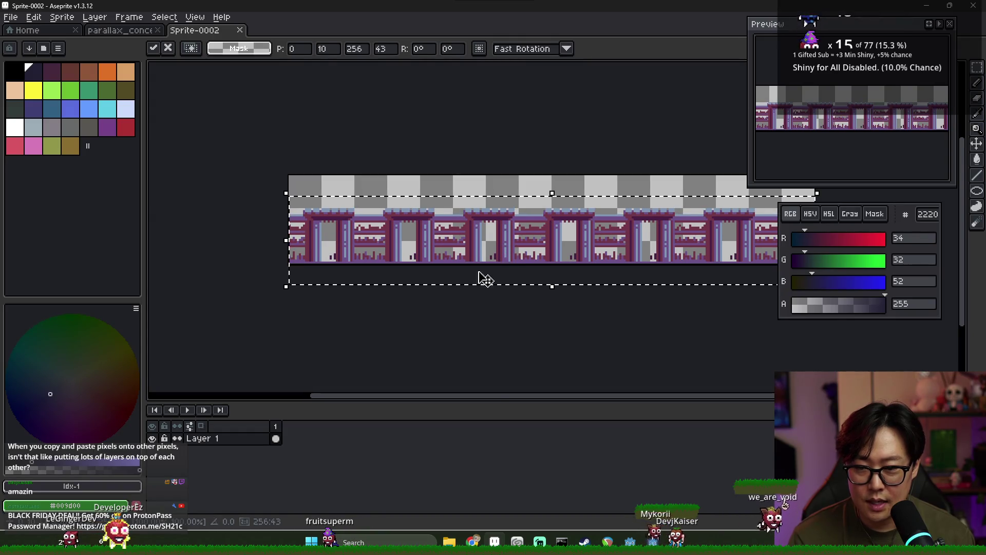
scroll(300, 213, "up", 4)
key("Return")
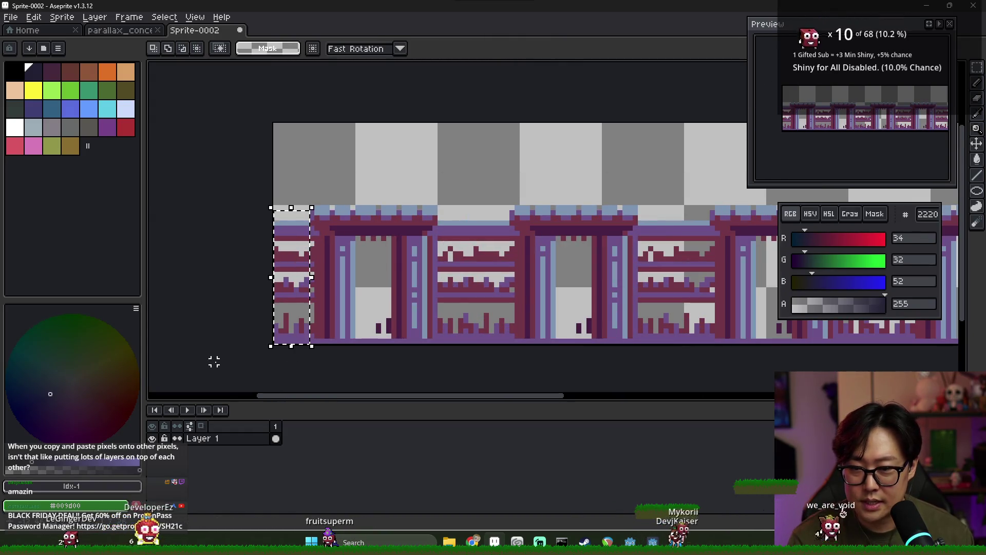
key("Delete")
key("ctrl+d")
- Select and erase the stray column at the strip's right end
scroll(327, 228, "down", 1)
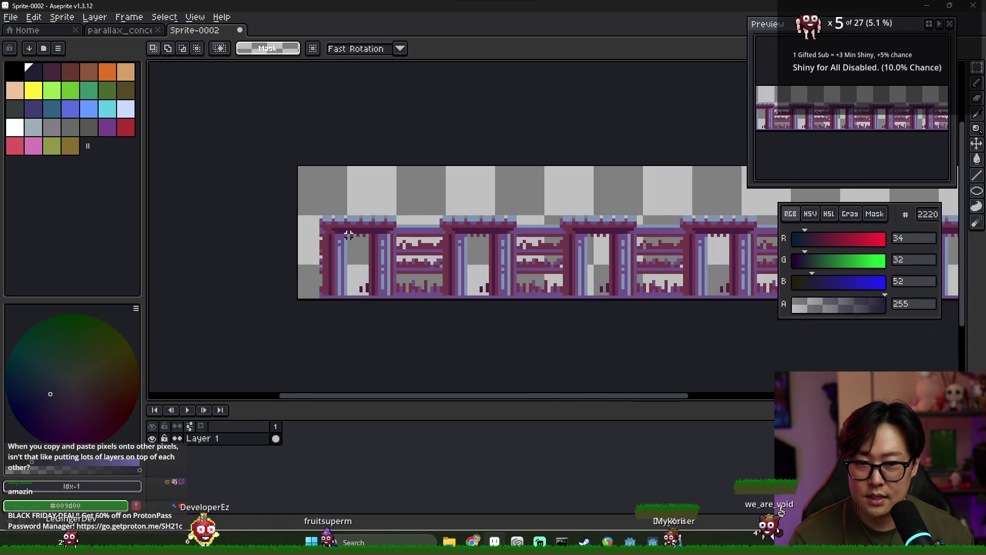
scroll(423, 263, "down", 3)
scroll(423, 263, "up", 2)
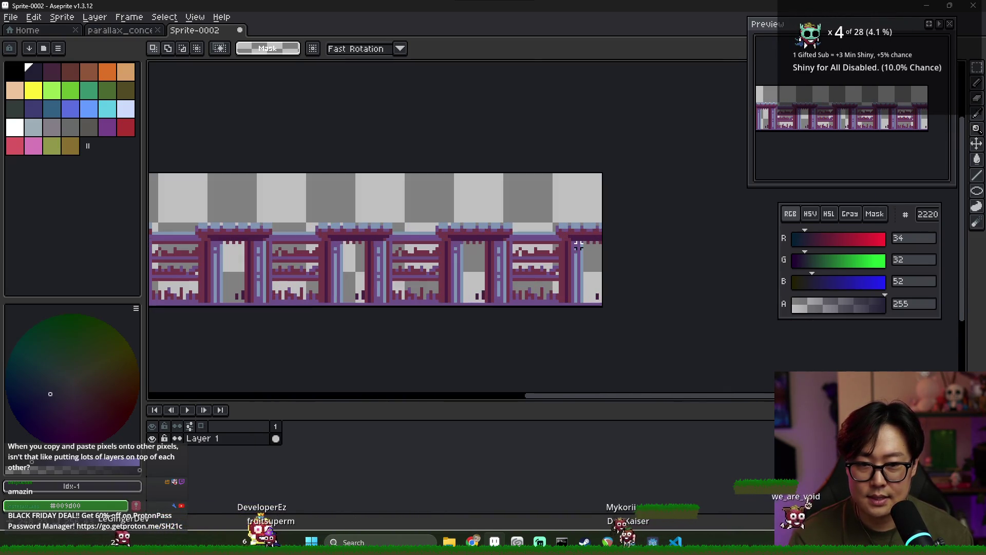
scroll(423, 262, "down", 2)
scroll(565, 244, "up", 4)
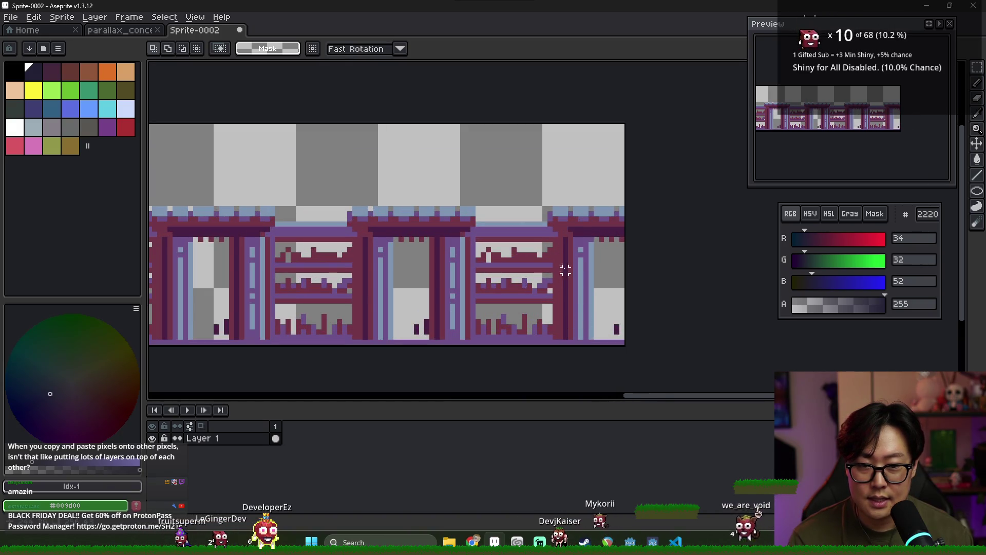
scroll(550, 219, "down", 2)
scroll(264, 211, "up", 2)
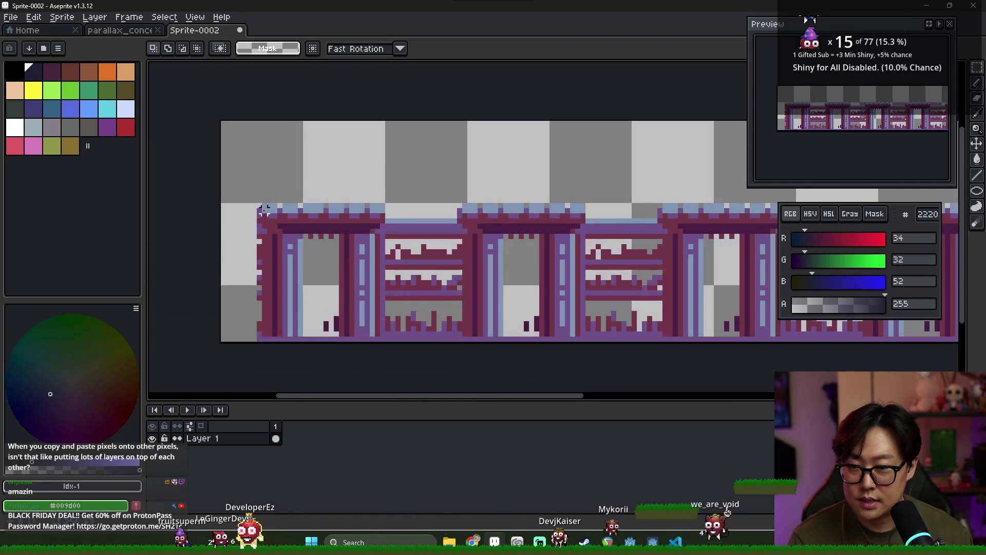
scroll(603, 265, "down", 4)
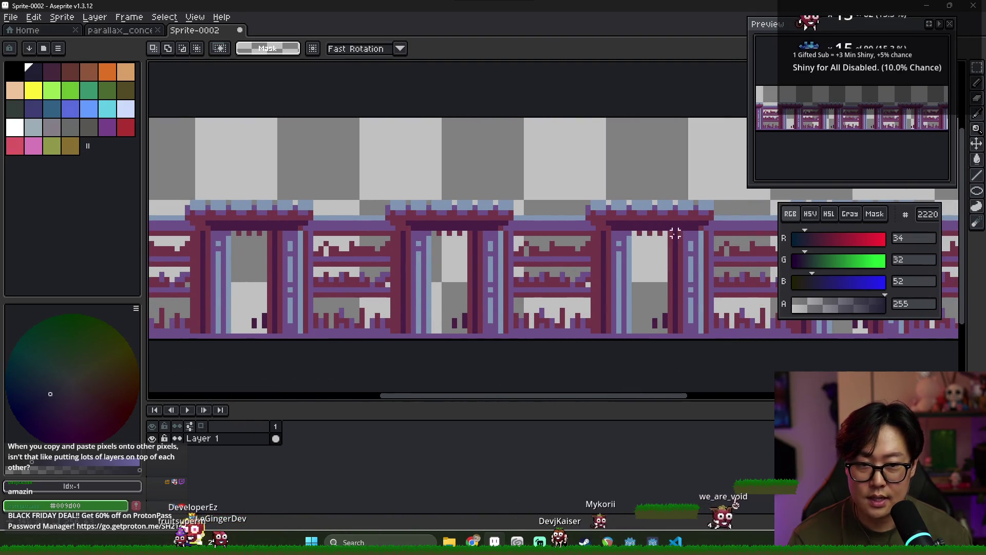
scroll(514, 231, "up", 3)
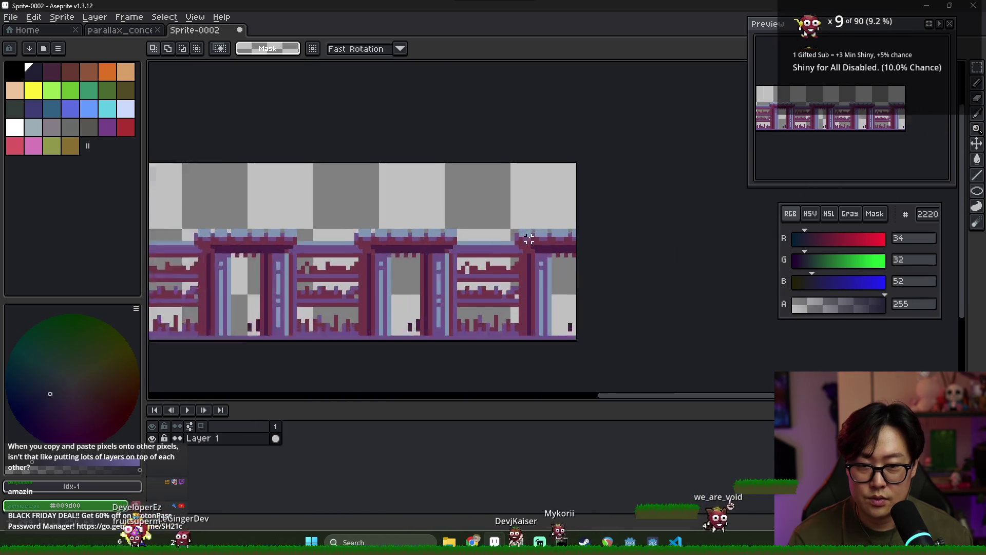
left_click_drag(510, 225, 627, 329)
key("ctrl+z")
key("ctrl+z")
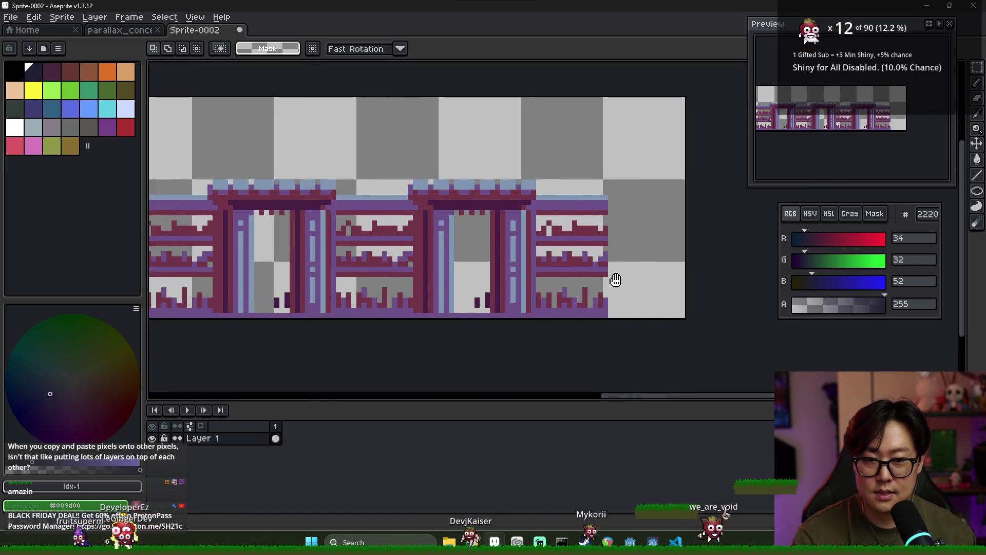
- Trim the canvas to fit the strip and bring up the save dialog at the project's top folder
left_click(34, 17)
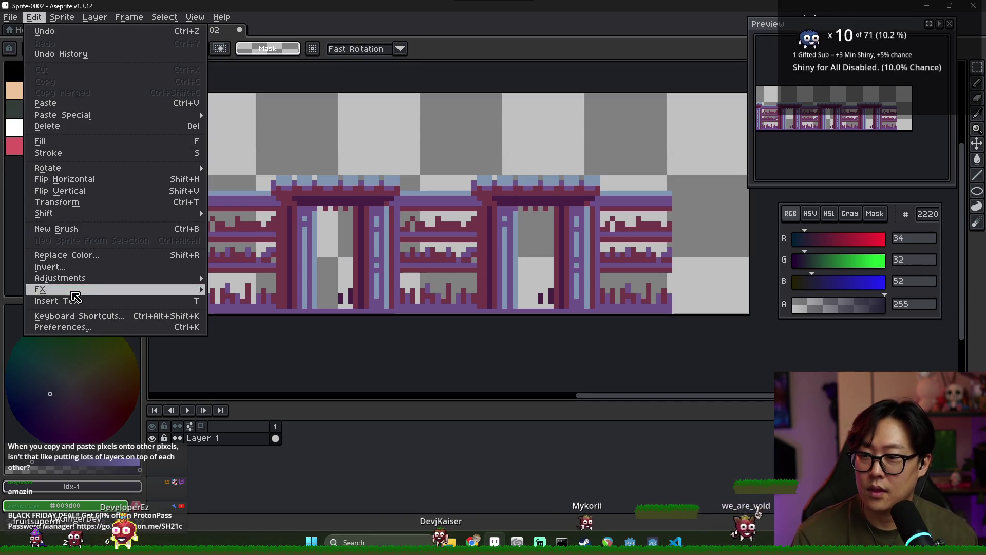
mouse_move(62, 17)
left_click(86, 130)
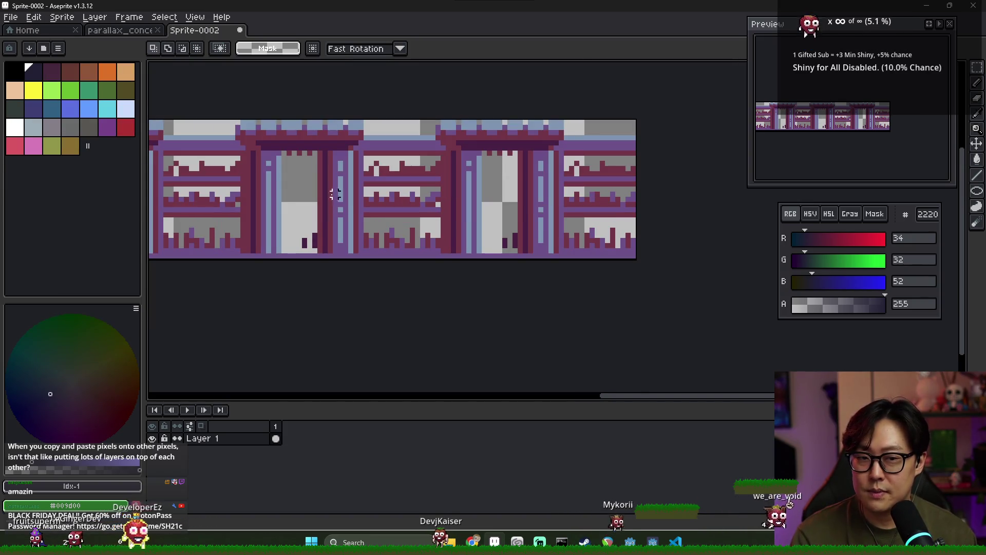
scroll(202, 151, "down", 2)
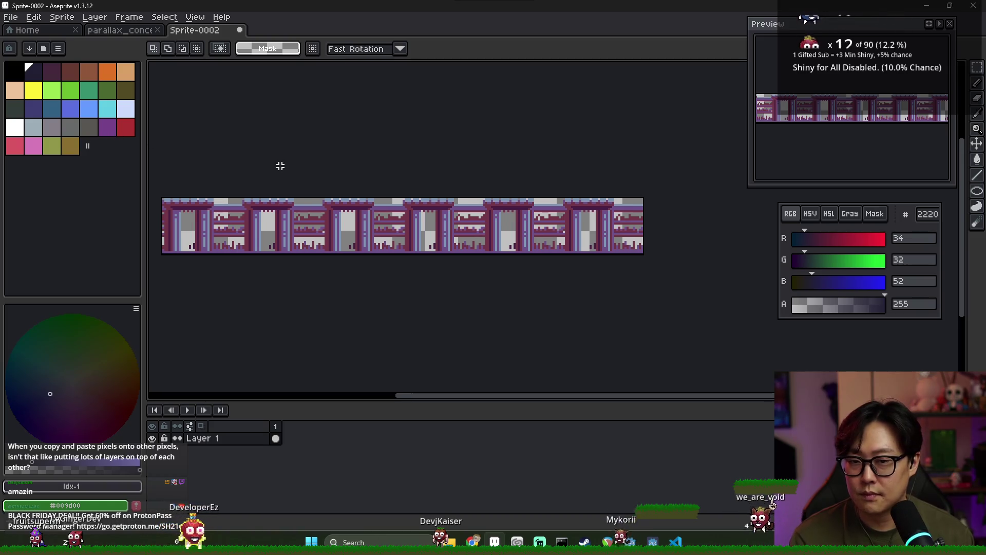
key("ctrl+s")
left_click(147, 85)
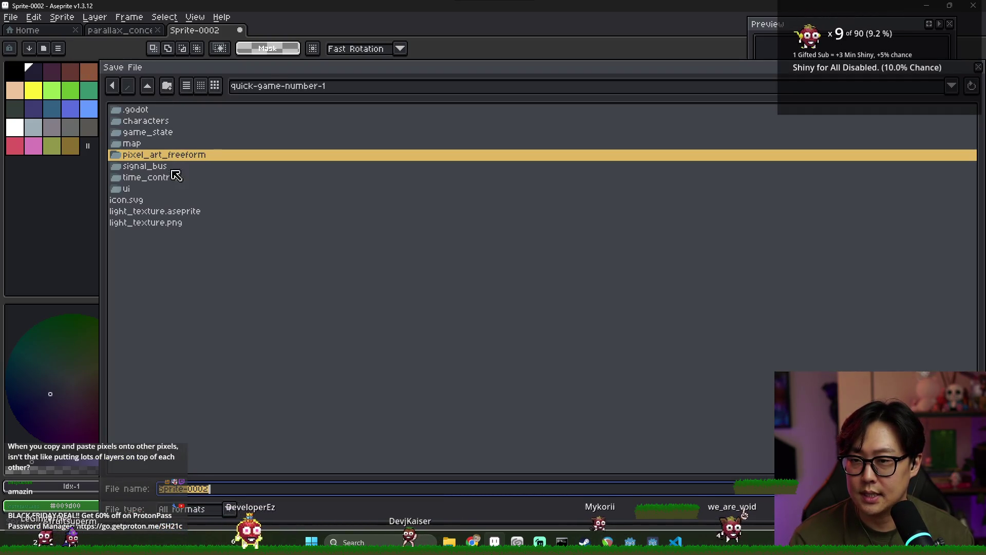
- Save the strip as parallax_small_shelf.aseprite in the map folder, then paste it into parallax_concept_v1
double_click(143, 145)
left_click(159, 120)
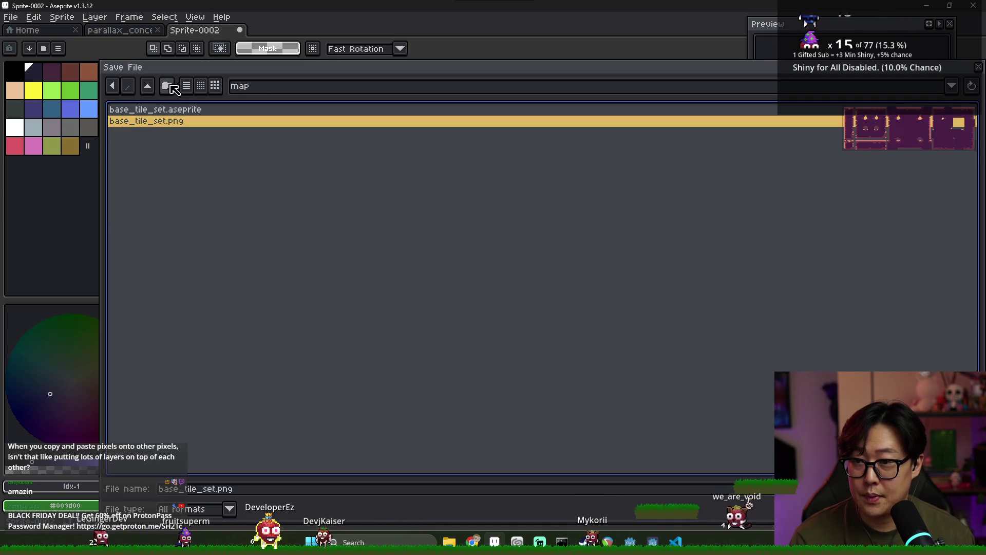
left_click(231, 489)
type("parallax_small_she")
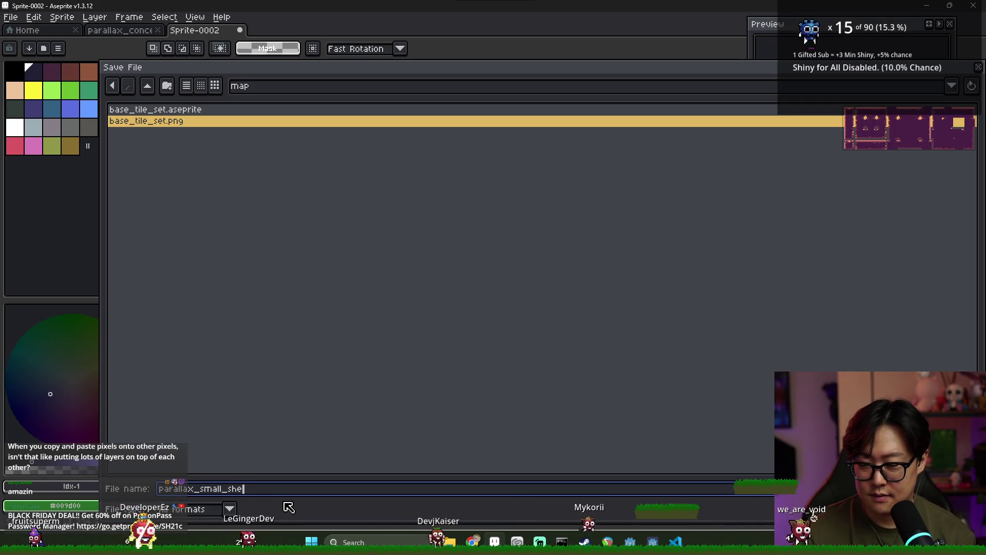
type("lf")
key("Return")
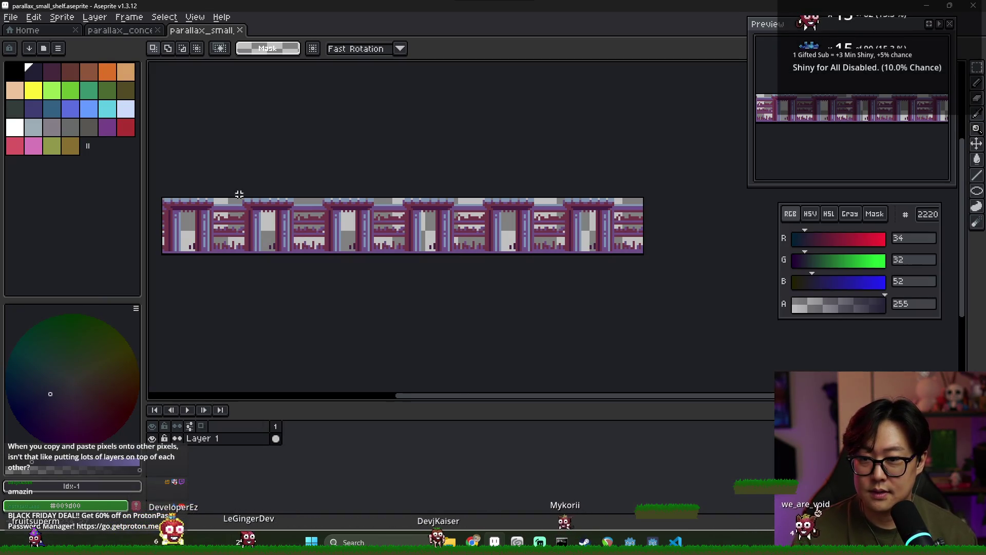
left_click(120, 30)
key("ctrl+v")
- Undo the stray shelf paste, discard an unneeded blank sprite and return to the concept
key("Return")
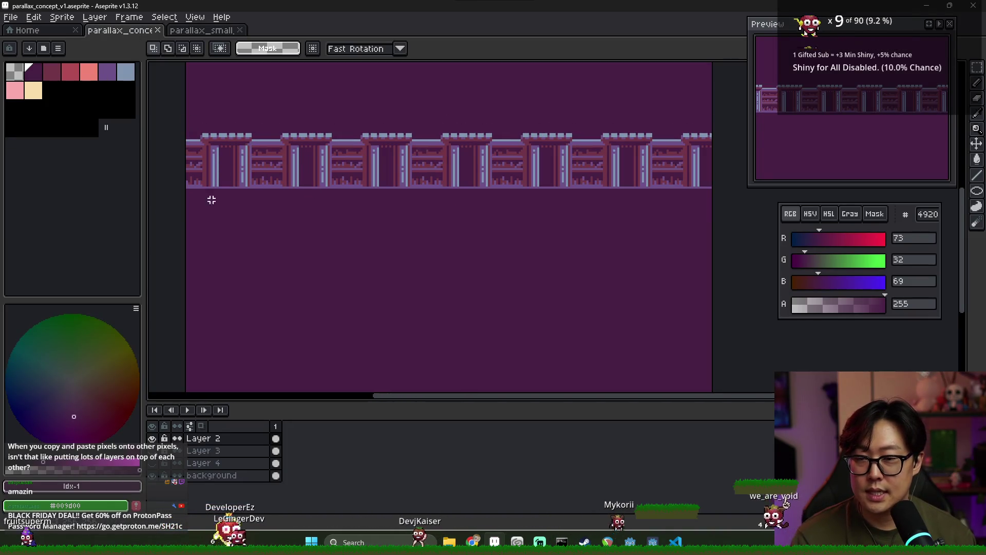
key("ctrl+z")
scroll(312, 247, "down", 3)
key("ctrl+a")
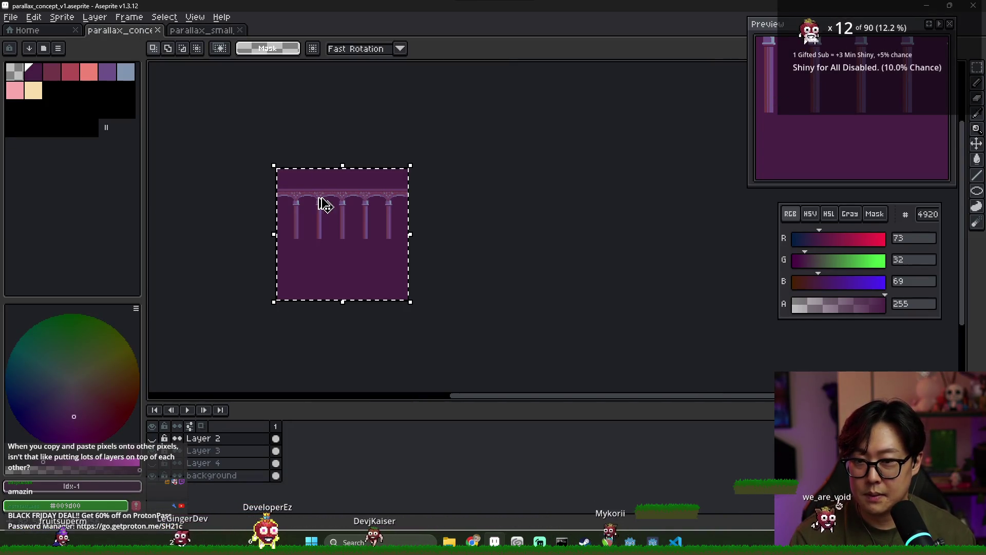
key("ctrl+n")
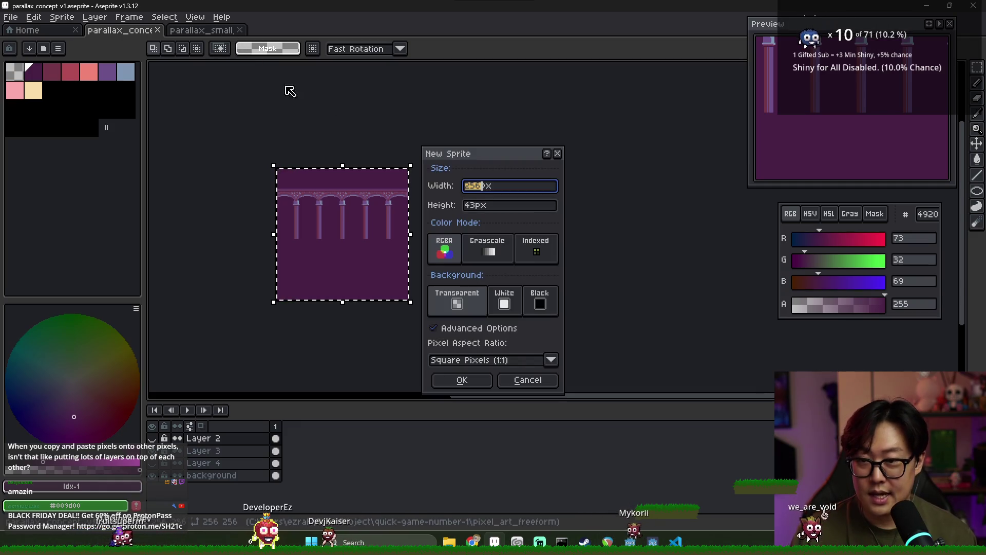
left_click(474, 386)
key("ctrl+v")
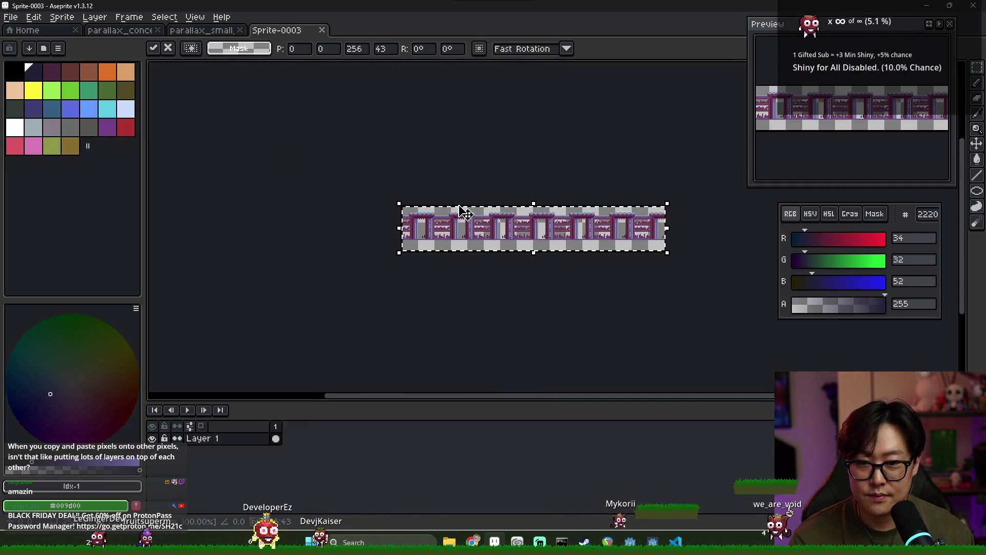
key("ctrl+z")
left_click(321, 32)
left_click(119, 30)
left_click(292, 205)
- Copy Layer 3's arched pillars into a new sprite, shifted down about 11 pixels
left_click(276, 454)
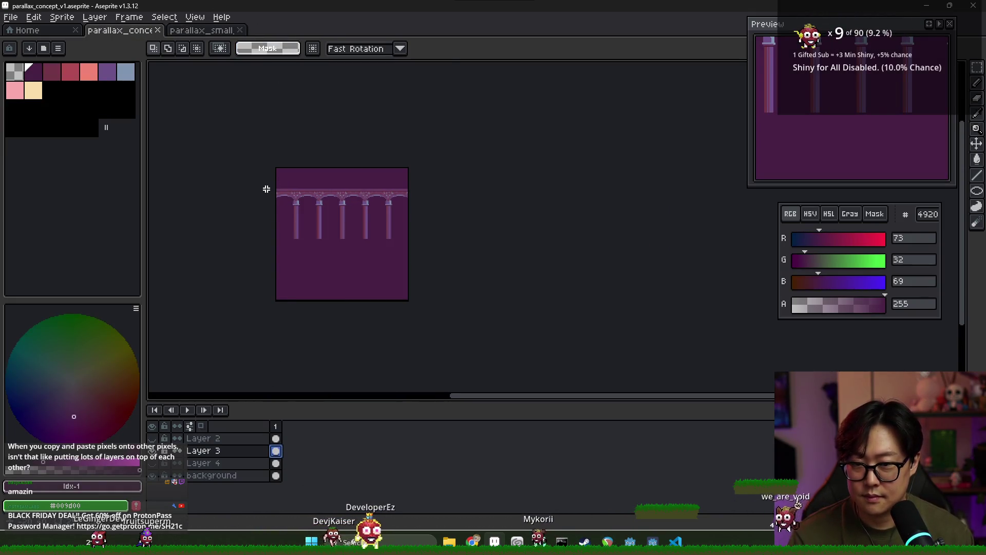
left_click_drag(267, 184, 447, 250)
key("ctrl+c")
key("ctrl+n")
key("Return")
key("ctrl+v")
scroll(515, 209, "up", 2)
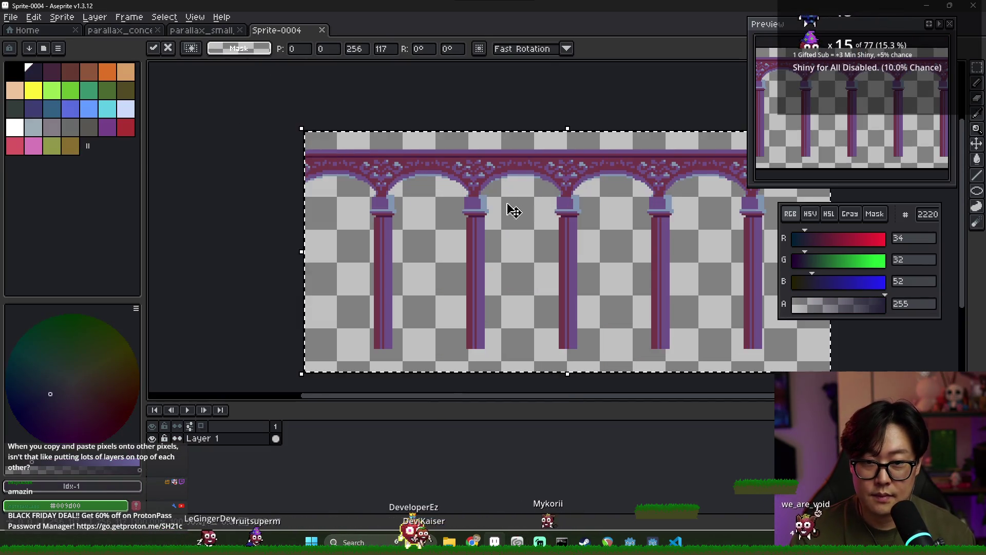
scroll(482, 214, "down", 2)
left_click_drag(459, 233, 461, 247)
key("Return")
- Erase the stray pixel column at the pillars sprite's right edge
scroll(390, 206, "up", 5)
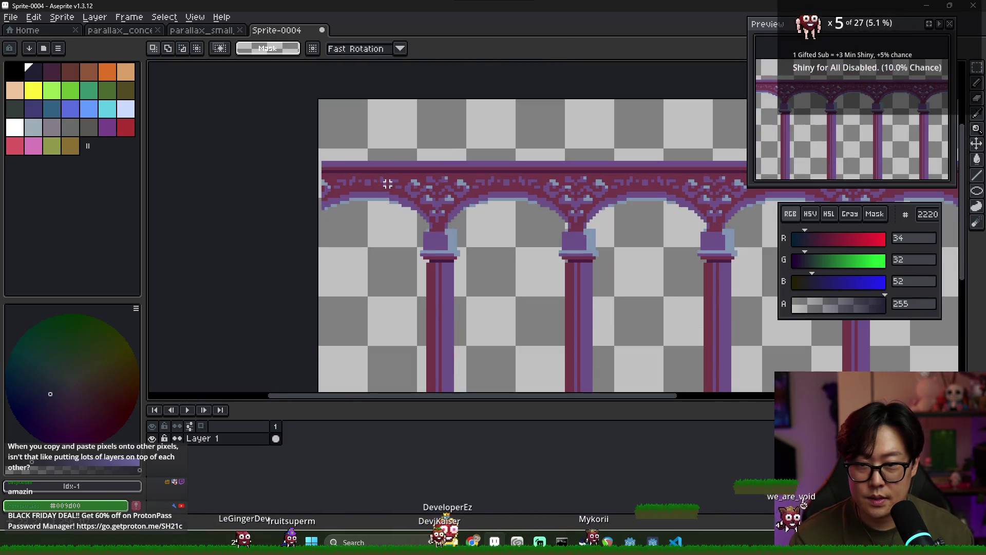
mouse_move(406, 156)
left_mouse_down()
mouse_move(337, 247)
mouse_move(392, 220)
left_mouse_up()
key("ctrl+d")
scroll(341, 242, "down", 1)
scroll(392, 221, "down", 2)
scroll(644, 187, "up", 3)
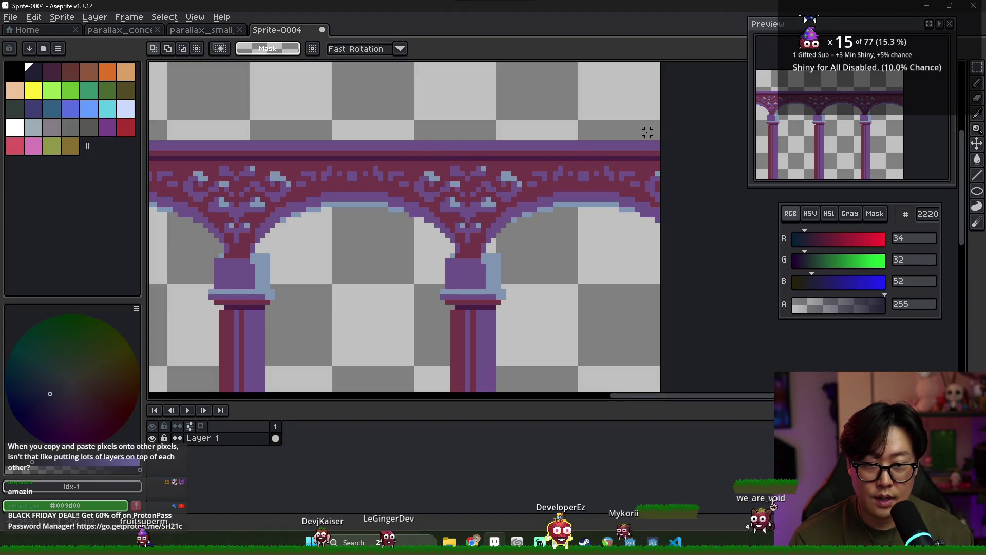
key("ctrl+z")
- Trim the canvas tightly around the pillars and bring up the save dialog
scroll(432, 253, "down", 1)
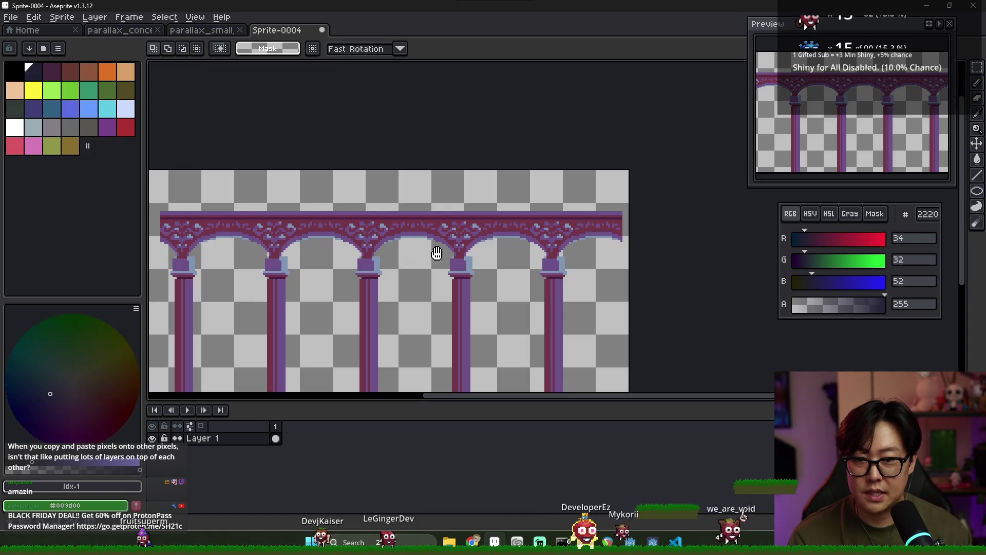
scroll(370, 212, "down", 1)
left_click(30, 18)
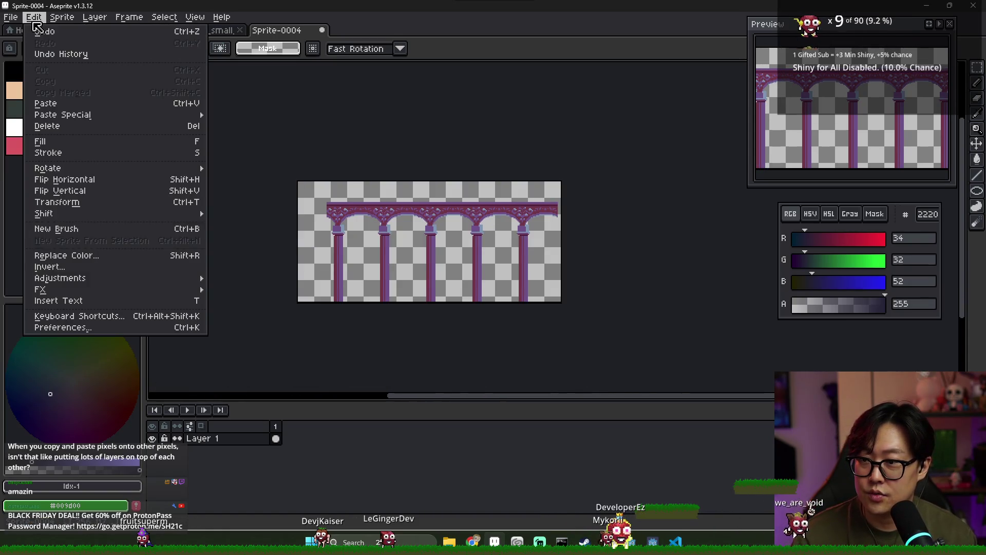
mouse_move(57, 21)
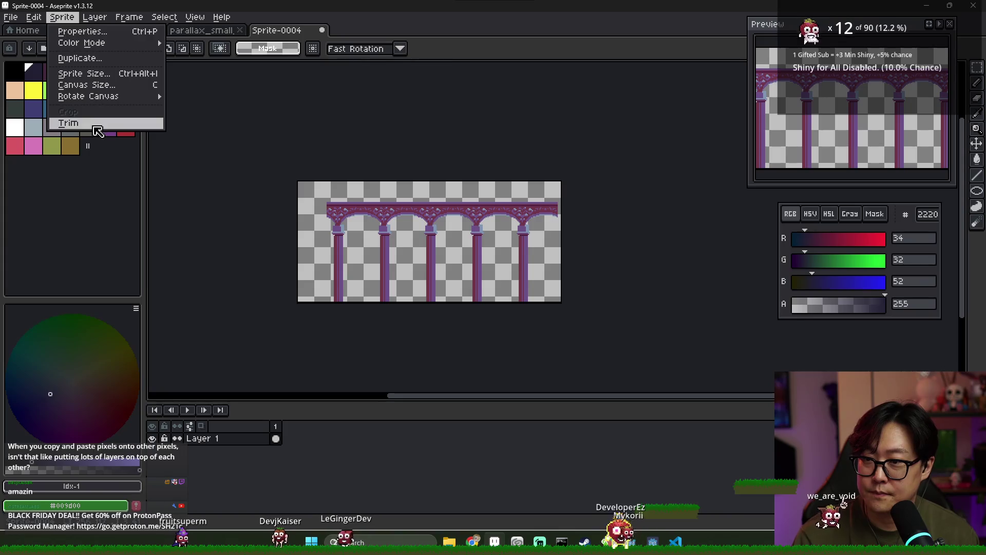
left_click(95, 124)
key("ctrl+s")
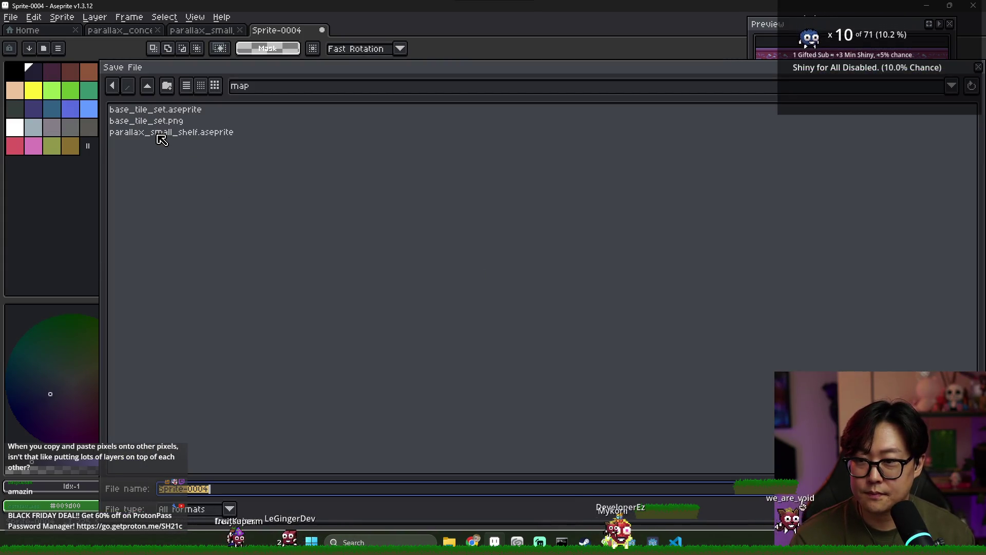
- Name the file parallax_tall_pillars.aseprite and save the arched pillars sprite into the map folder
left_click(159, 132)
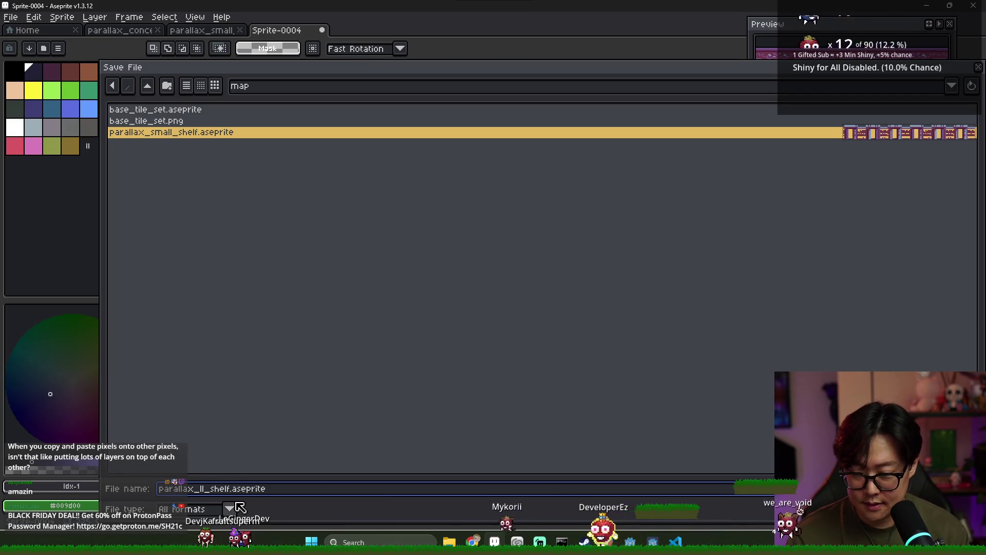
type("all_pillars")
left_click(268, 488)
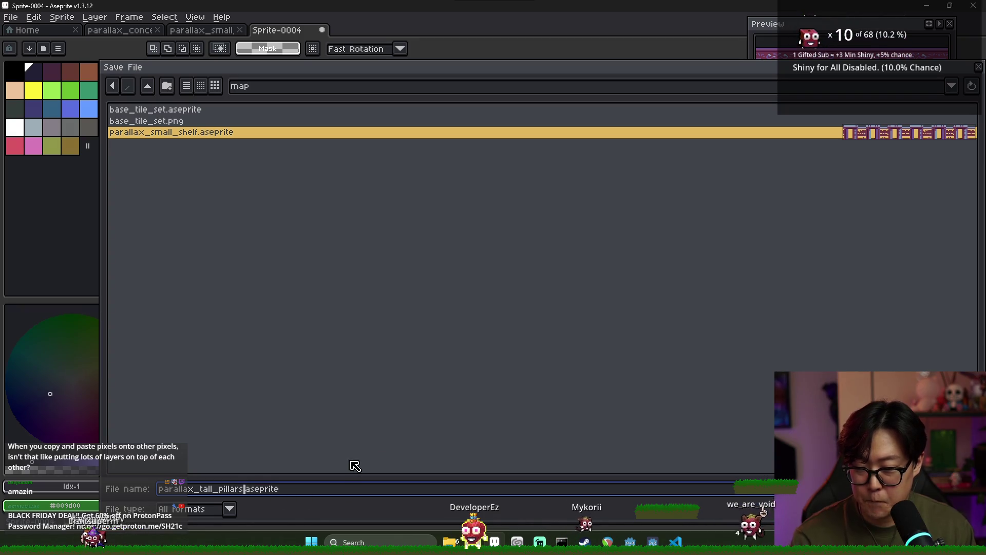
key("Return")
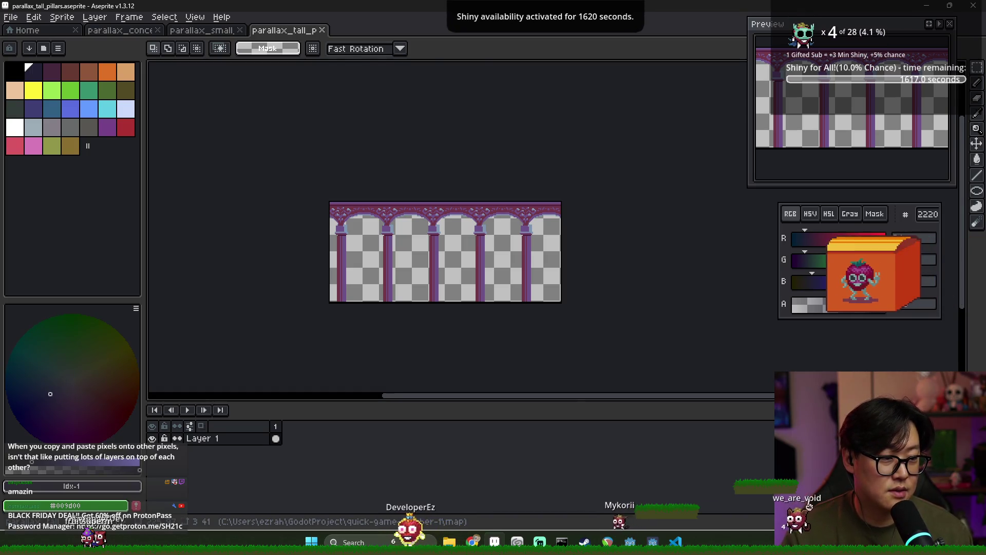
key("alt+Tab")
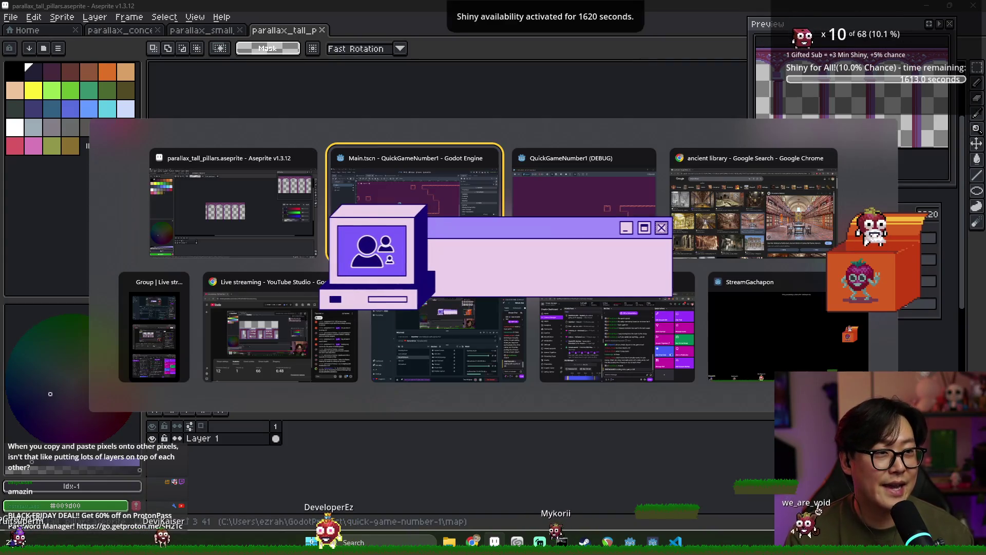
key("Escape")
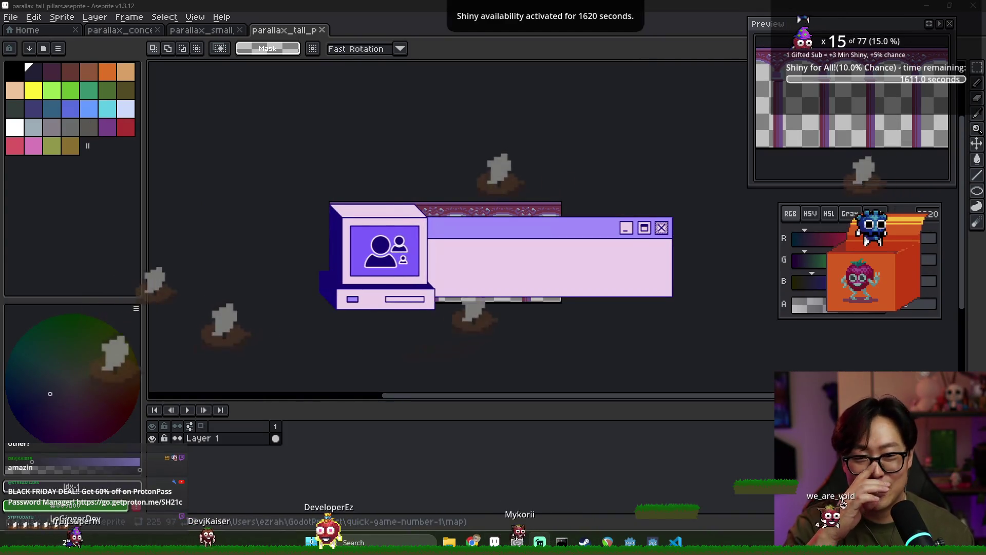
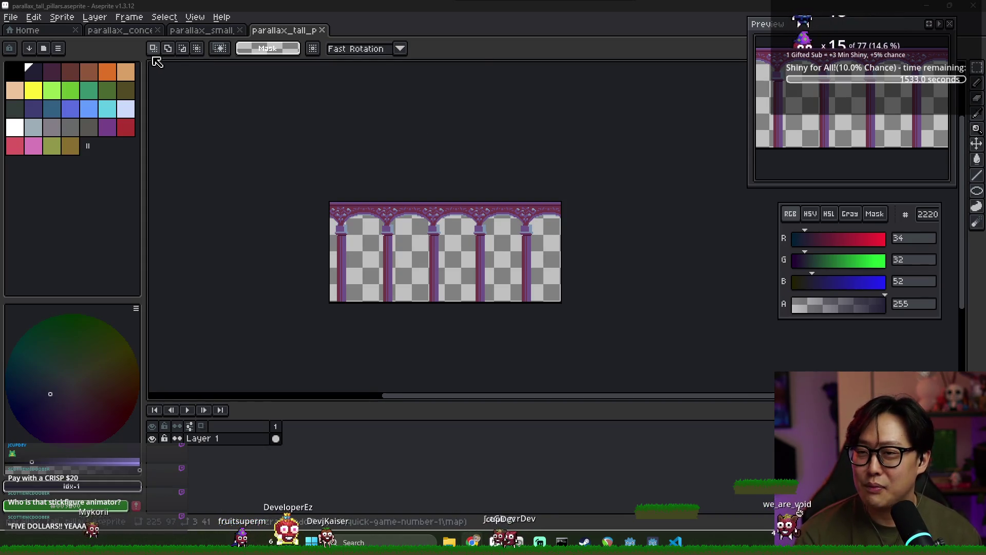
- Switch to parallax_concept_v1 and hide Layer 3 so Layer 4's pink pillars show
left_click(129, 30)
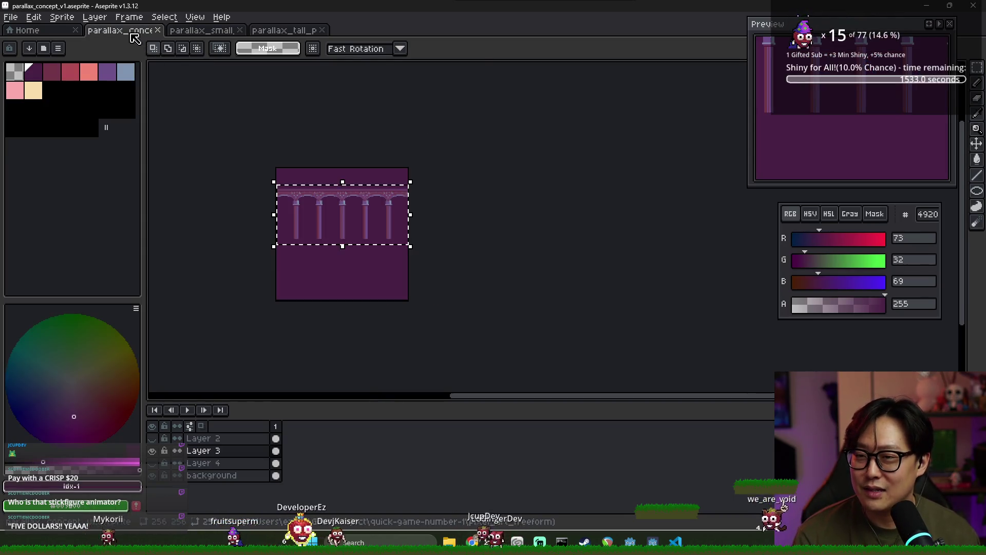
left_click(152, 450)
left_click(157, 461)
- Marquee-select the band of pink pillars, with Layer 4 as the working layer
key("ctrl+d")
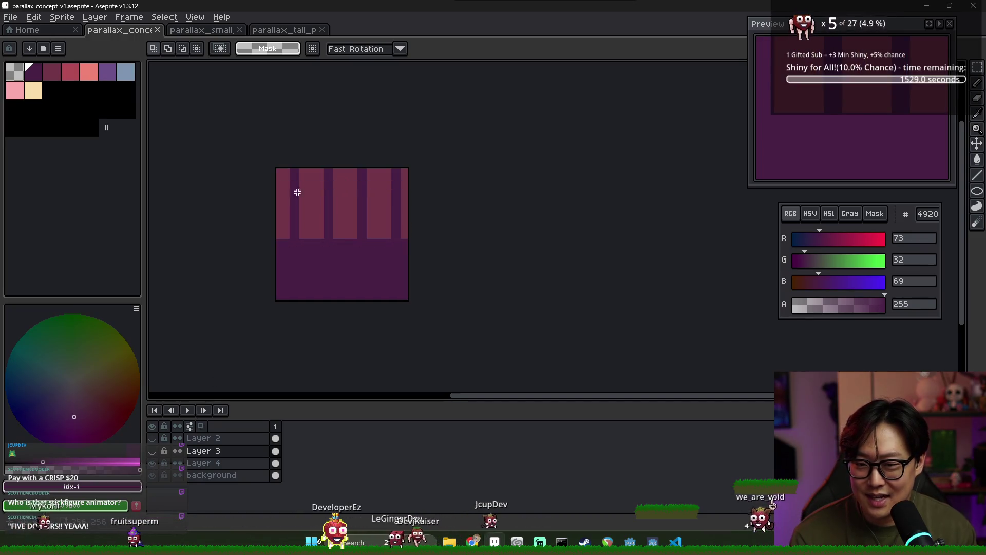
scroll(293, 194, "up", 1)
scroll(297, 152, "up", 1)
scroll(317, 137, "down", 1)
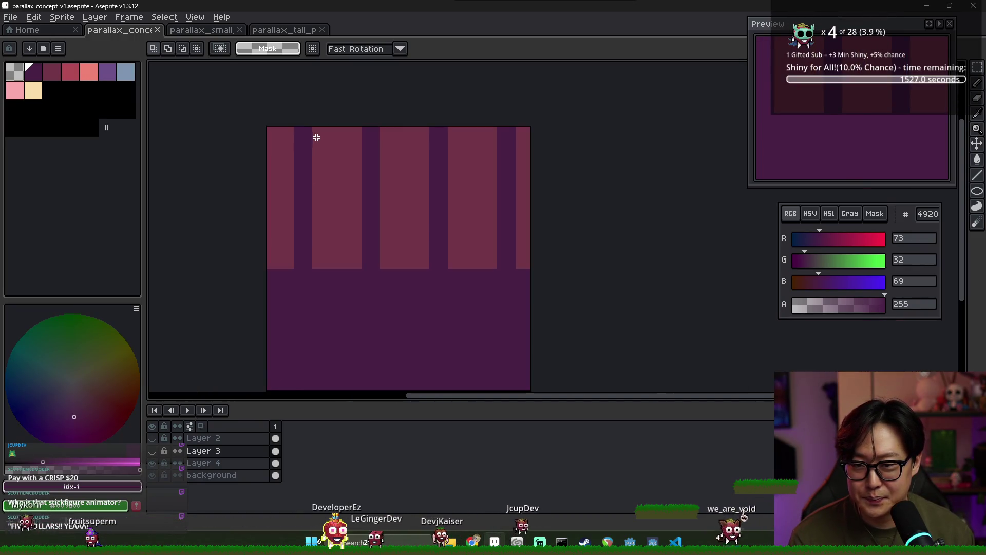
mouse_move(314, 126)
left_mouse_down()
mouse_move(488, 276)
mouse_move(516, 269)
left_mouse_up()
scroll(473, 241, "up", 1)
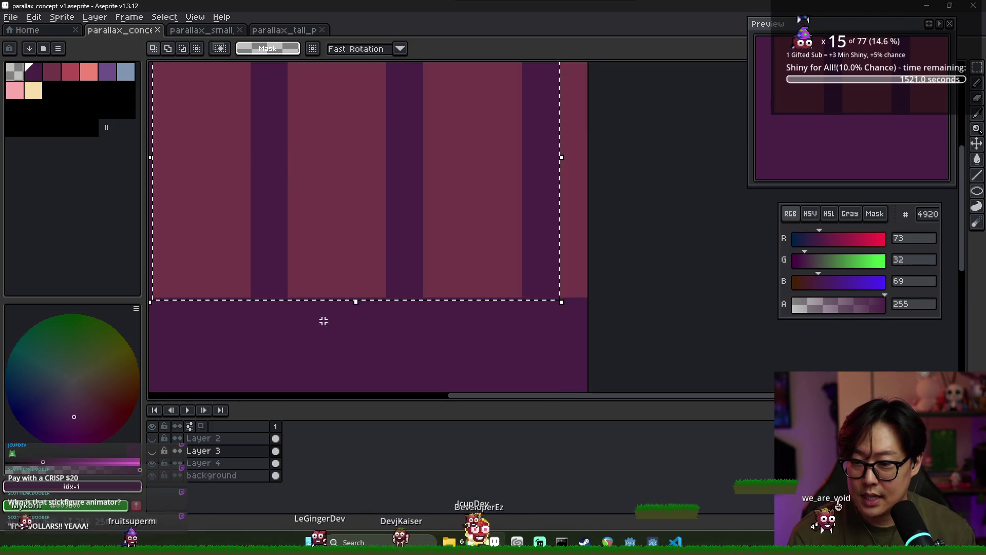
left_click(275, 462)
- Test-paste the pillars into a new sprite, then close it without saving
key("ctrl+n")
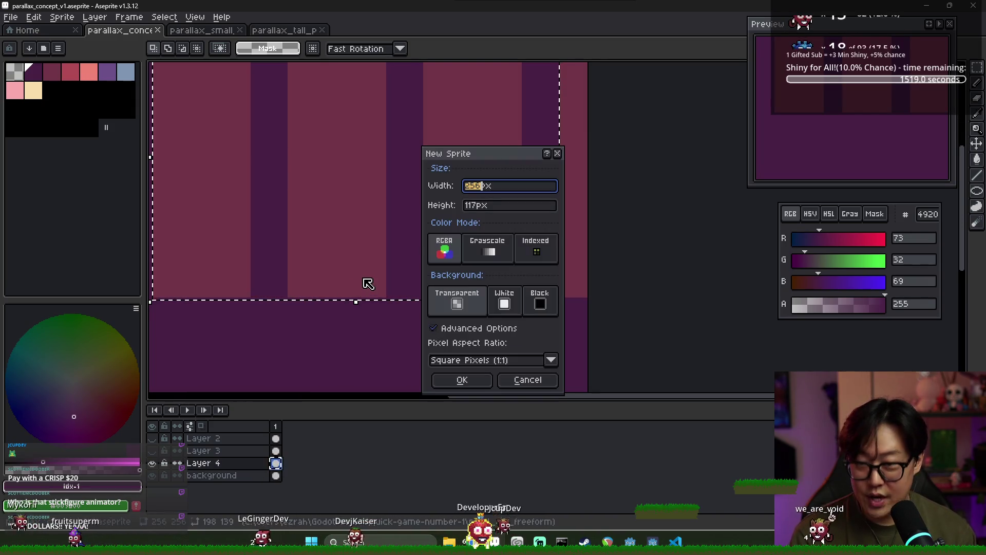
left_click(463, 383)
key("ctrl+v")
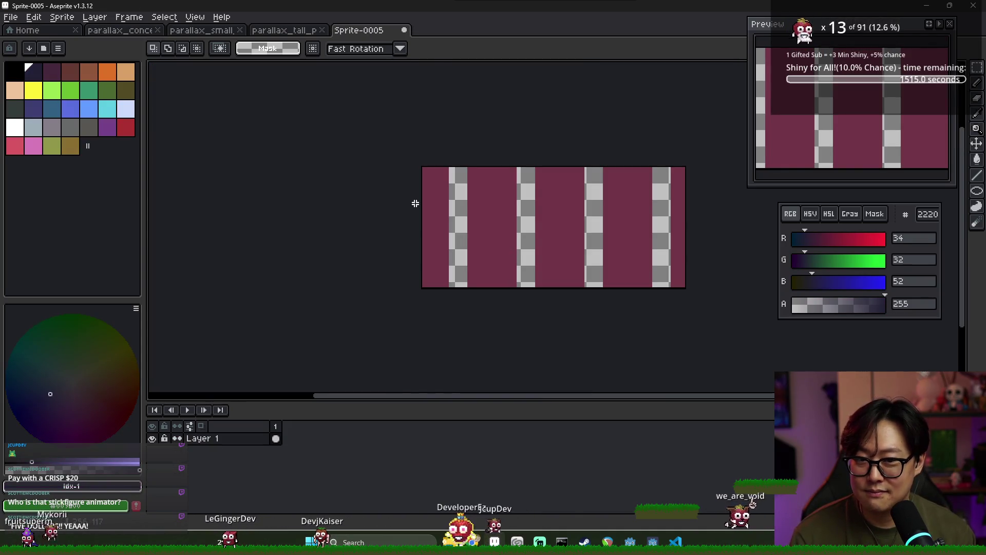
left_click(404, 30)
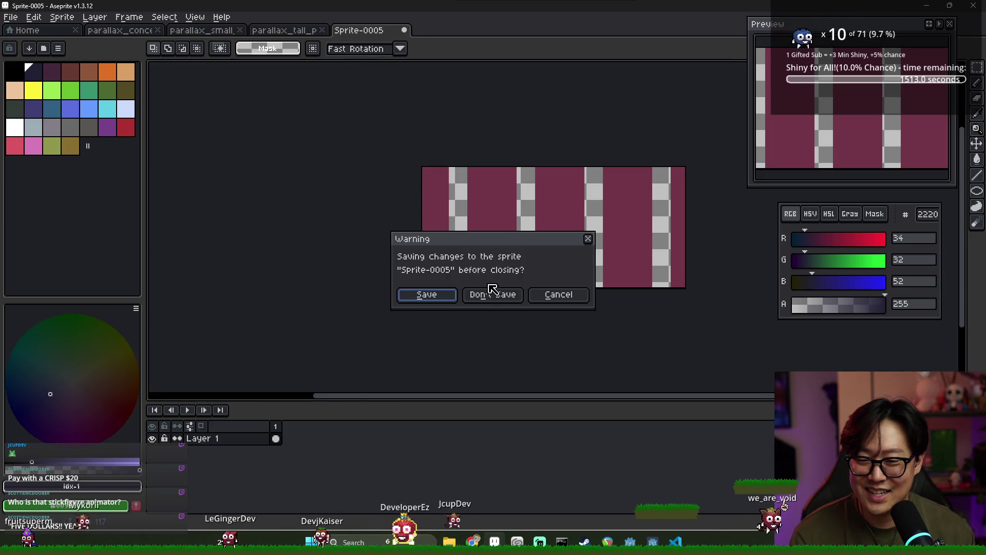
left_click(491, 293)
left_click(120, 30)
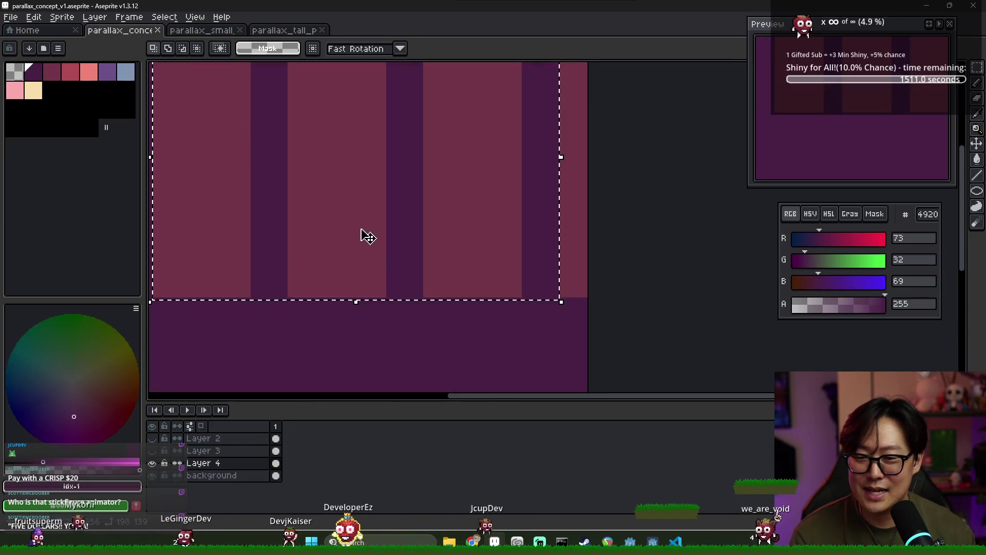
- Reselect a tighter stretch of three pillar repeats, starting at a dark stripe, then bring up the browser
scroll(330, 238, "down", 2)
scroll(299, 161, "up", 3)
key("ctrl+d")
scroll(289, 128, "down", 3)
scroll(294, 127, "up", 2)
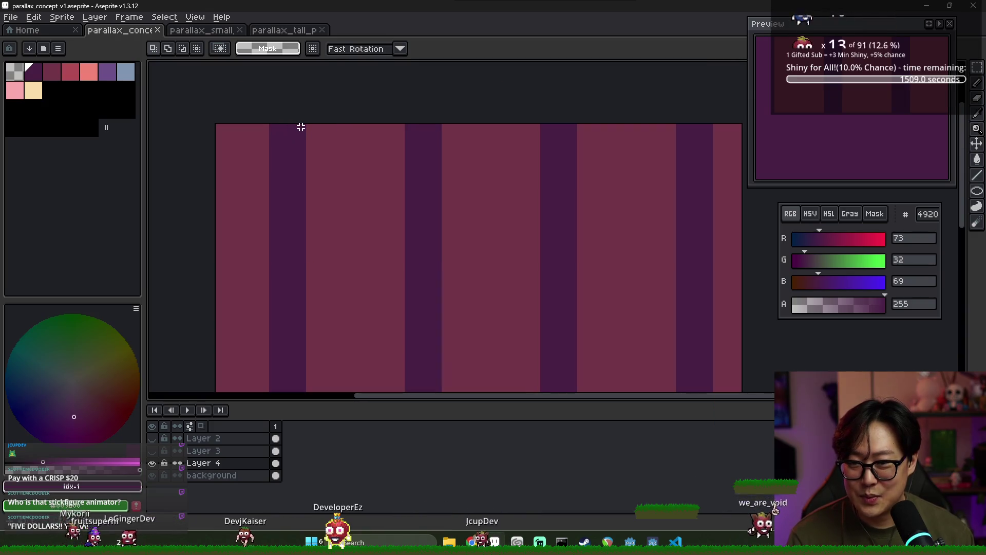
mouse_move(308, 124)
left_mouse_down()
mouse_move(612, 378)
mouse_move(676, 287)
mouse_move(500, 291)
left_mouse_up()
mouse_move(311, 281)
left_mouse_down()
mouse_move(738, 252)
mouse_move(711, 251)
left_mouse_up()
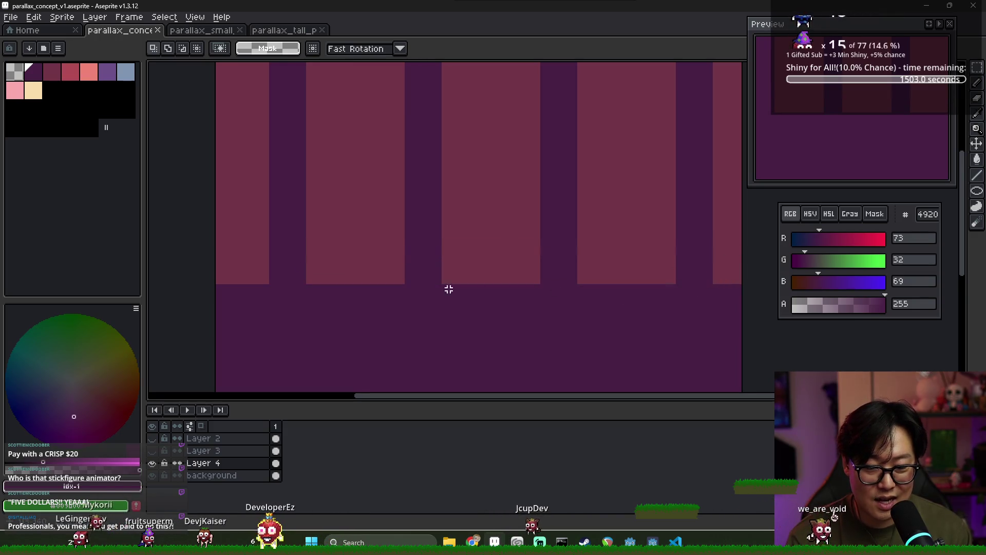
mouse_move(307, 283)
left_mouse_down()
mouse_move(739, 259)
mouse_move(701, 246)
mouse_move(709, 236)
mouse_move(686, 102)
mouse_move(714, 90)
left_mouse_up()
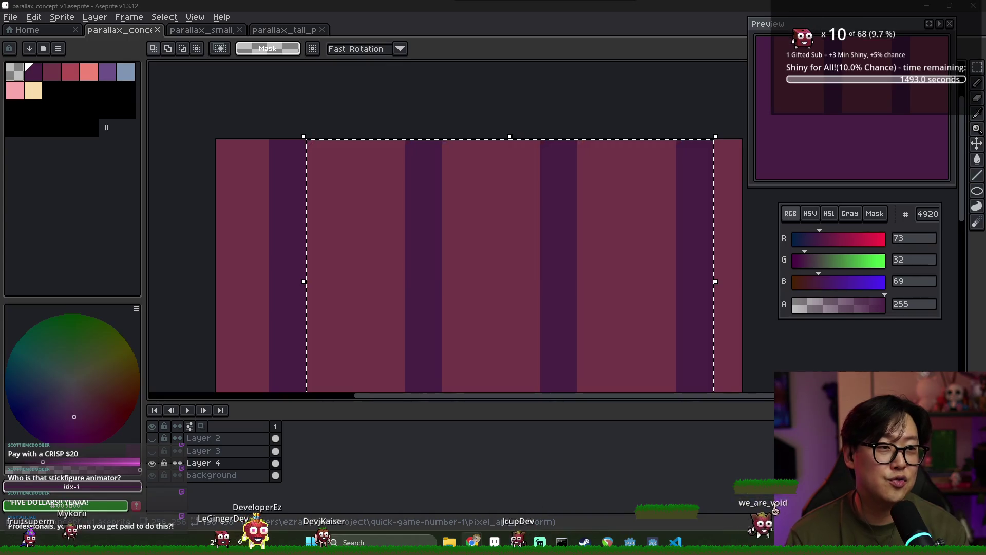
mouse_move(946, 45)
left_mouse_down()
mouse_move(869, 82)
mouse_move(595, 82)
mouse_move(396, 10)
mouse_move(475, 31)
left_mouse_up()
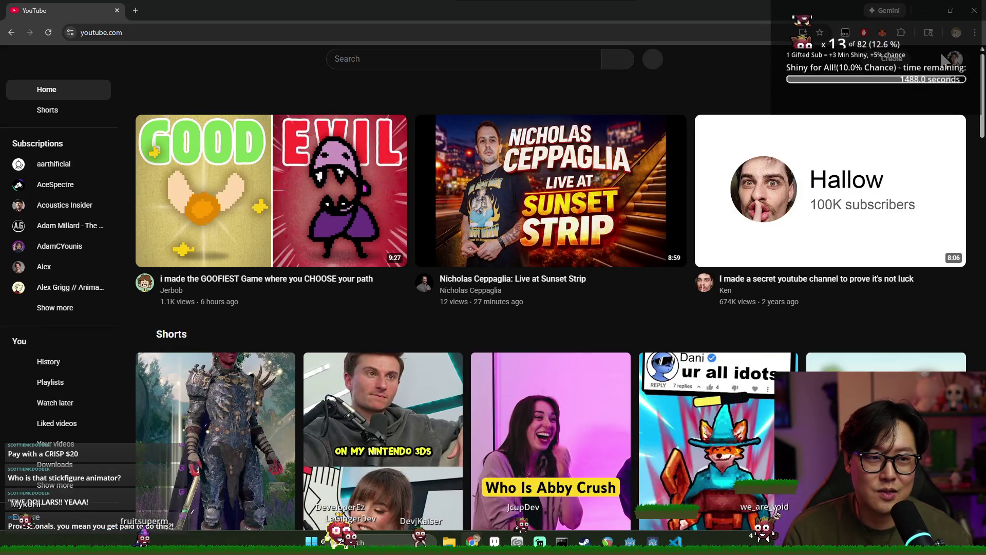
- Open the channel's newest video, 'This Is How You Will Finish Your Indie Game!'
left_click(954, 59)
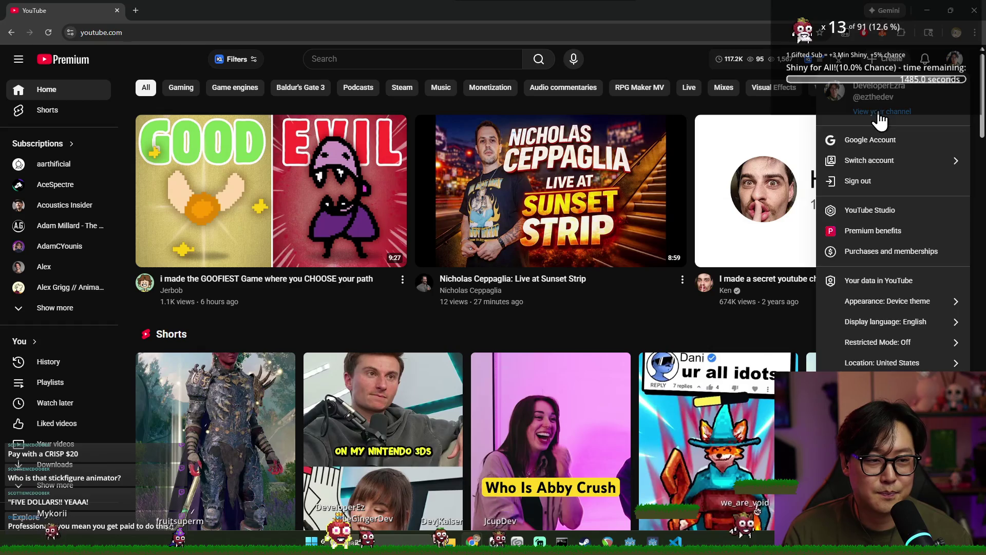
left_click(880, 112)
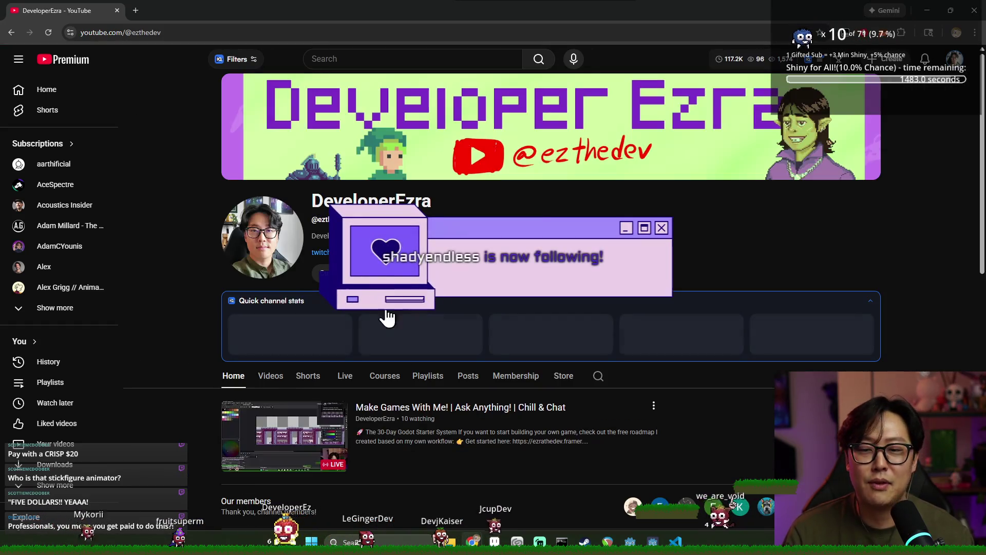
scroll(371, 362, "down", 10)
scroll(308, 370, "up", 9)
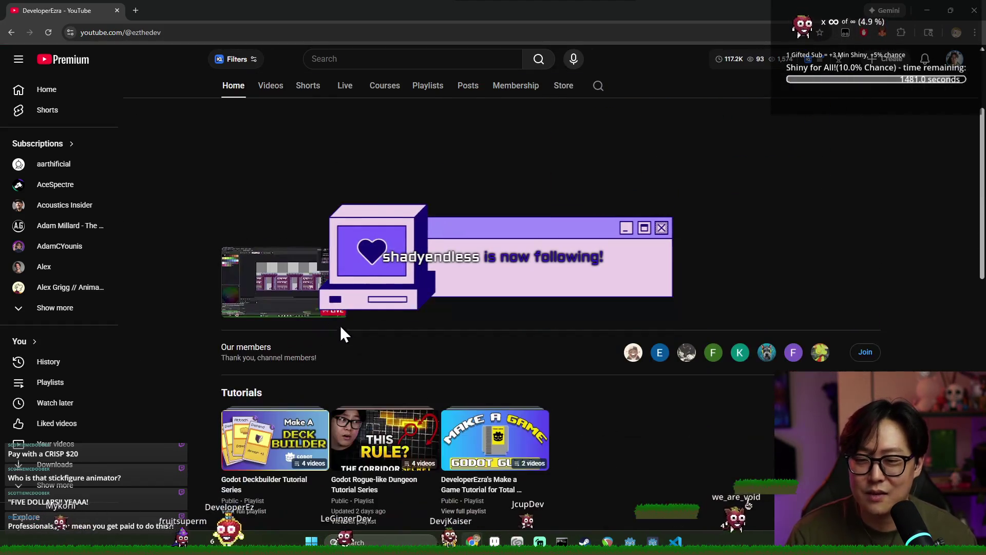
left_click(271, 222)
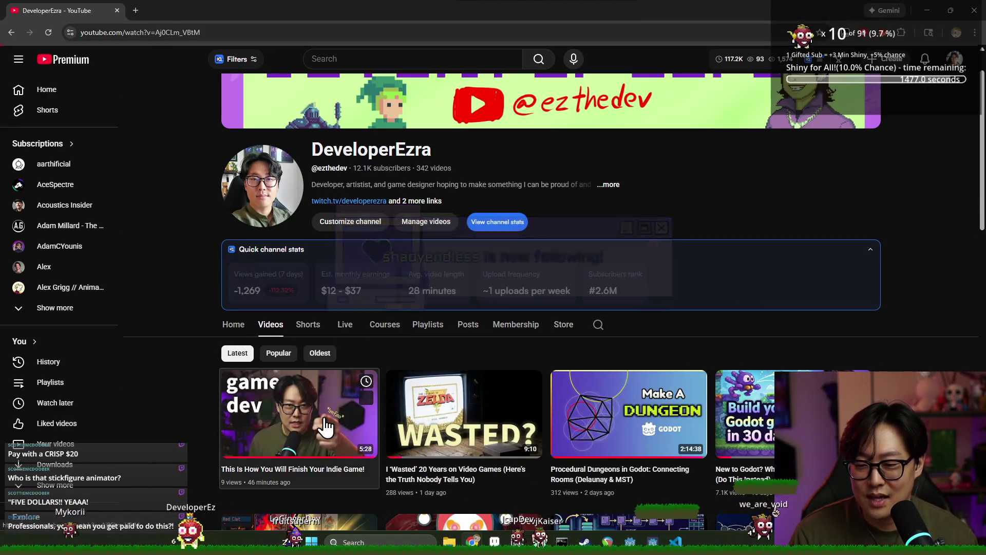
left_click(367, 383)
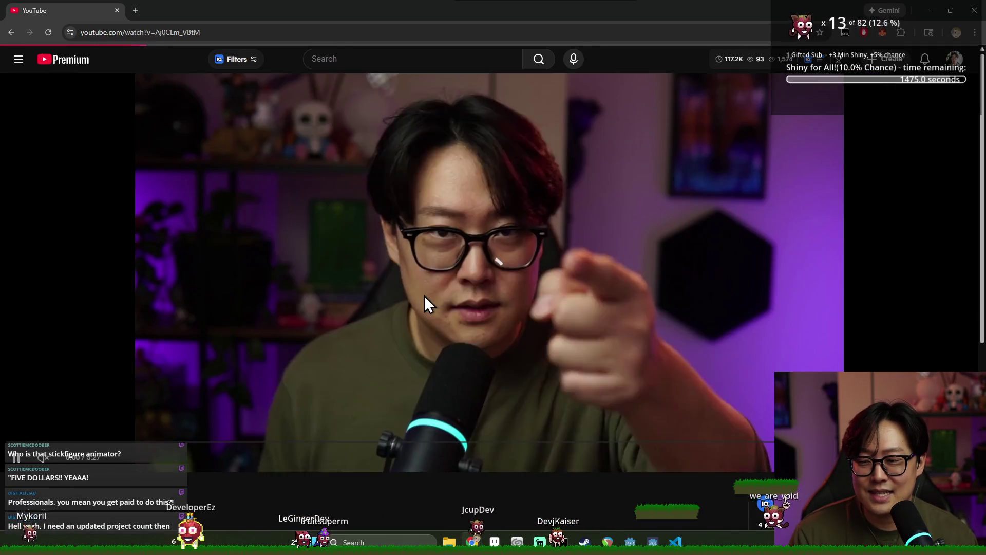
- Pause the video, copy its link, and return to Aseprite
left_click(266, 181)
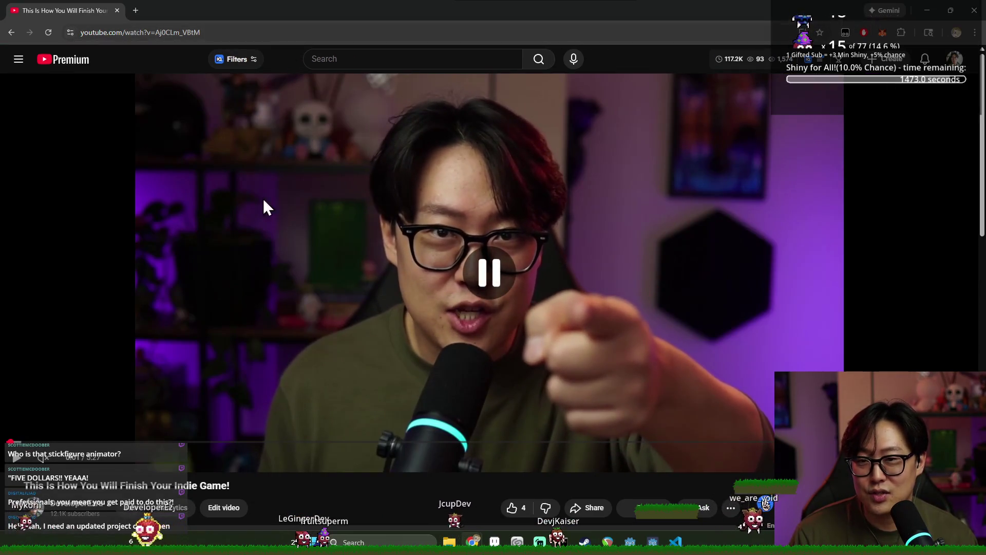
left_click(264, 31)
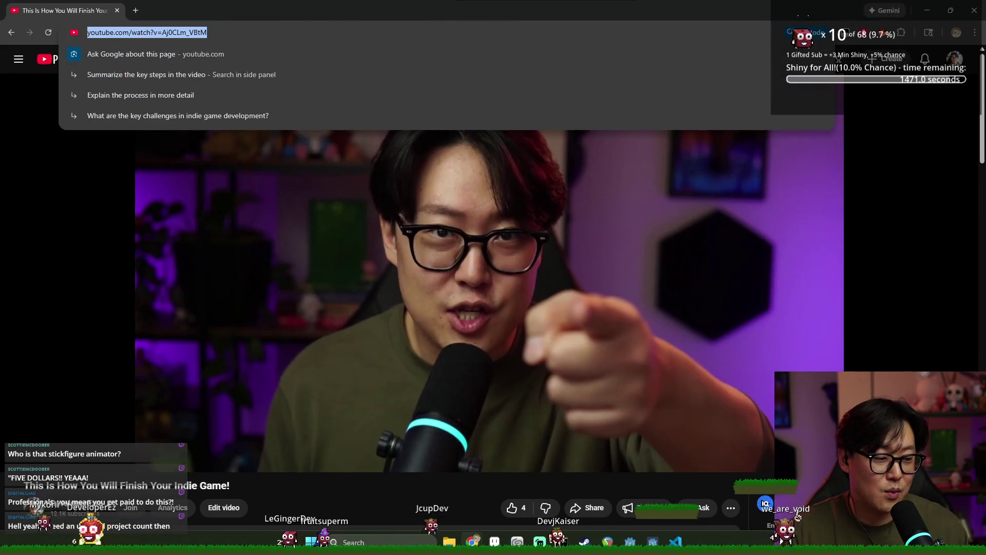
key("Escape")
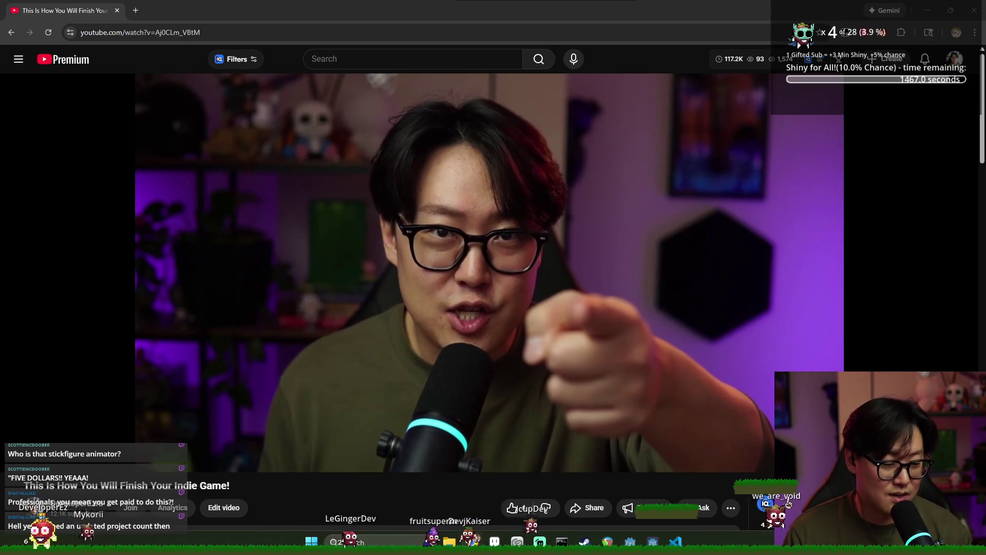
left_click(970, 11)
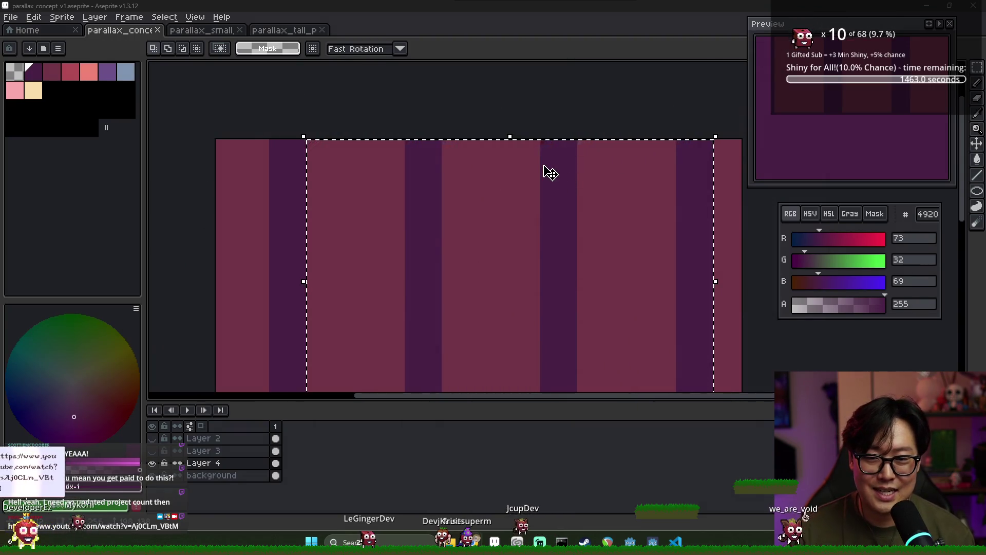
- Paste the copied pillar stretch into a new sprite, Sprite-0006
scroll(549, 173, "down", 2)
left_click(547, 144)
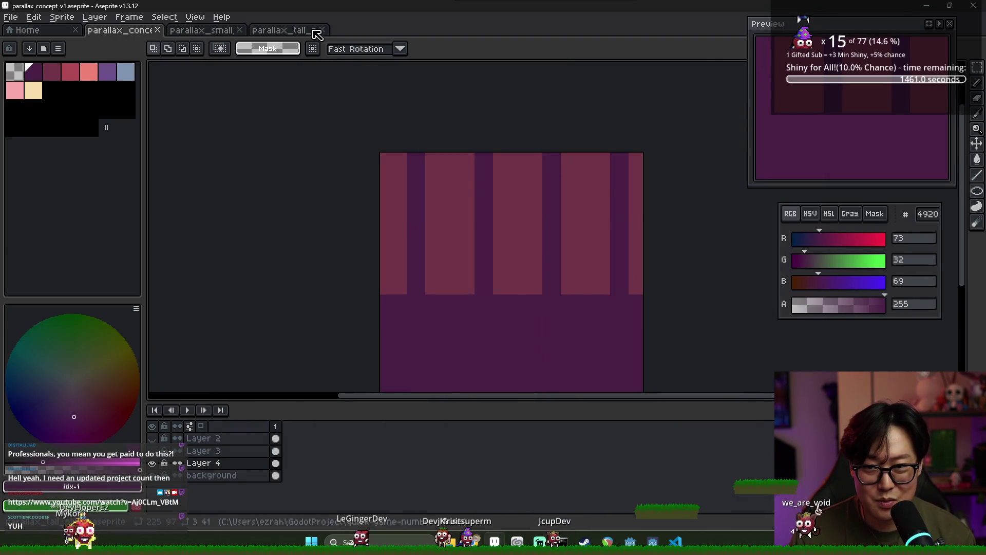
key("ctrl+n")
key("Return")
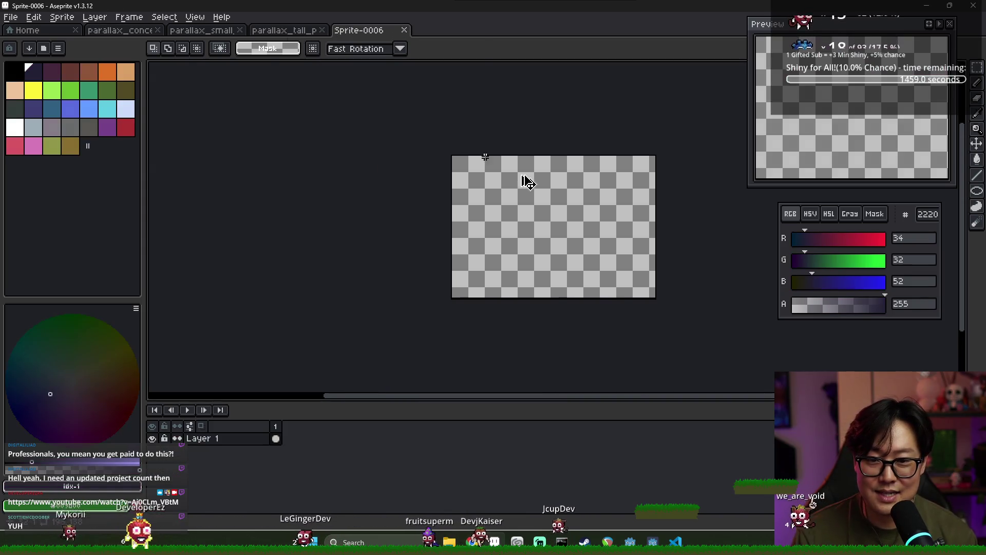
key("ctrl+v")
- Export the pillar sprite as an image into the map folder
left_click(12, 17)
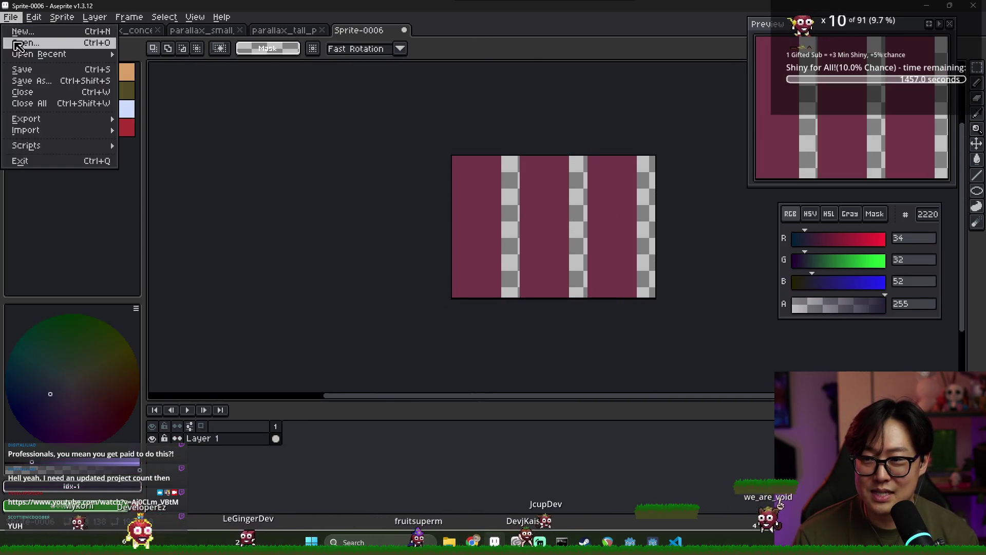
mouse_move(61, 120)
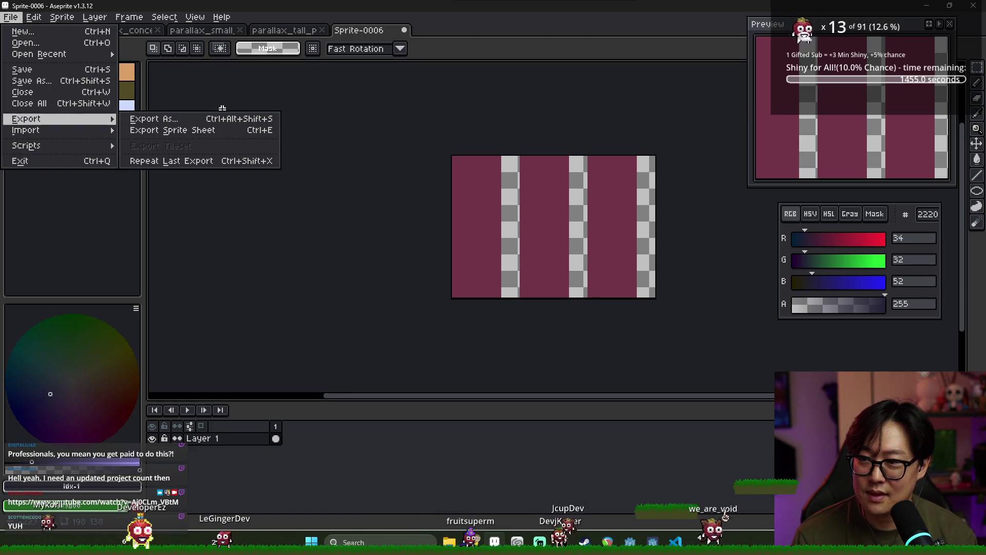
key("ctrl+s")
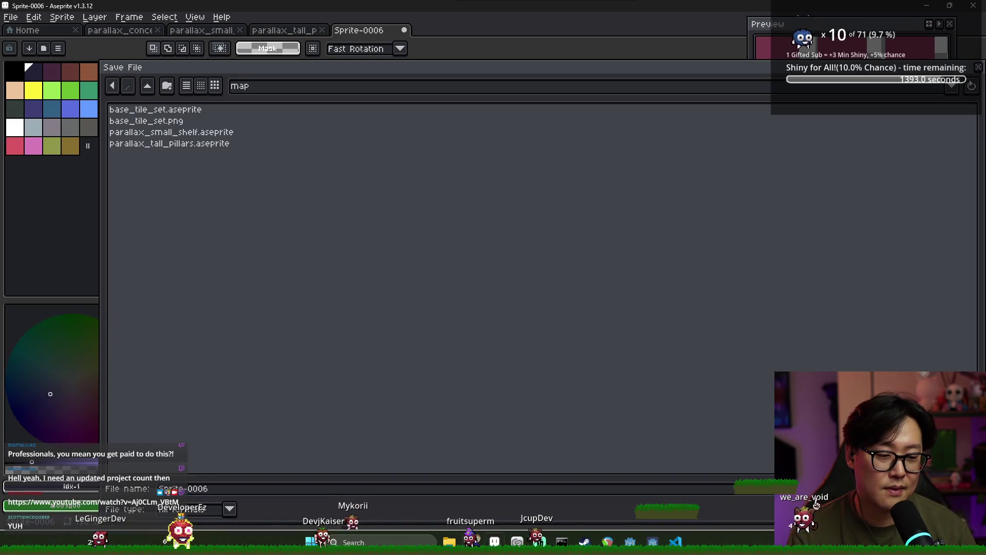
key("Escape")
key("alt+Tab")
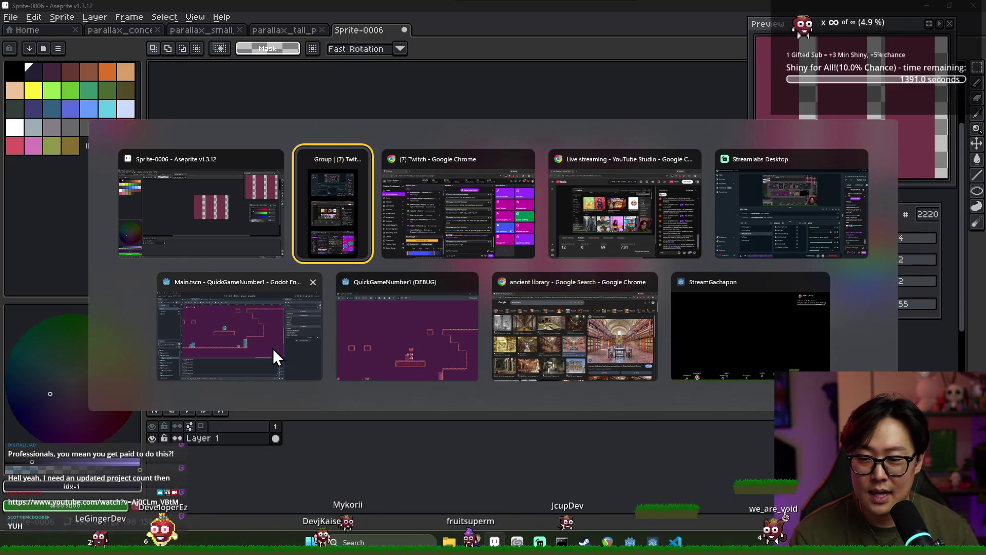
- Stop the running game in Godot and relaunch it to test the new background
left_click(355, 344)
key("alt+Tab")
key("alt+Tab")
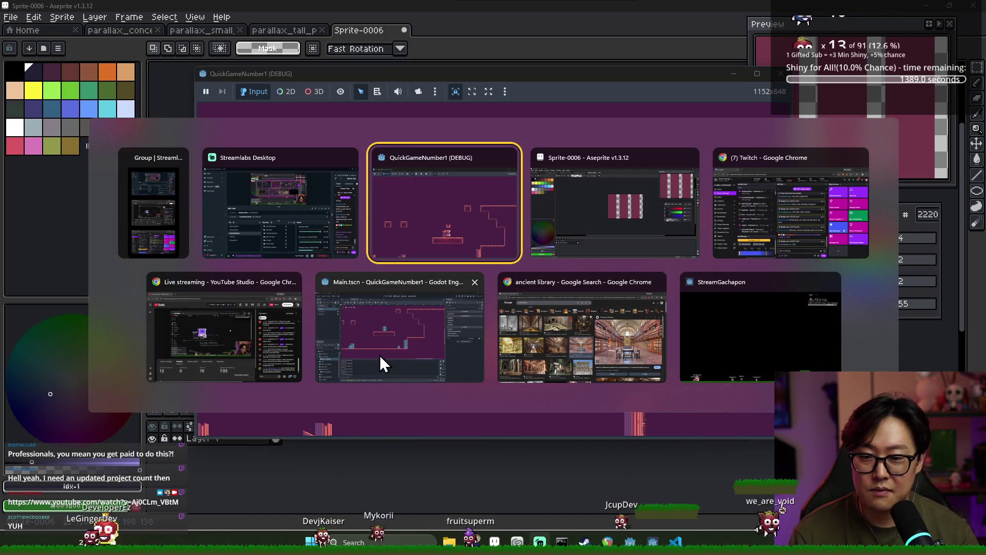
left_click(378, 356)
left_click(853, 30)
left_click(822, 26)
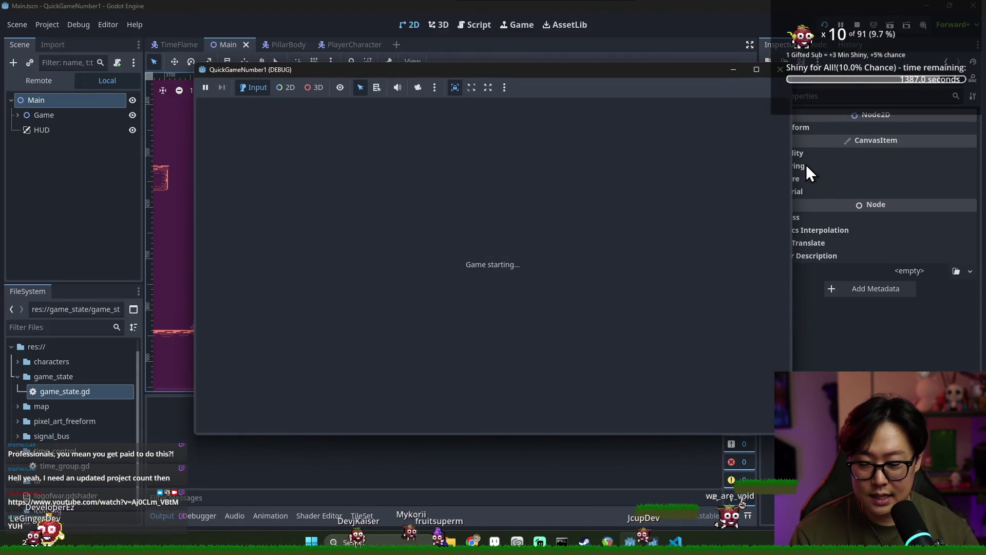
- Run the character right over the crates, pit and high platform to the floor
key("Right")
key("space")
key("space")
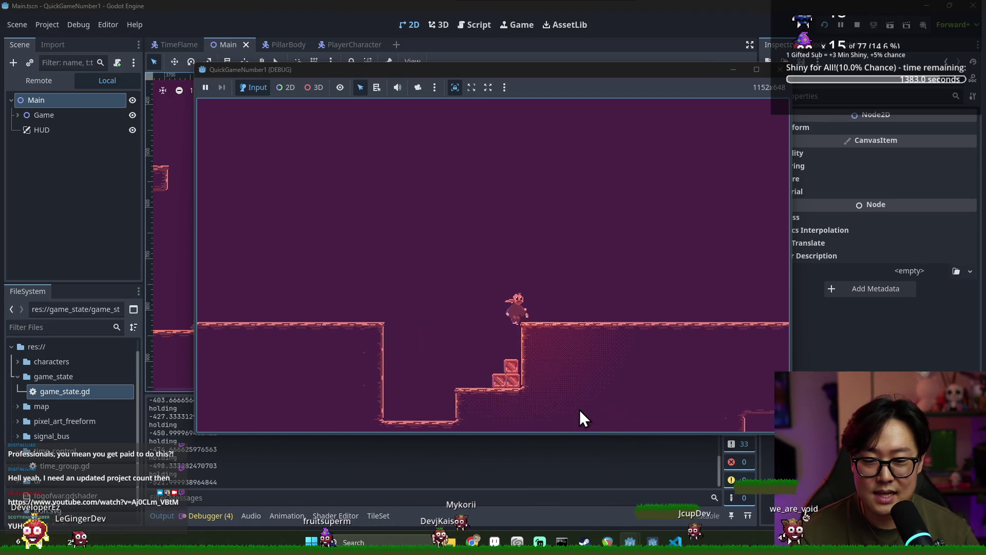
key("Right")
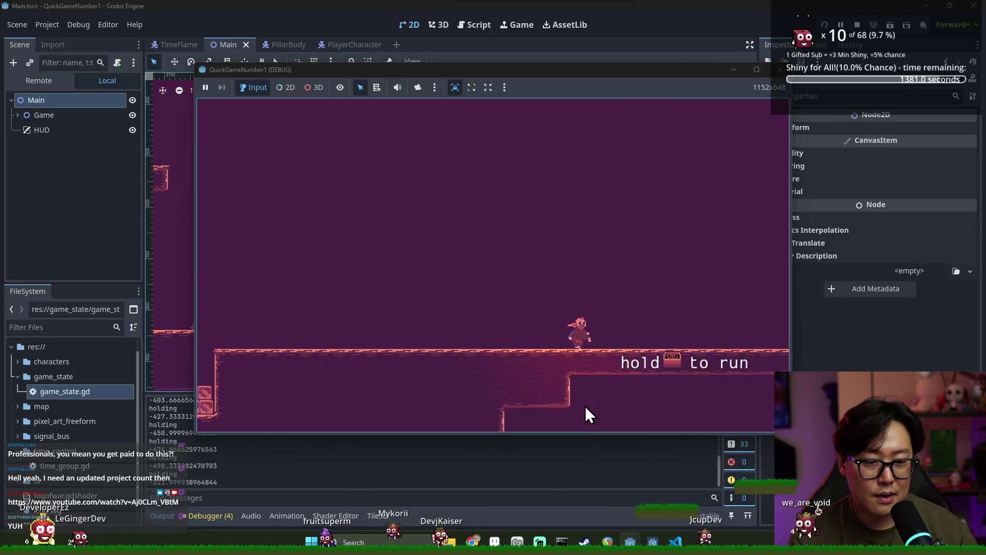
key("Right")
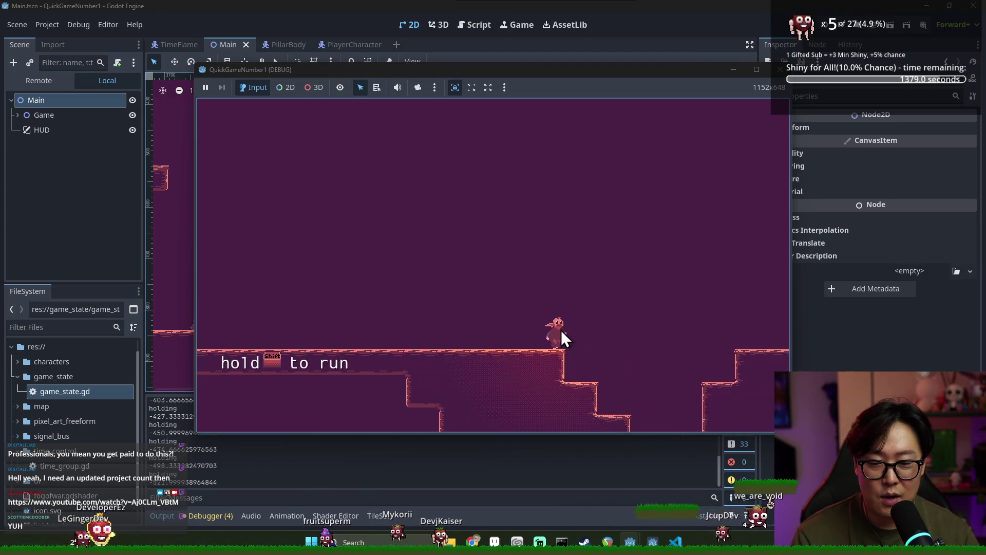
key("Left")
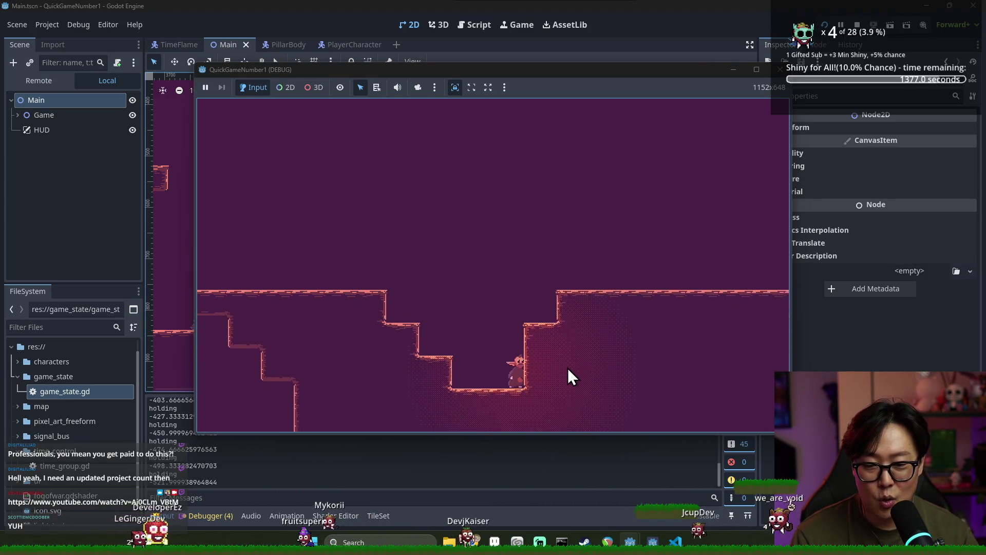
key("space")
key("Right")
key("space")
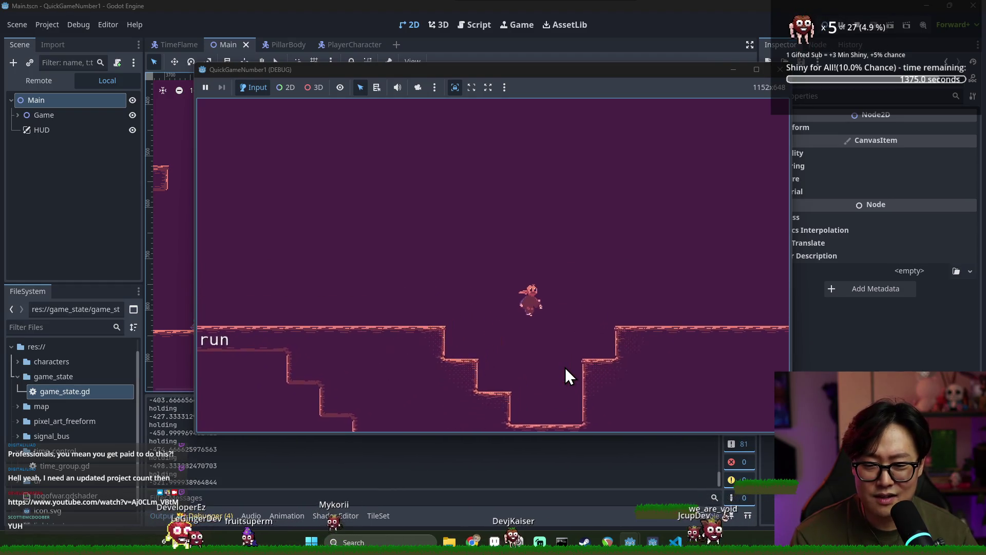
key("Left")
key("space")
key("Right")
key("space")
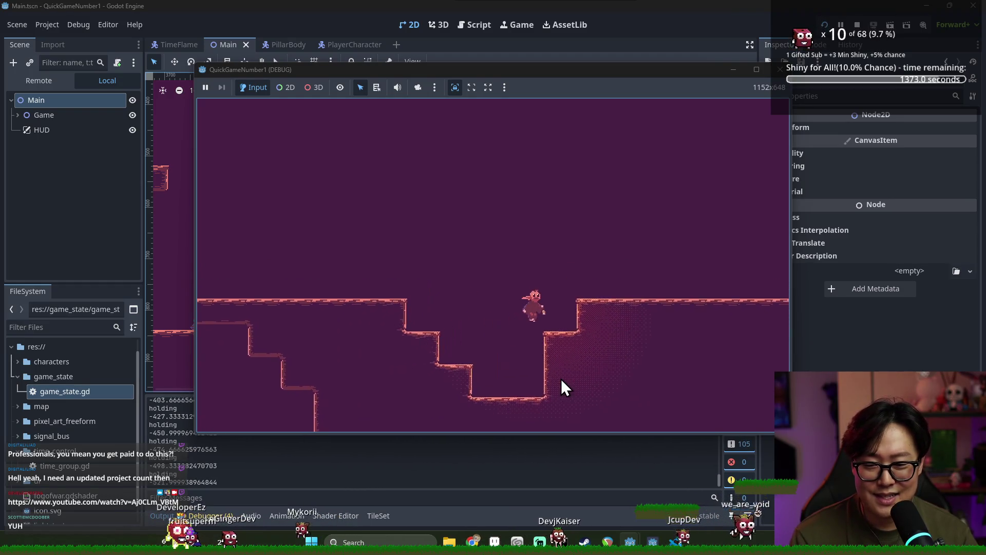
key("Right")
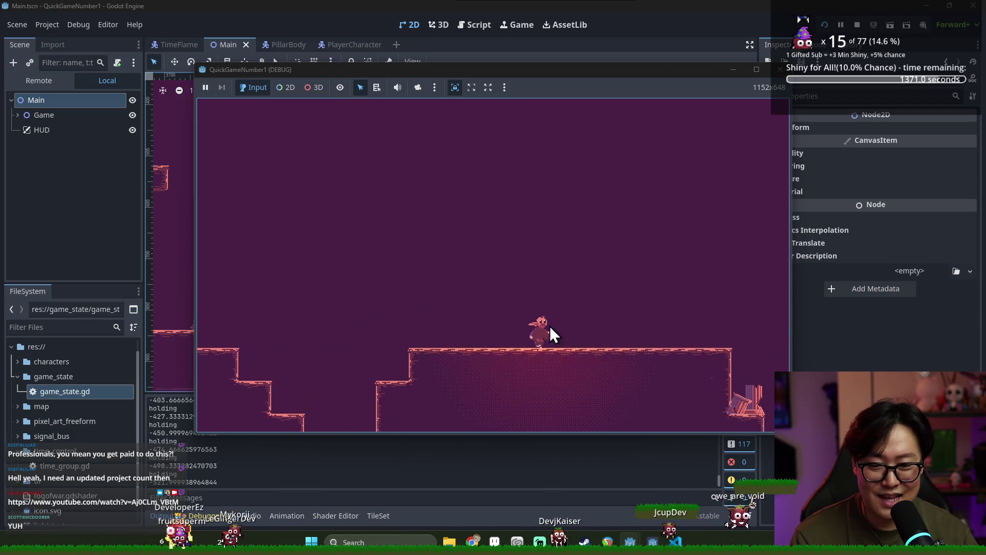
key("Right")
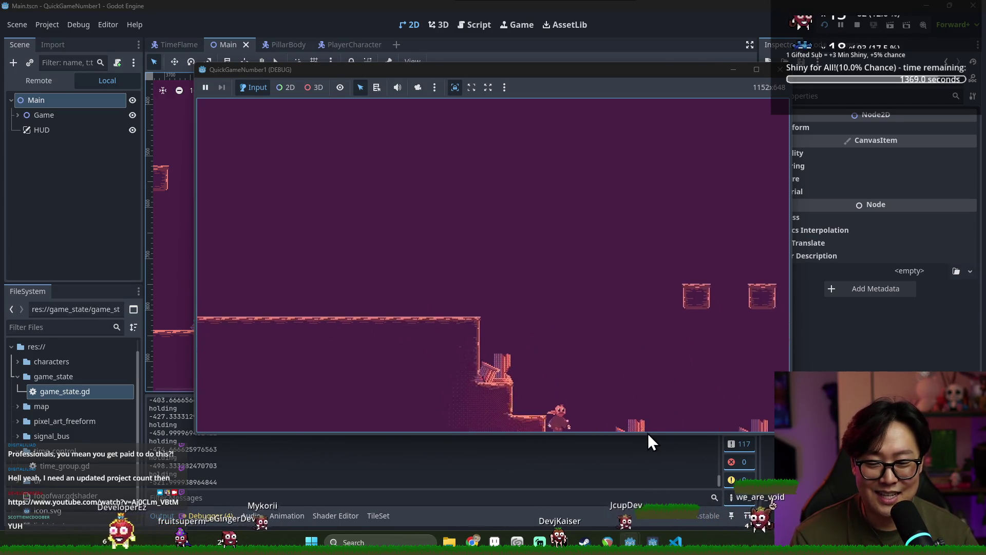
key("space")
key("Right")
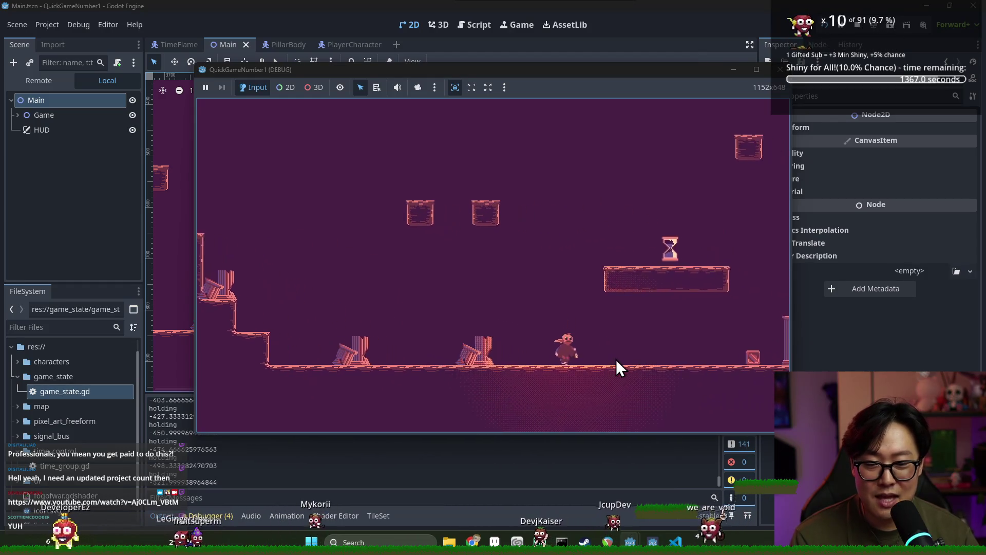
- Jump around the pillar, raised ledge and hourglass platform, picking up and setting down the hourglass
key("space")
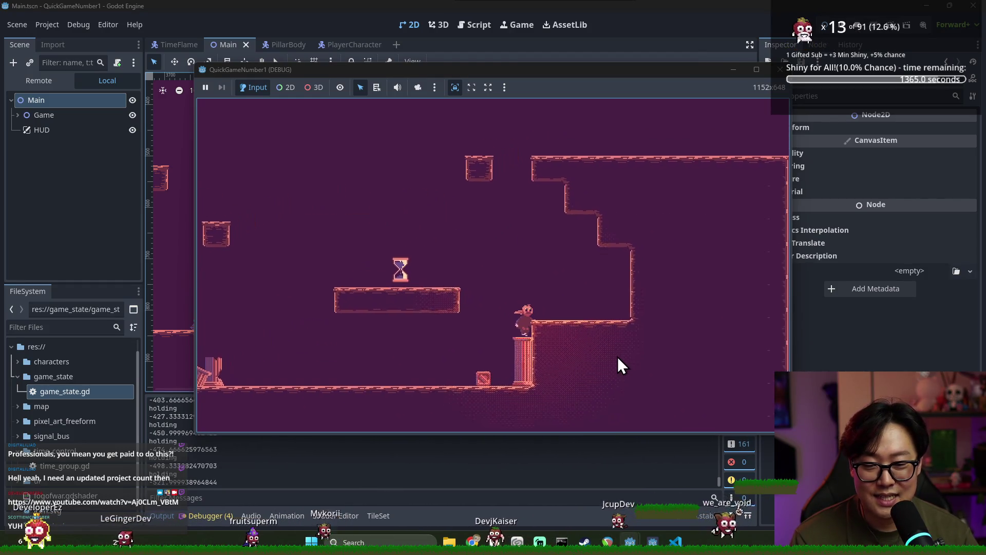
key("Right")
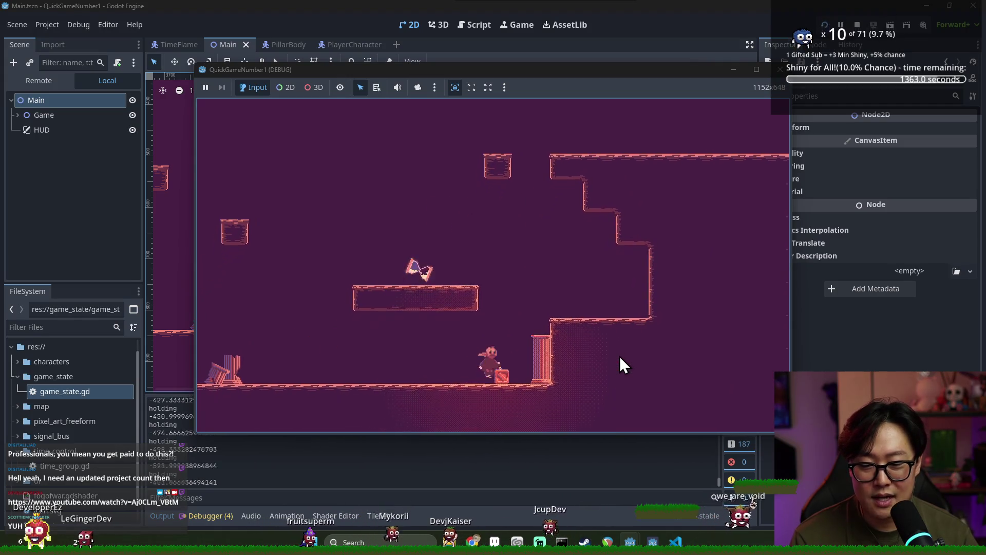
key("space")
key("Left")
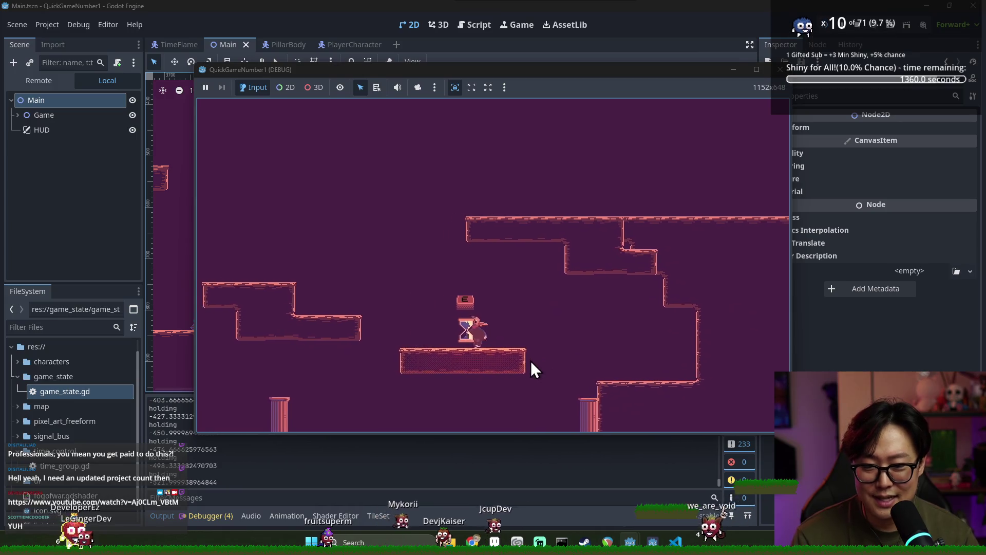
key("Left")
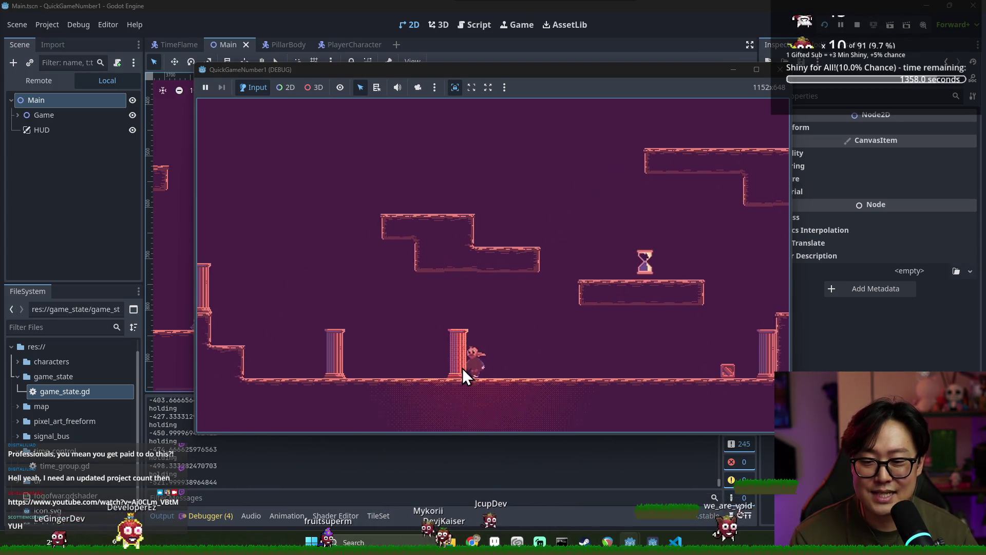
key("Right")
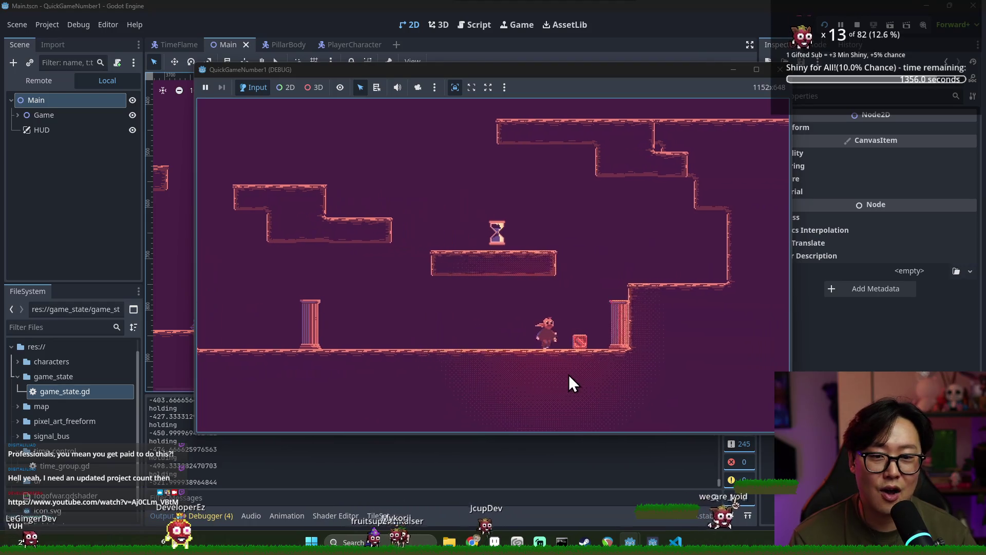
key("Right")
key("space")
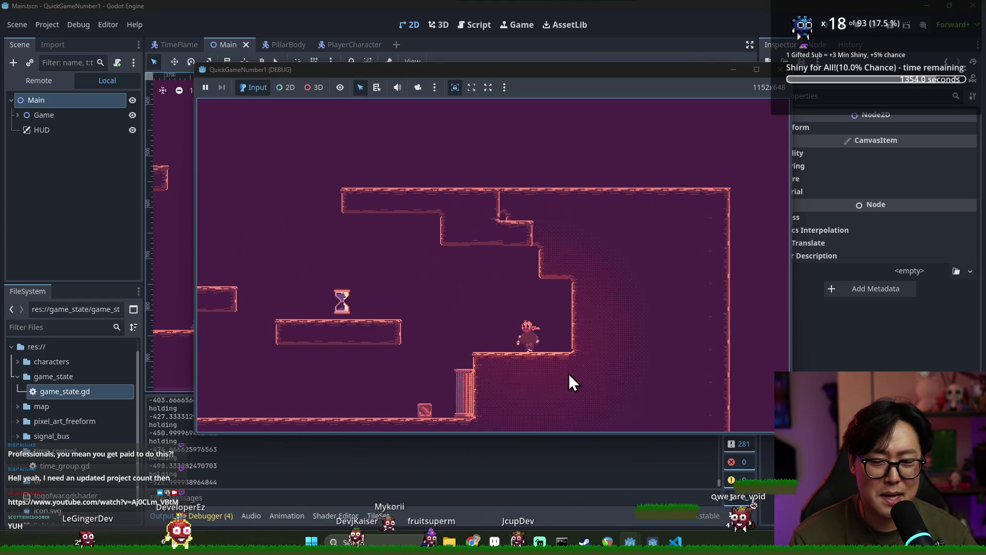
key("Left")
key("space")
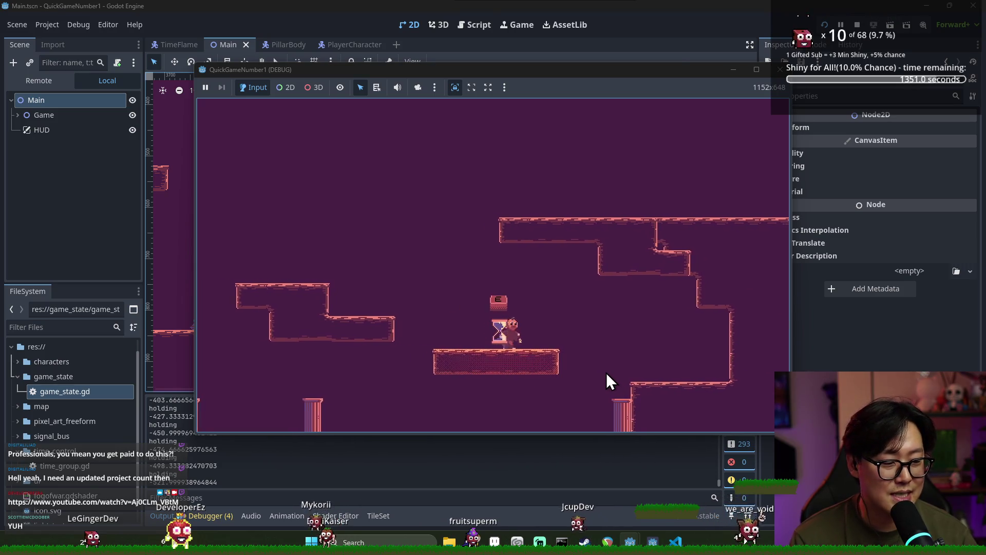
key("Left")
key("space")
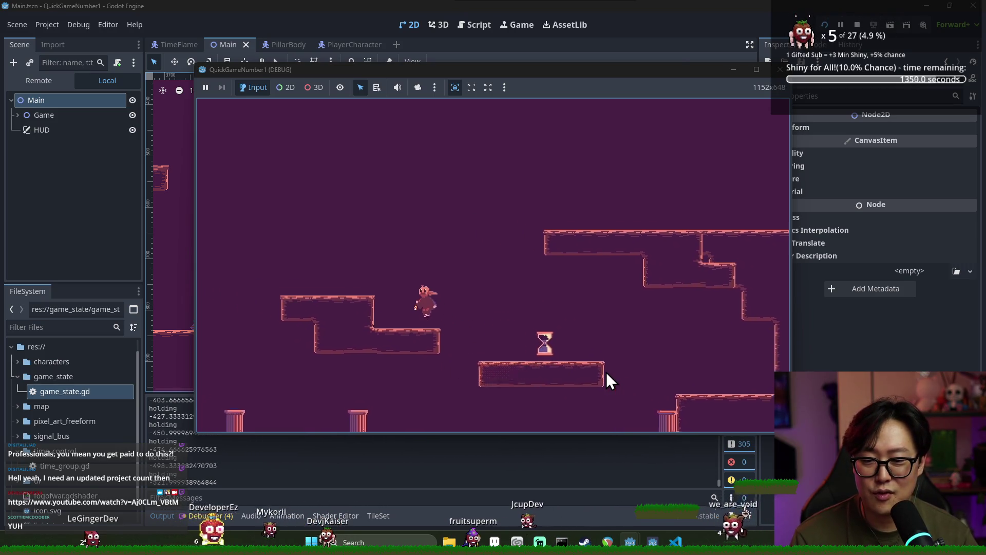
key("Right")
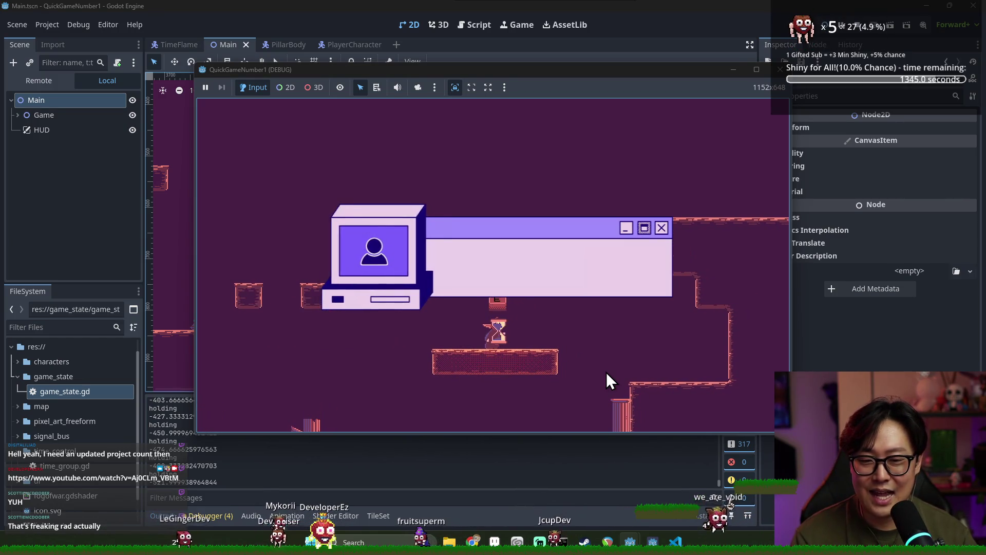
key("Left")
key("Left")
key("space")
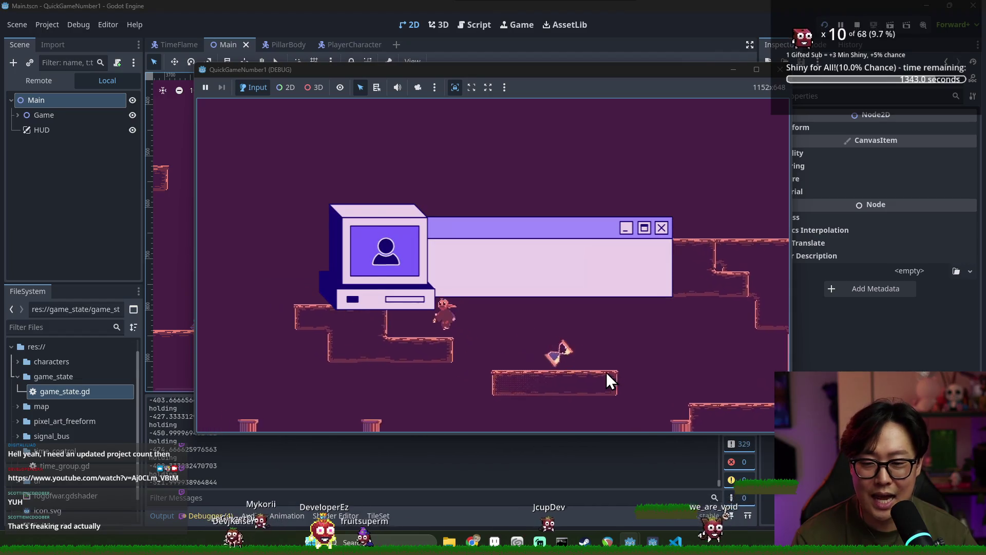
key("Right")
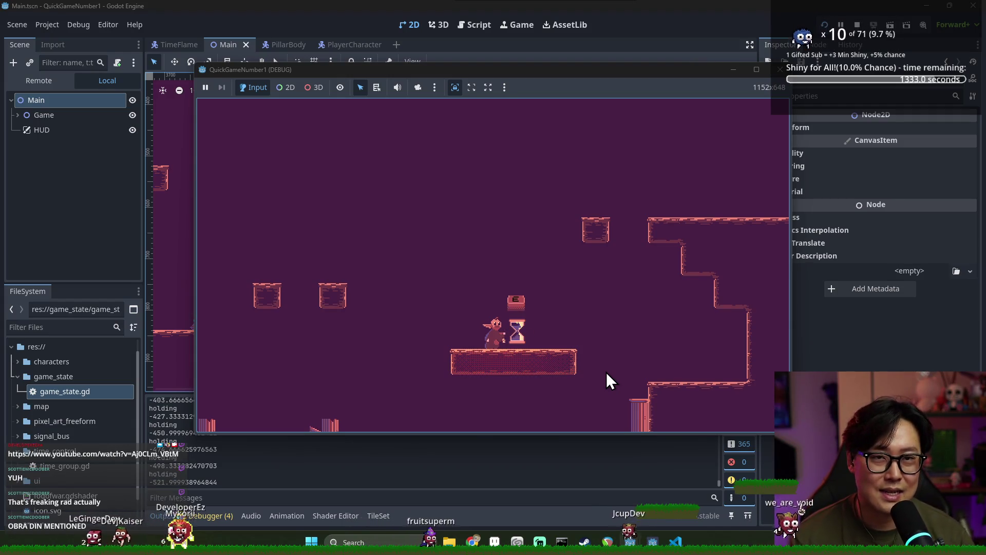
- Flip the hourglass with E repeatedly to rearrange the level, explore, then return to the editor
key("e")
key("Left")
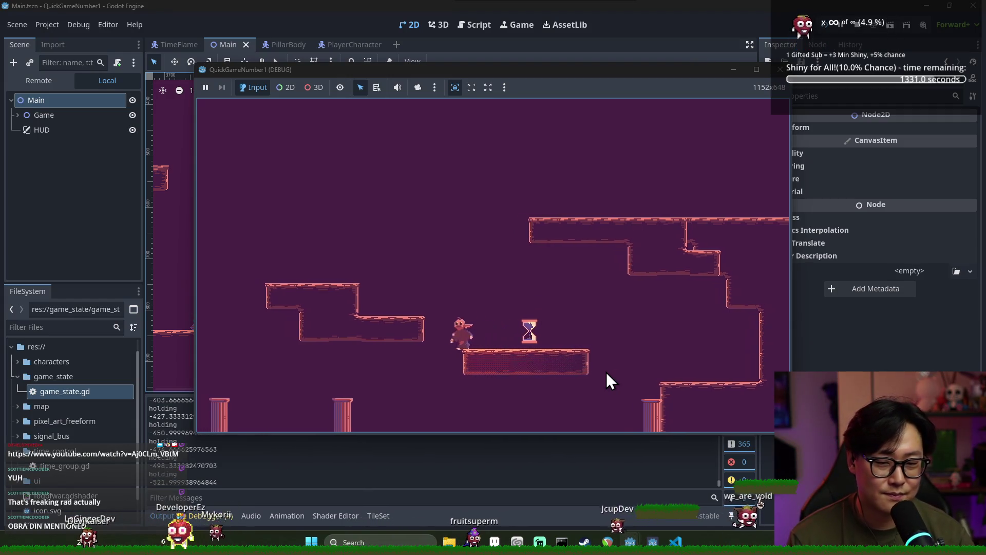
key("space")
key("Right")
key("e")
key("e")
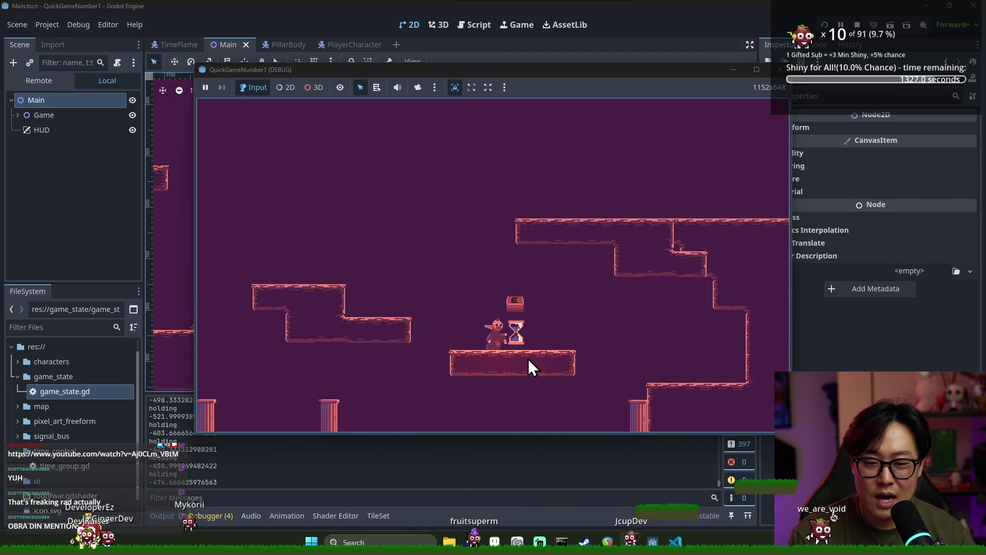
key("Left")
key("space")
key("Right")
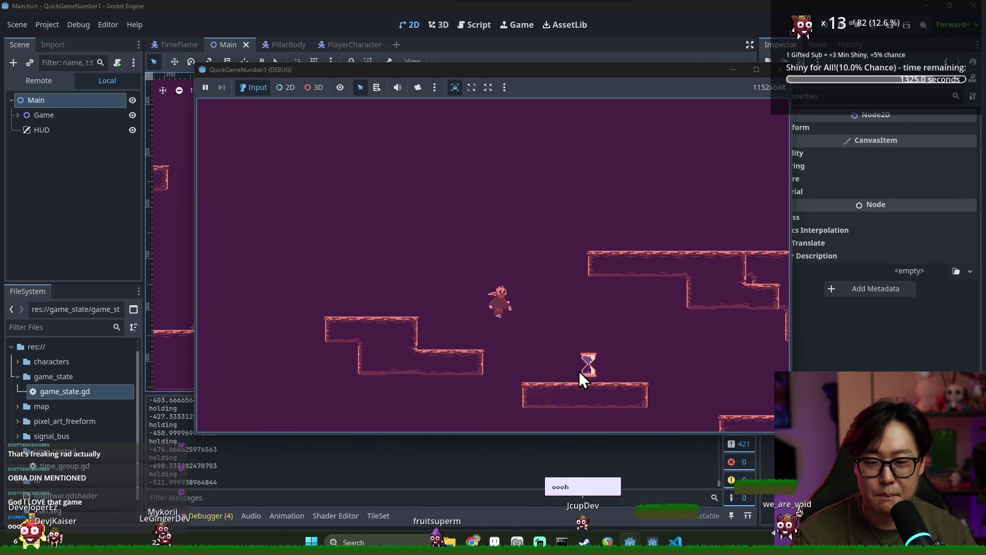
key("e")
key("e")
key("Left")
key("space")
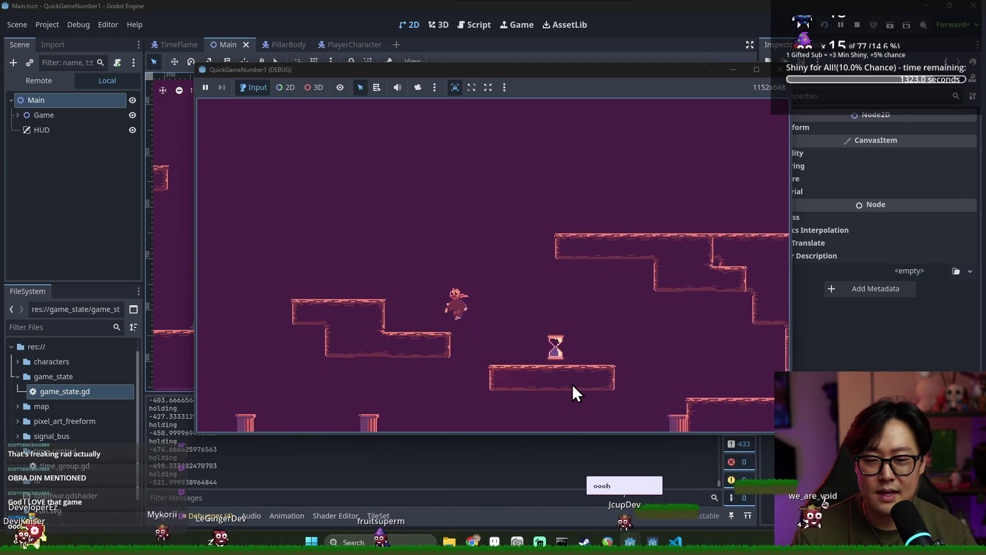
key("Right")
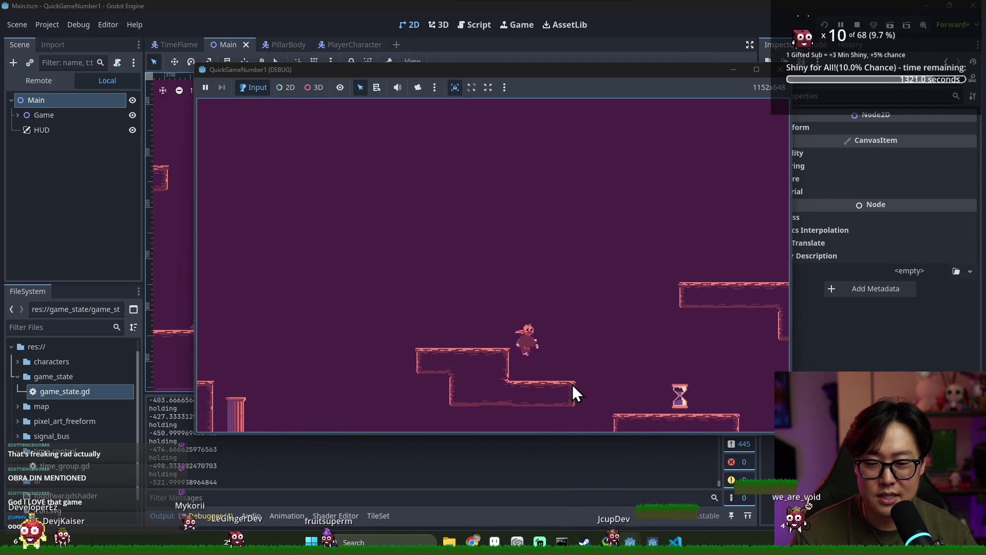
key("Left")
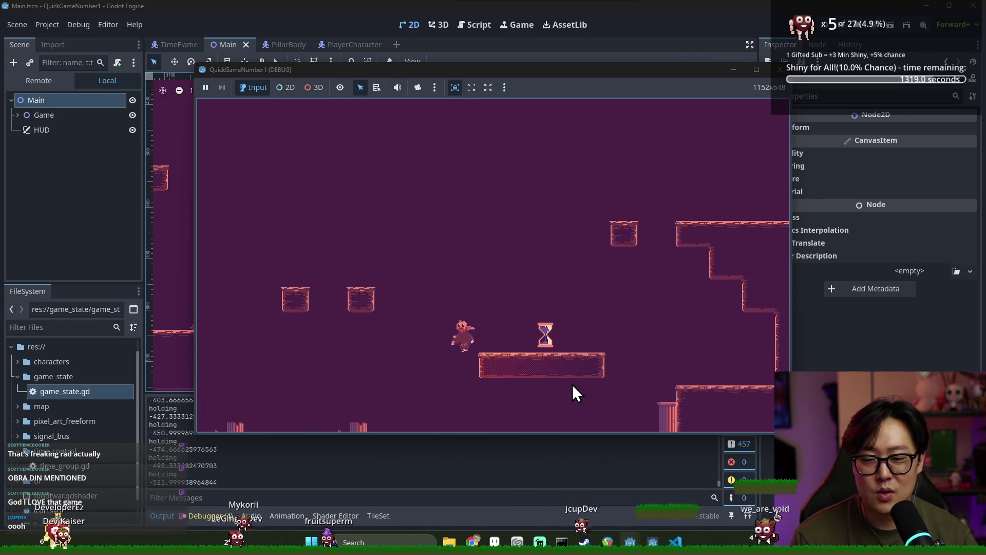
key("Right")
key("space")
key("Left")
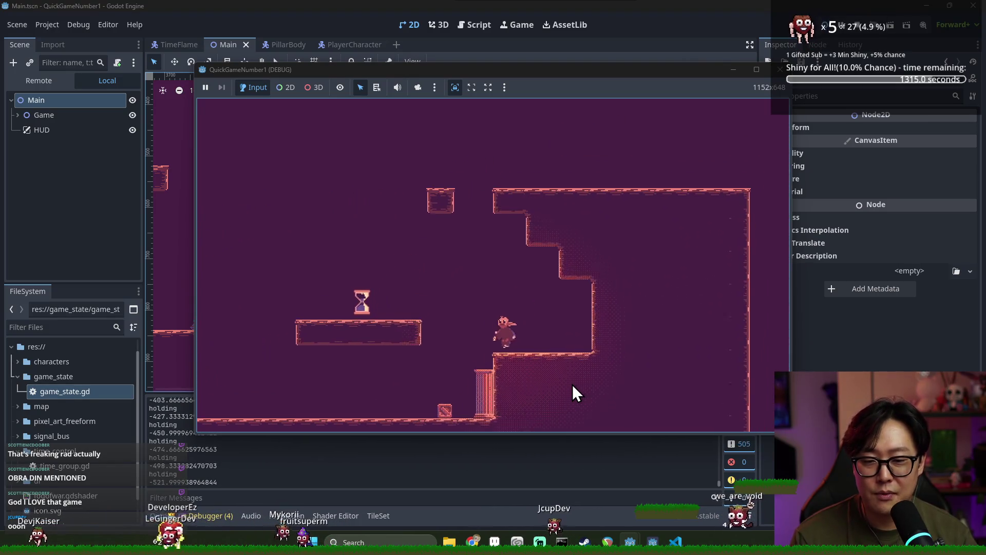
key("space")
key("alt+Tab")
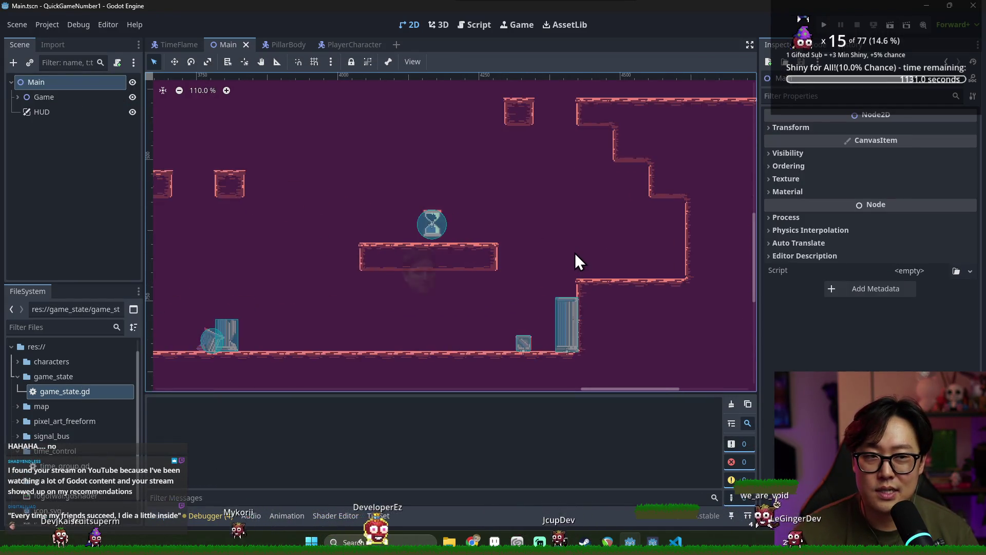
key("alt+Tab")
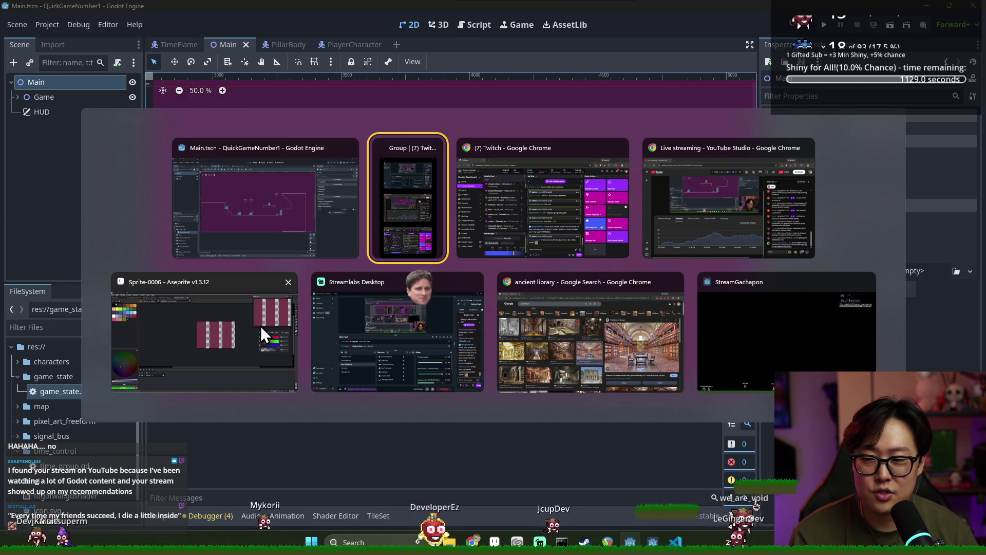
- Bring Godot forward and relaunch the game with F5
left_click(260, 325)
key("alt+Tab")
left_click(451, 190)
key("F5")
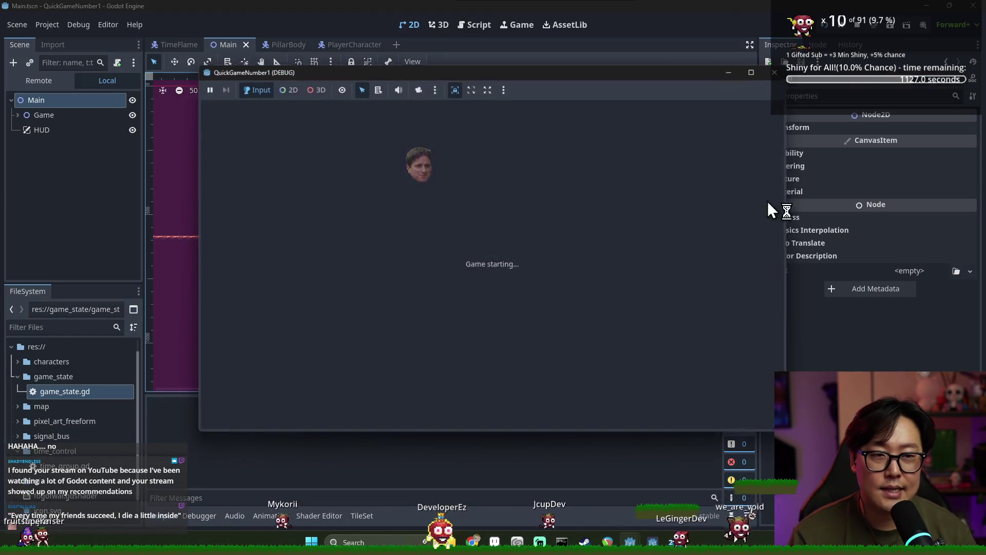
- Run the character right through the level and jump onto the hourglass platform
key("Right")
key("space")
key("Right")
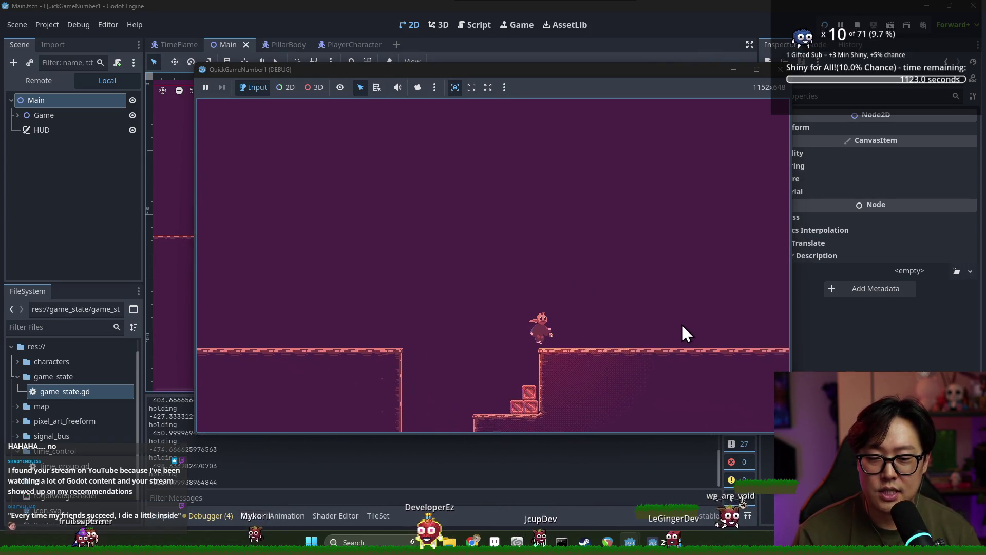
key("Right")
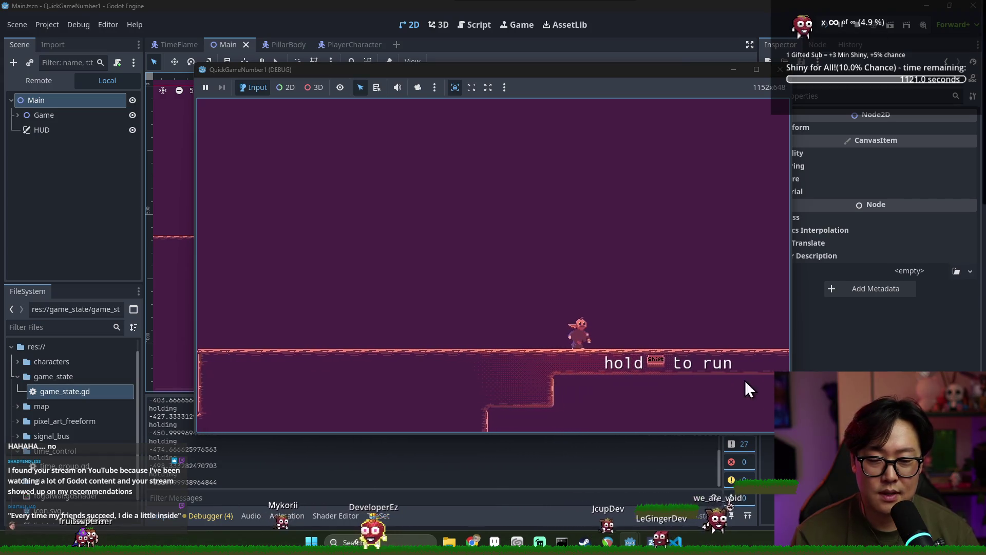
key("Right")
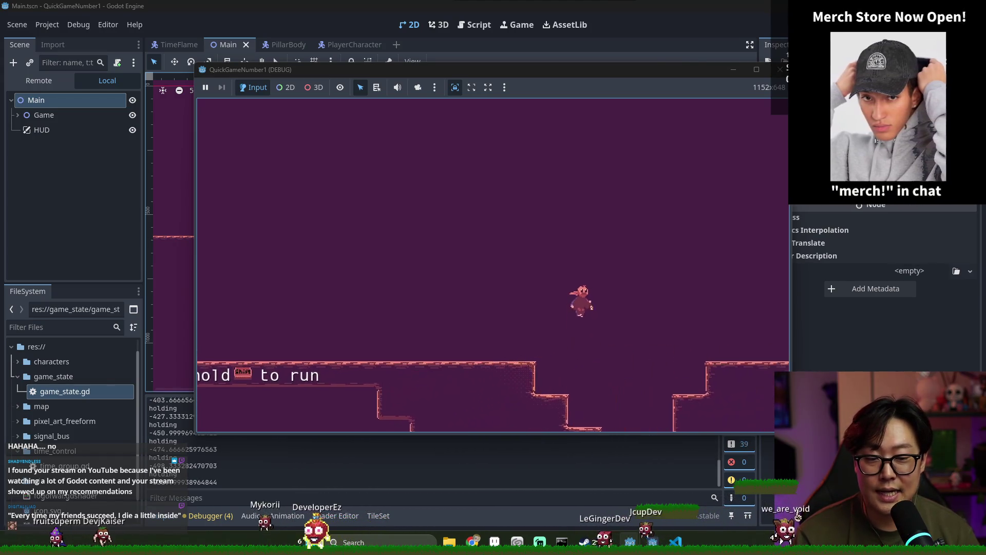
key("Right")
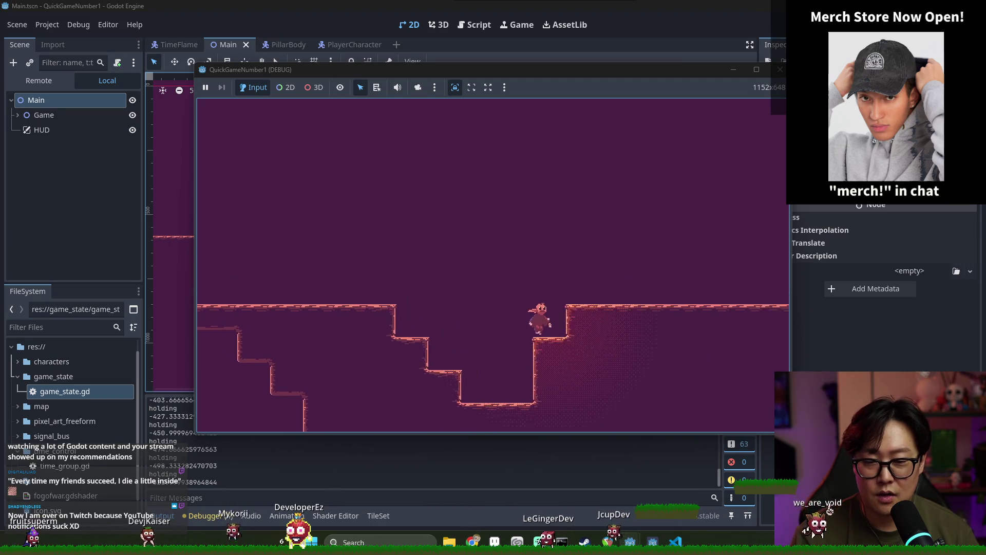
key("Right")
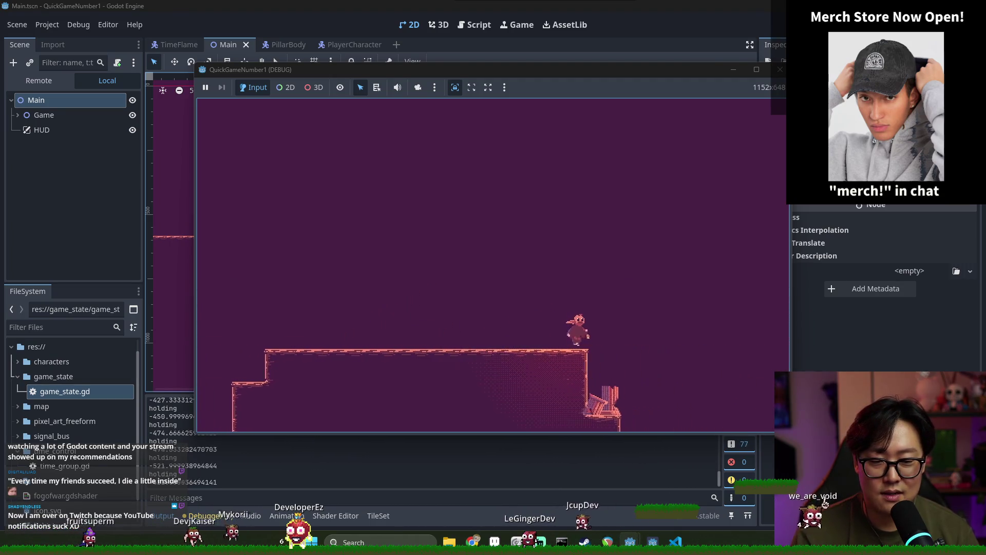
key("Right")
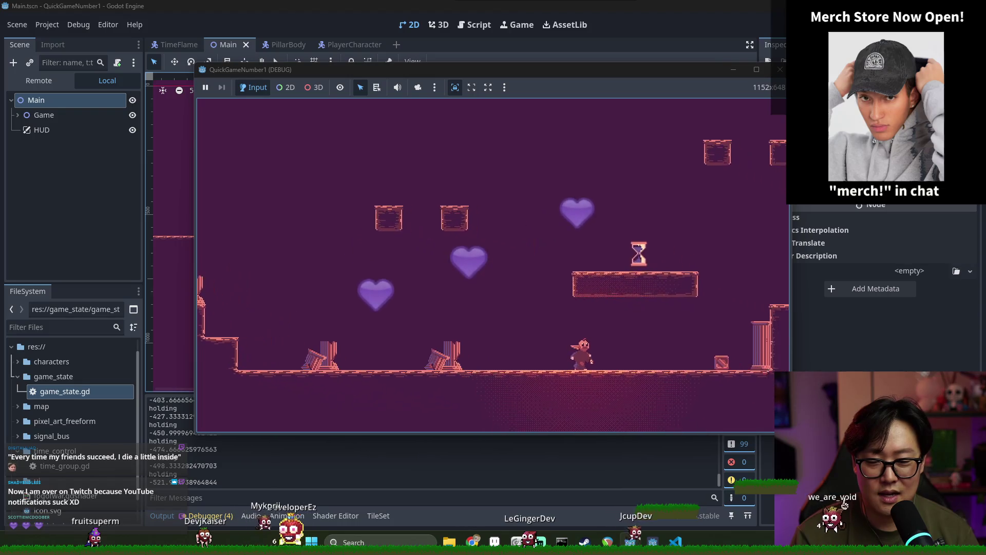
key("Left")
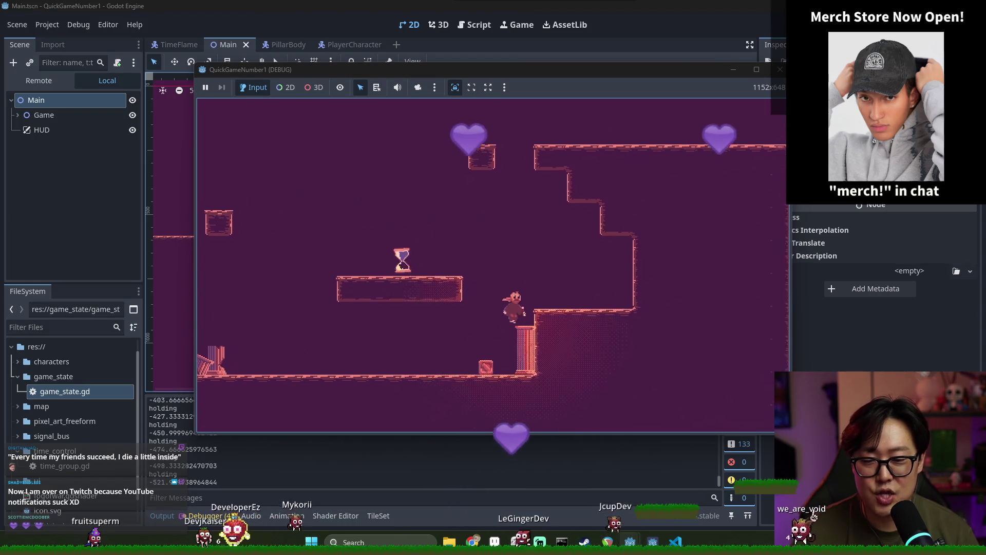
key("space")
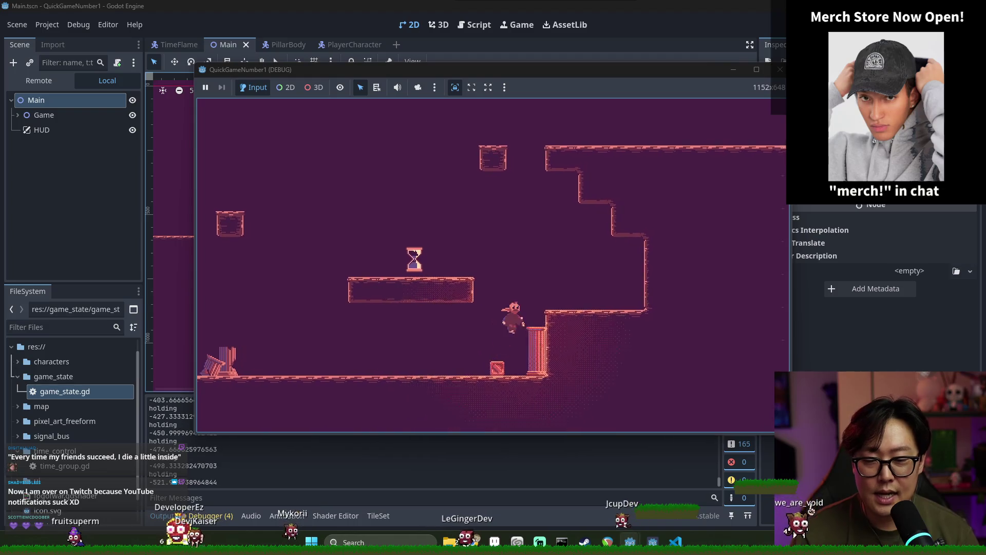
key("Left")
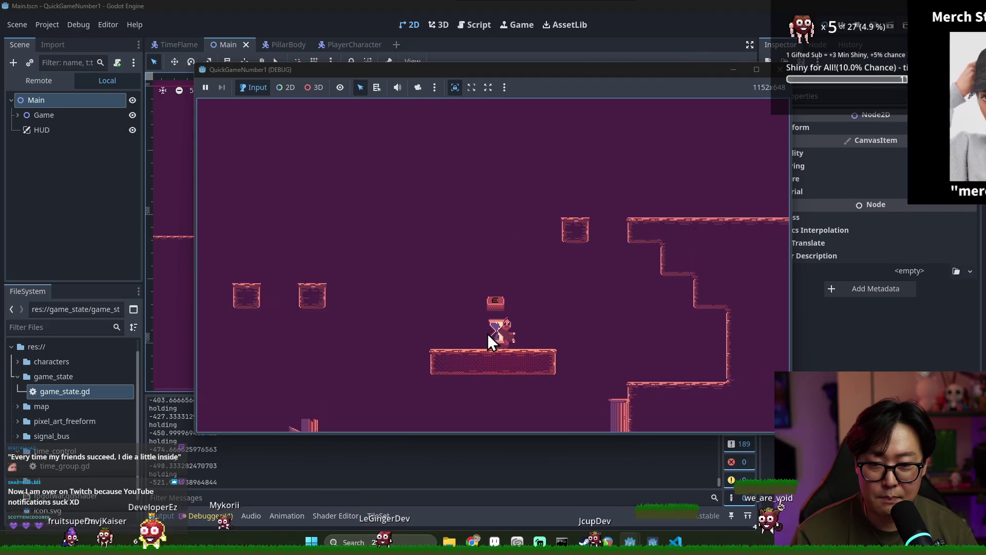
key("Left")
key("space")
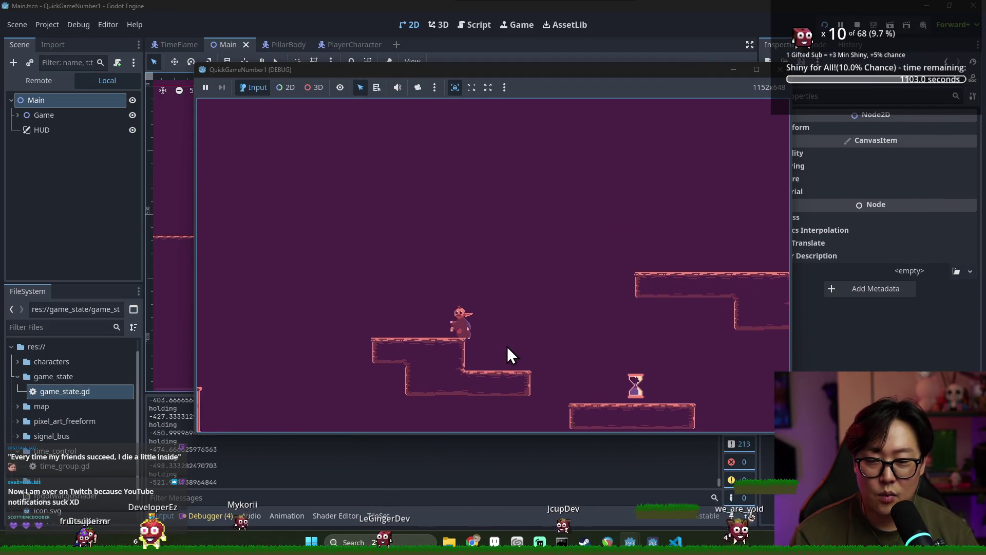
key("Right")
key("space")
- Set the hourglass down with E, then hop between the ground, right pillar and platform
key("e")
key("Left")
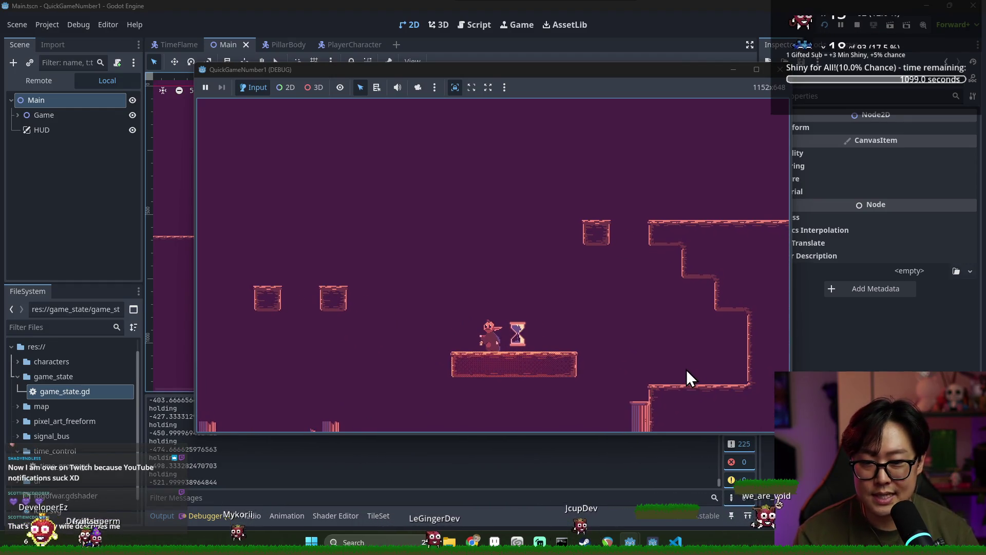
key("Right")
key("space")
key("Left")
key("space")
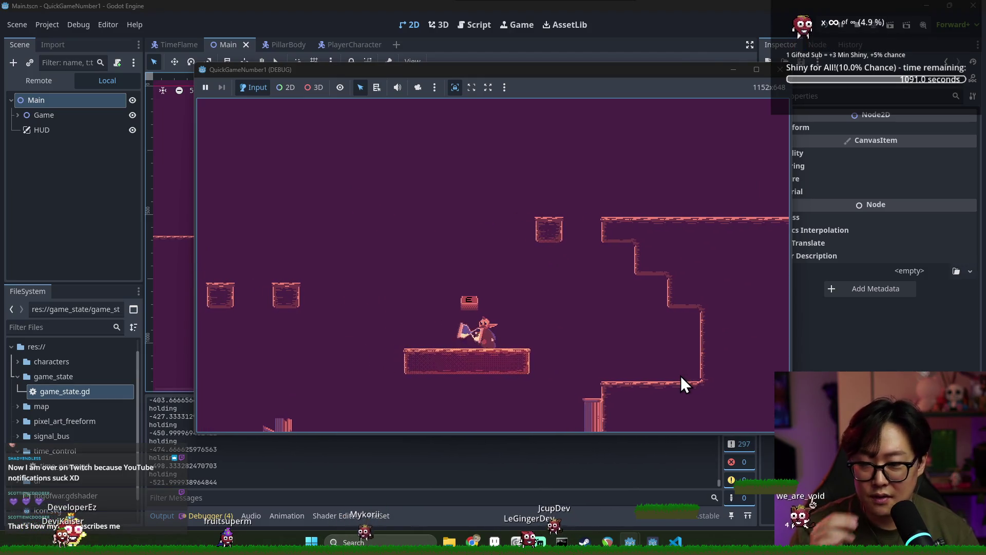
- Switch to the editor and back, then jump onto the higher left ledge and run right to the hourglass
key("alt+Tab")
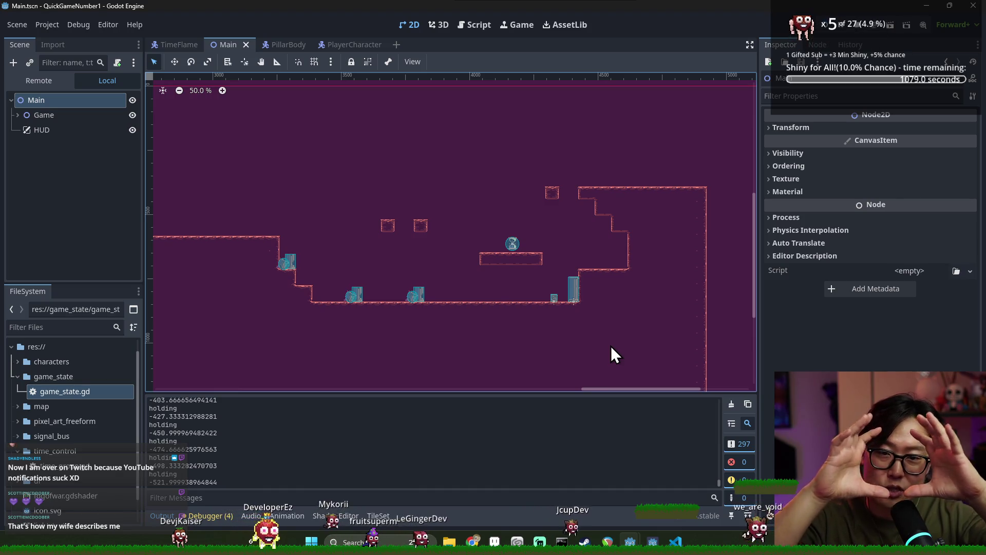
key("alt+Tab")
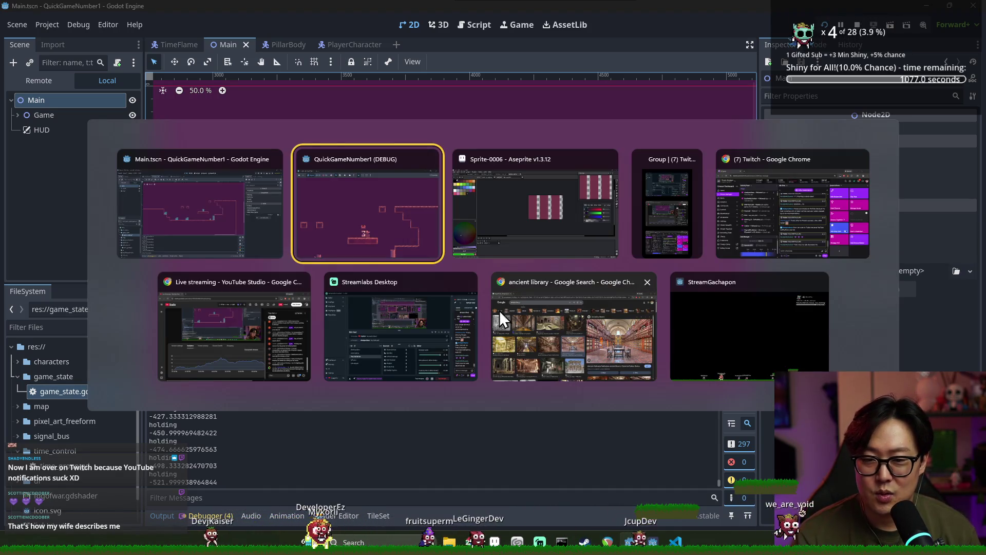
left_click(386, 246)
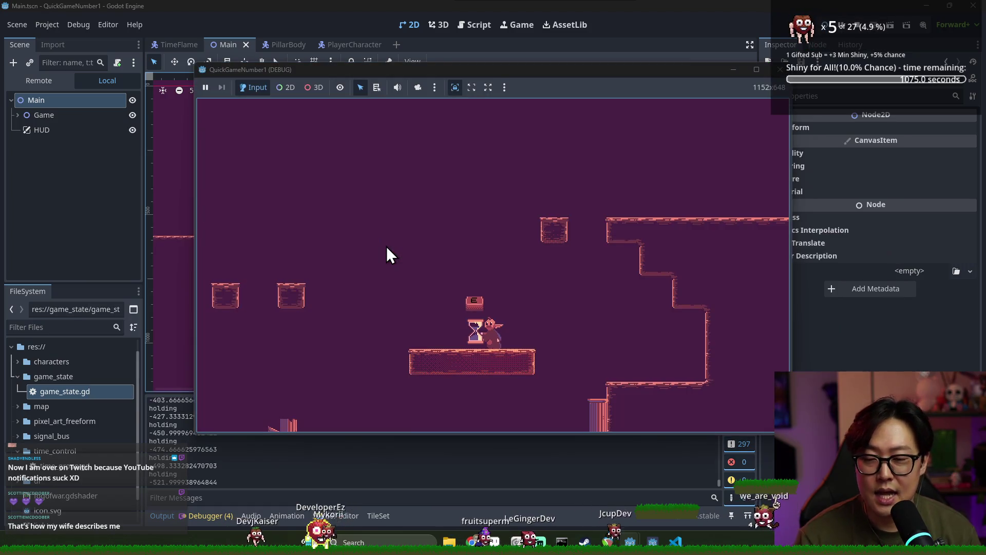
key("Left")
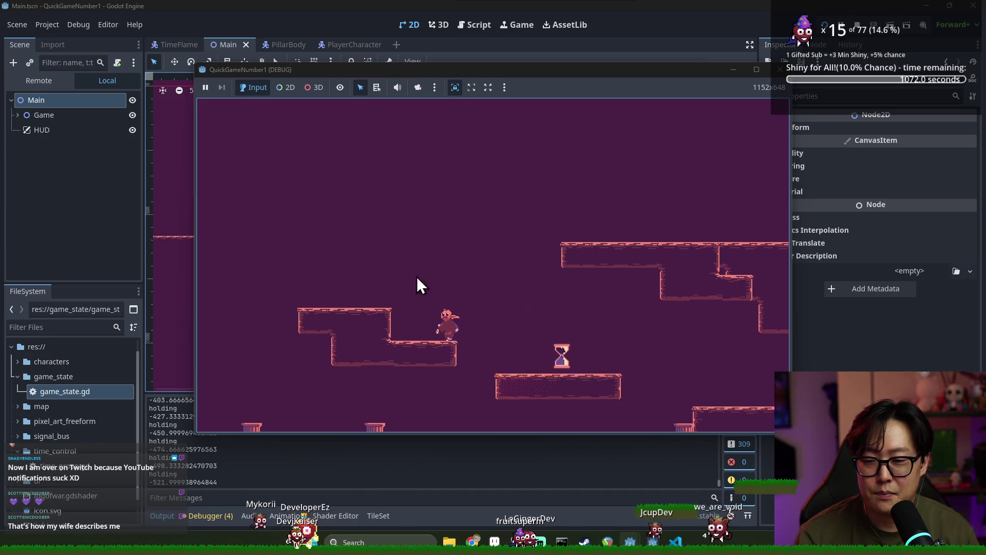
key("Left")
key("space")
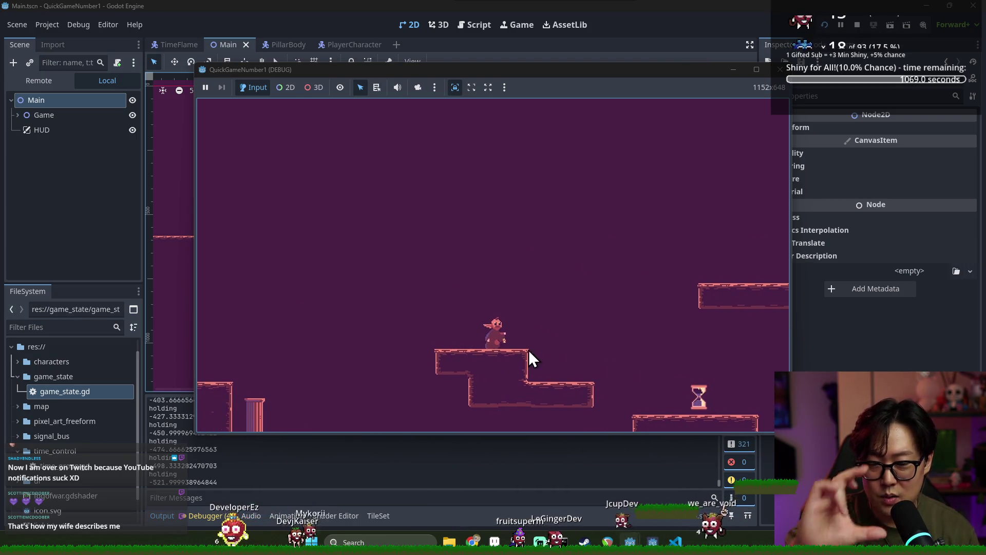
key("Right")
key("space")
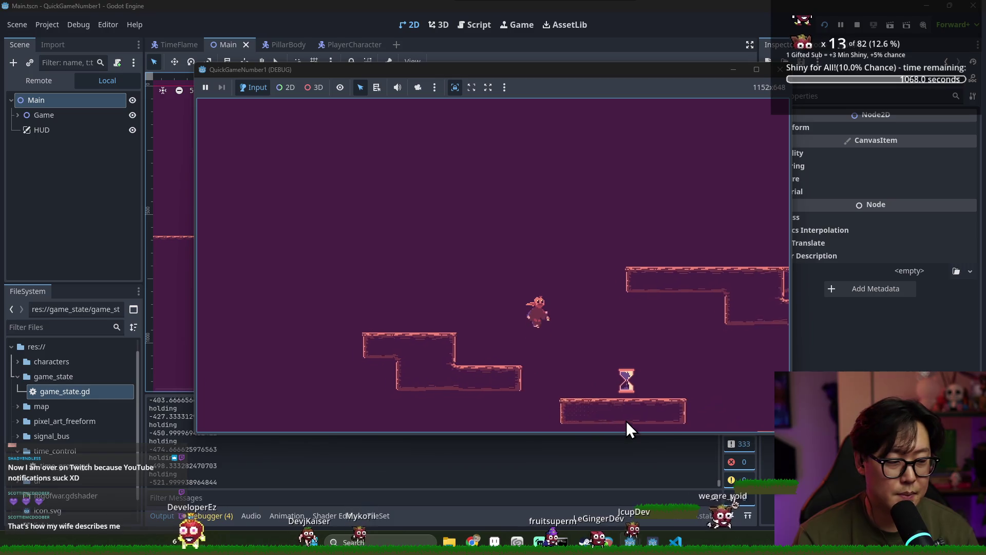
key("Right")
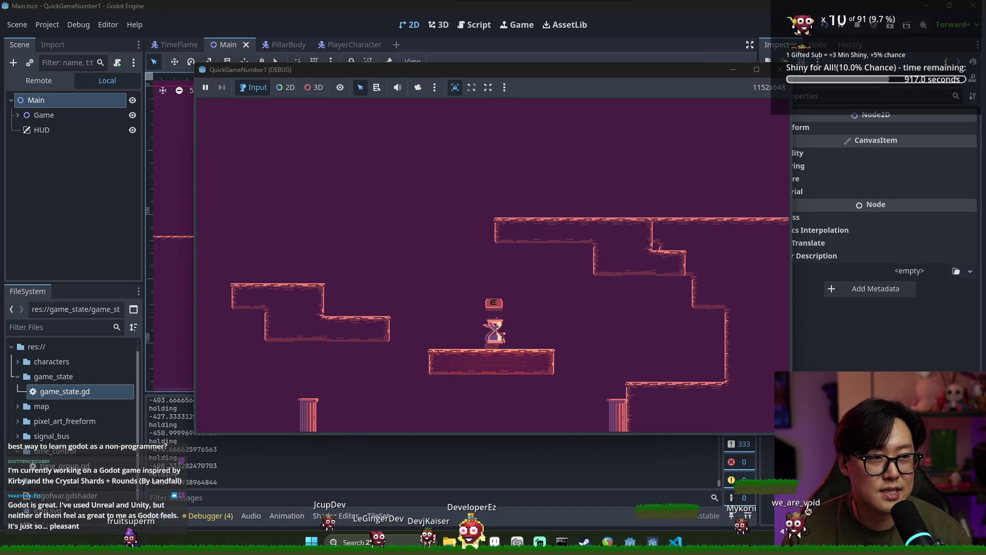
key("alt+Tab")
mouse_move(770, 110)
left_mouse_down()
mouse_move(410, 6)
mouse_move(430, 25)
left_mouse_up()
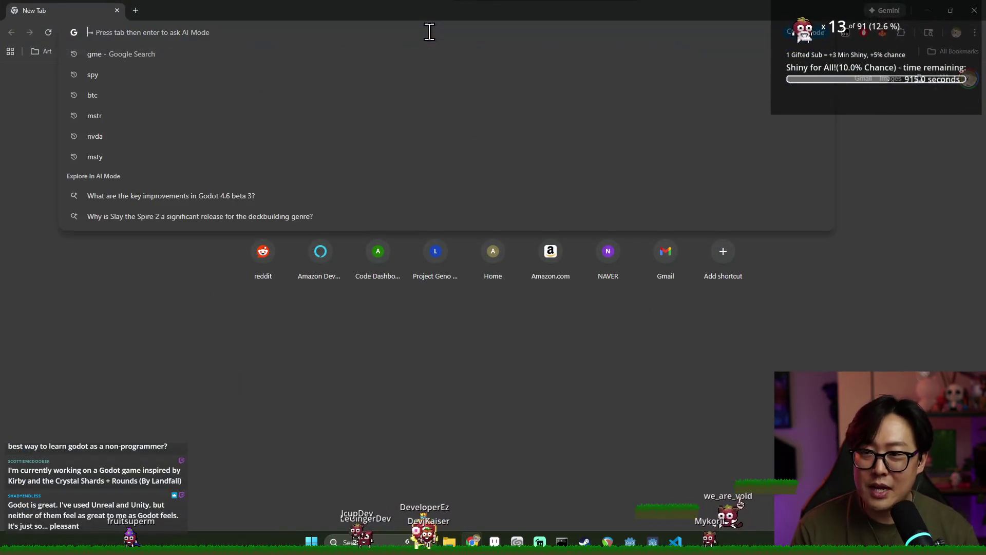
type("godot engine documenta")
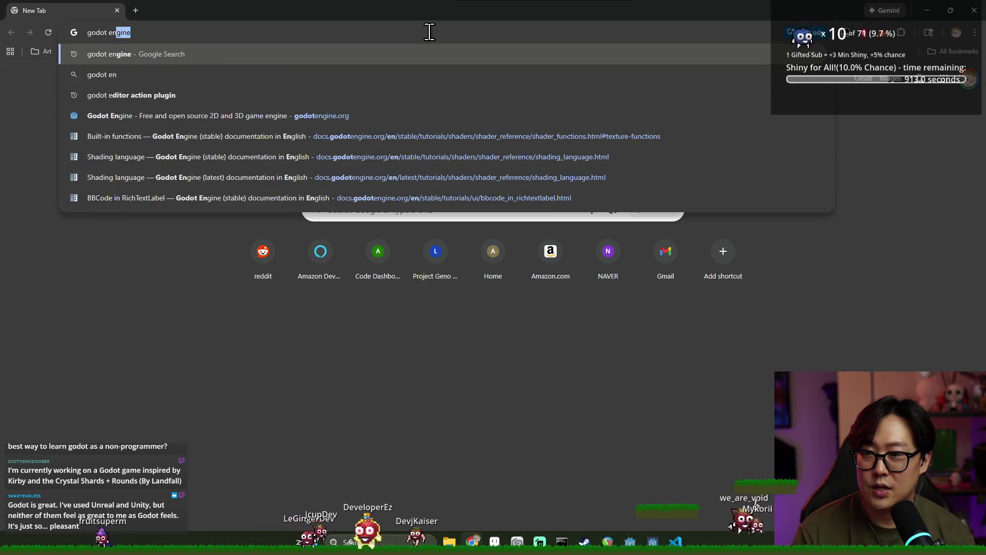
key("Return")
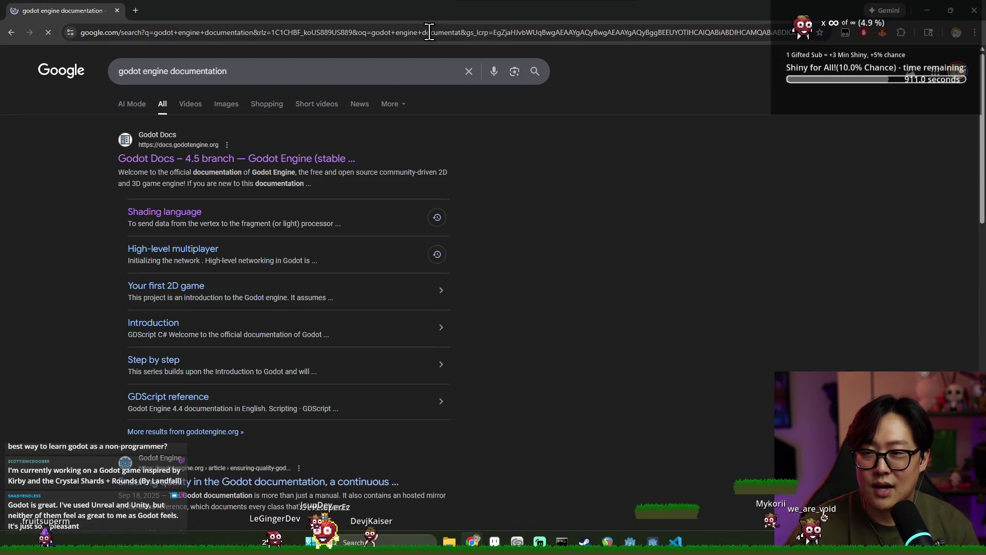
left_click(259, 163)
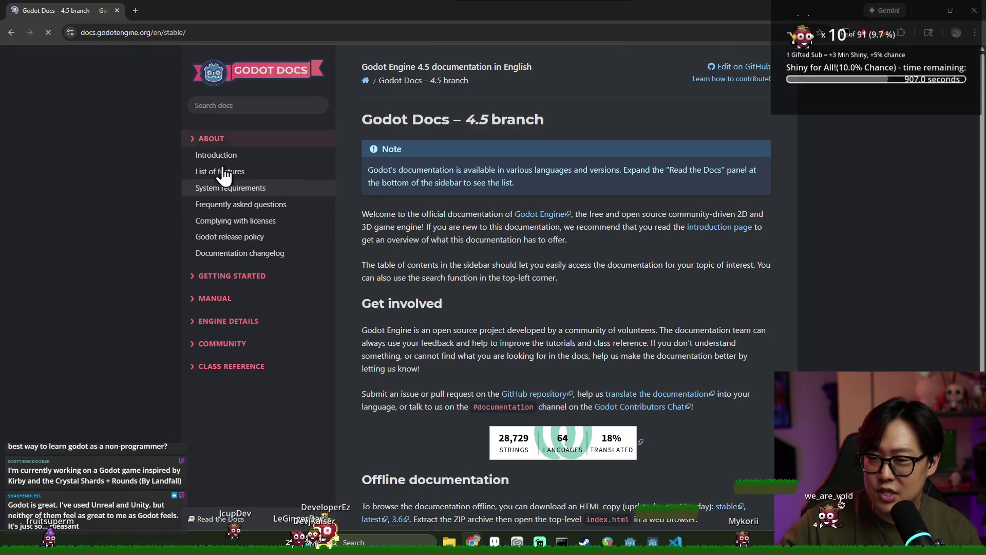
left_click(195, 139)
left_click(195, 162)
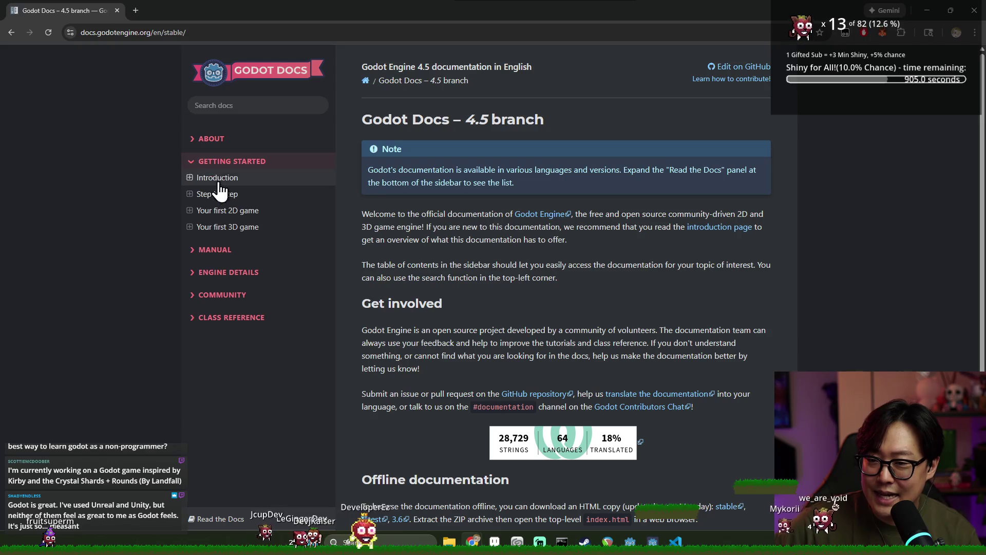
left_click(215, 211)
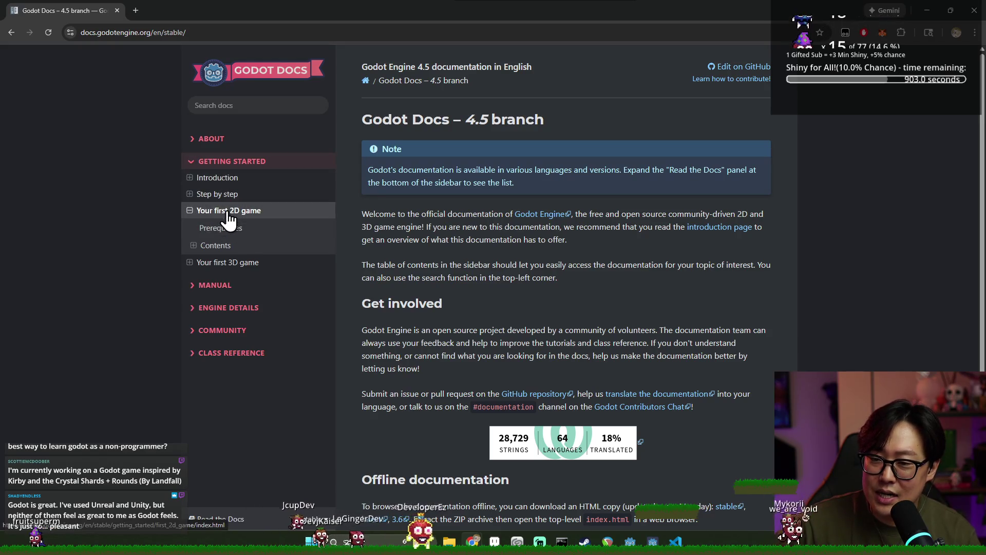
left_click(225, 245)
left_click(216, 262)
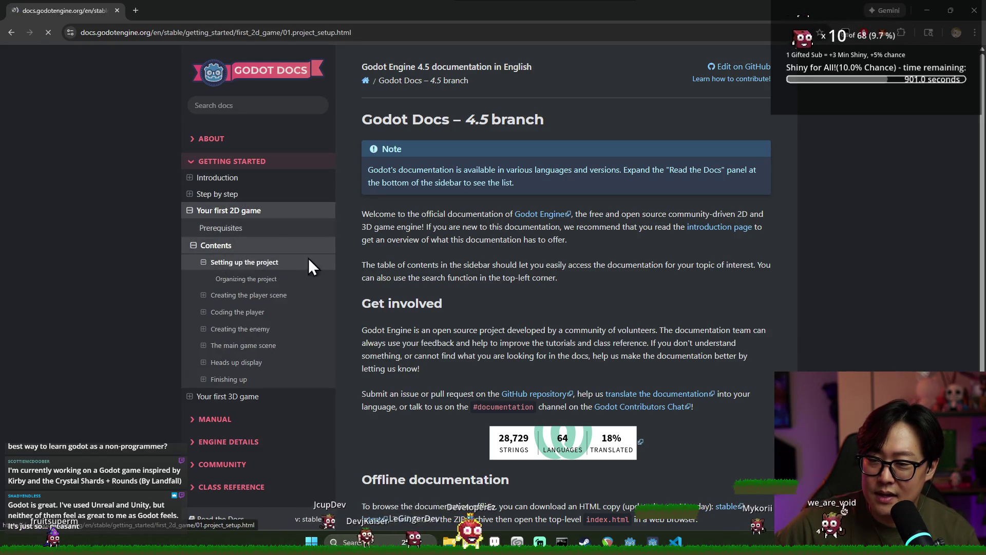
scroll(392, 235, "down", 20)
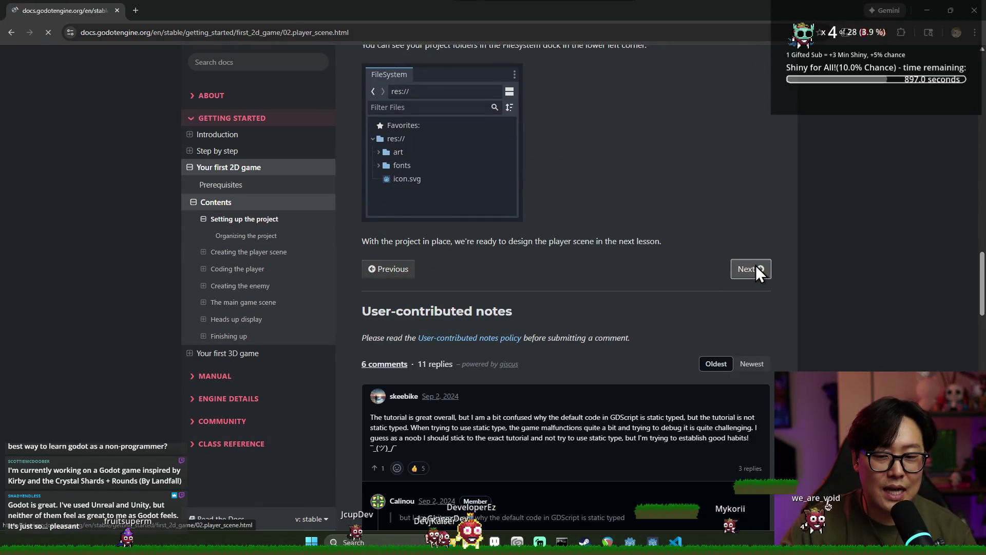
left_click(755, 269)
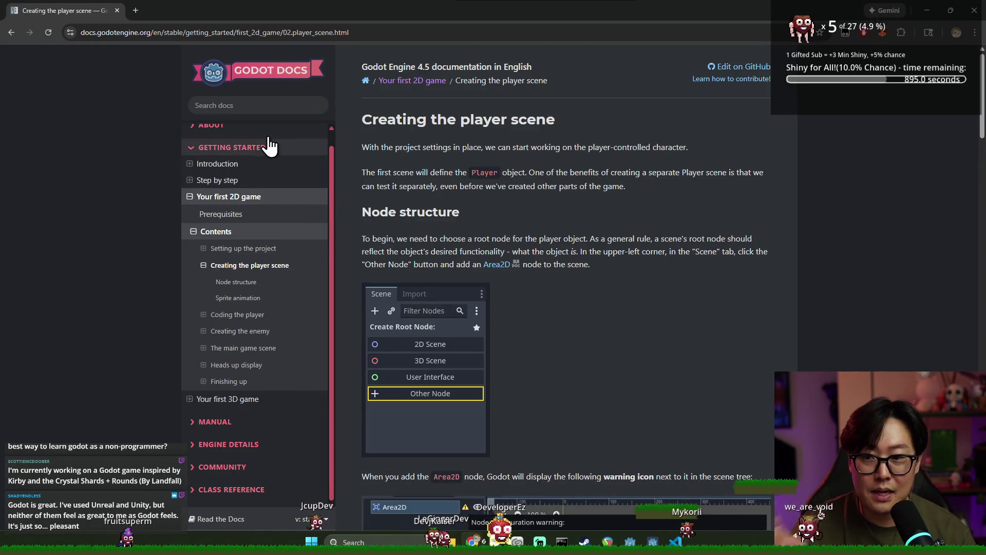
left_click(264, 107)
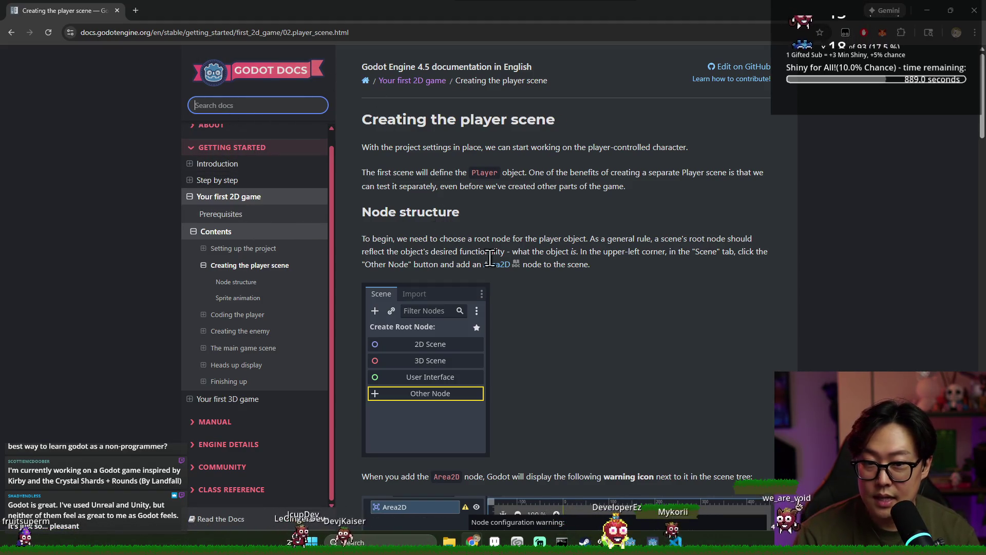
scroll(294, 200, "down", 1)
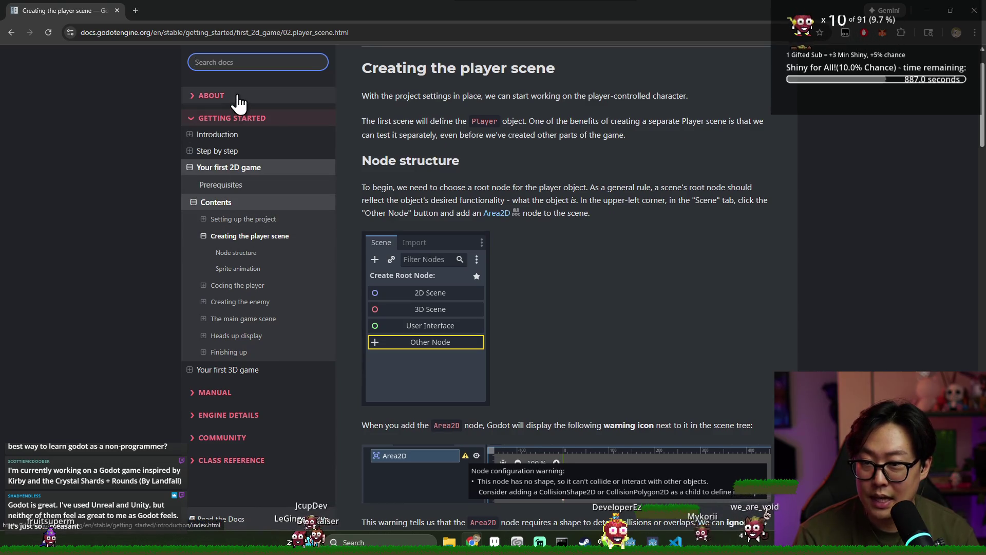
key("/")
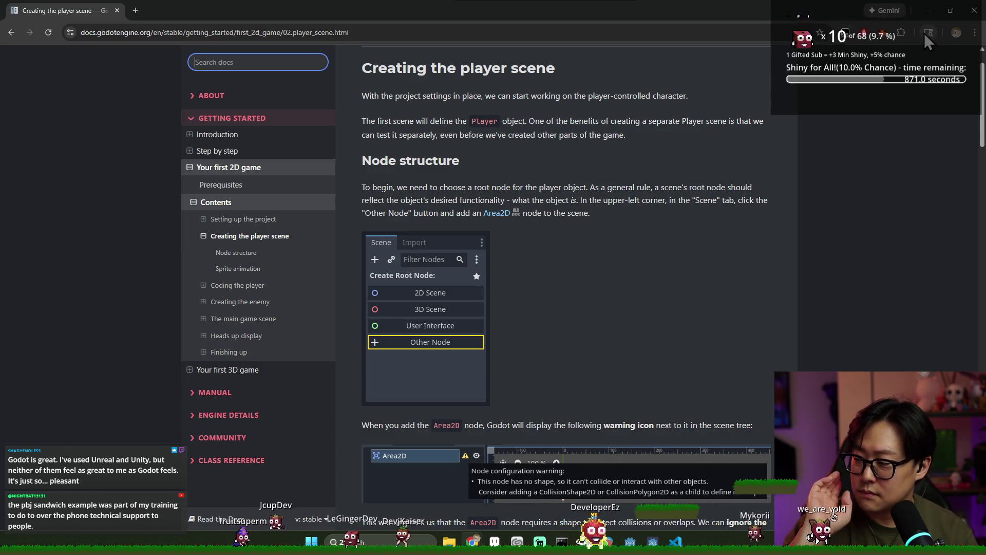
left_click(975, 10)
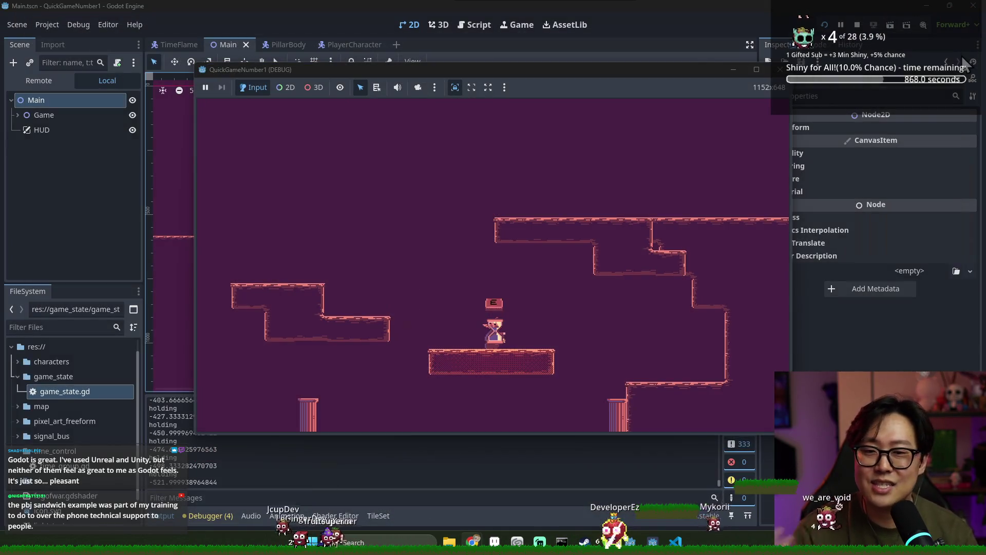
- Close the debug game window, glance at the Godot Starter System course page, and return to Godot
left_click(858, 26)
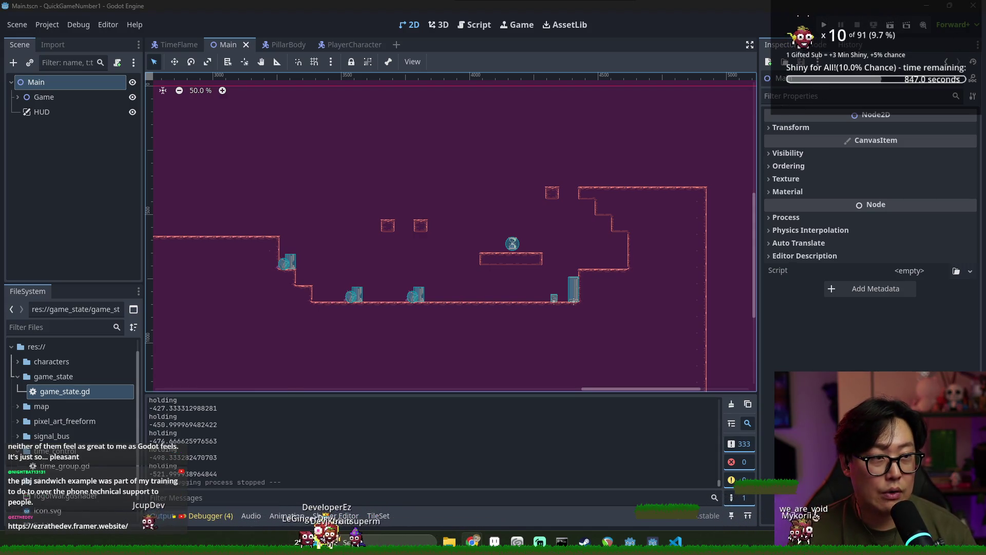
mouse_move(981, 121)
left_mouse_down()
mouse_move(393, 121)
mouse_move(392, 8)
left_mouse_up()
scroll(614, 170, "down", 15)
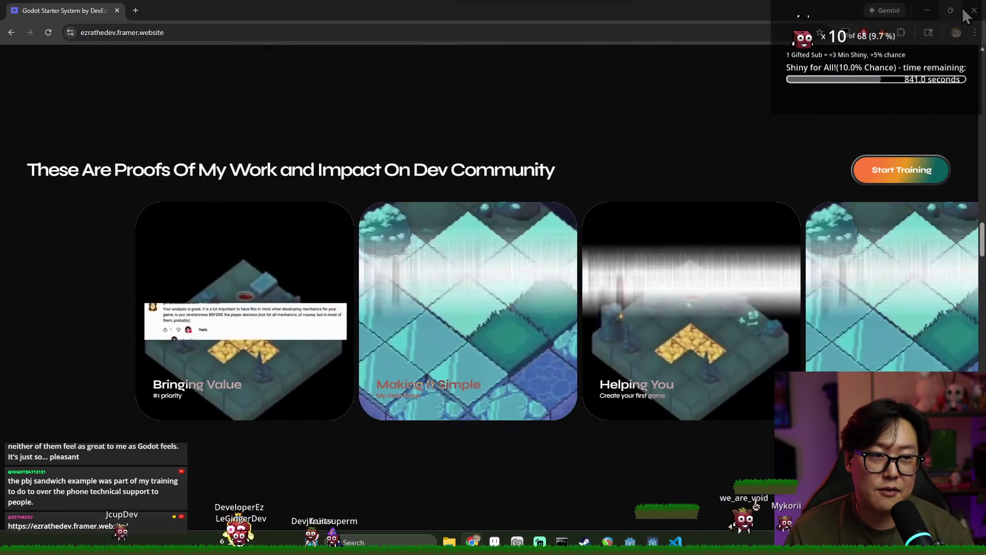
key("alt+Tab")
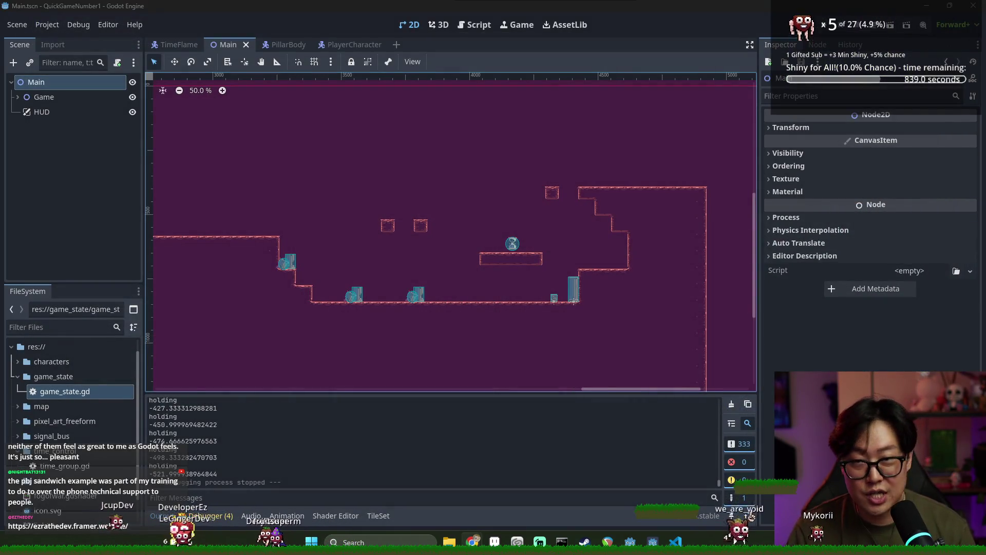